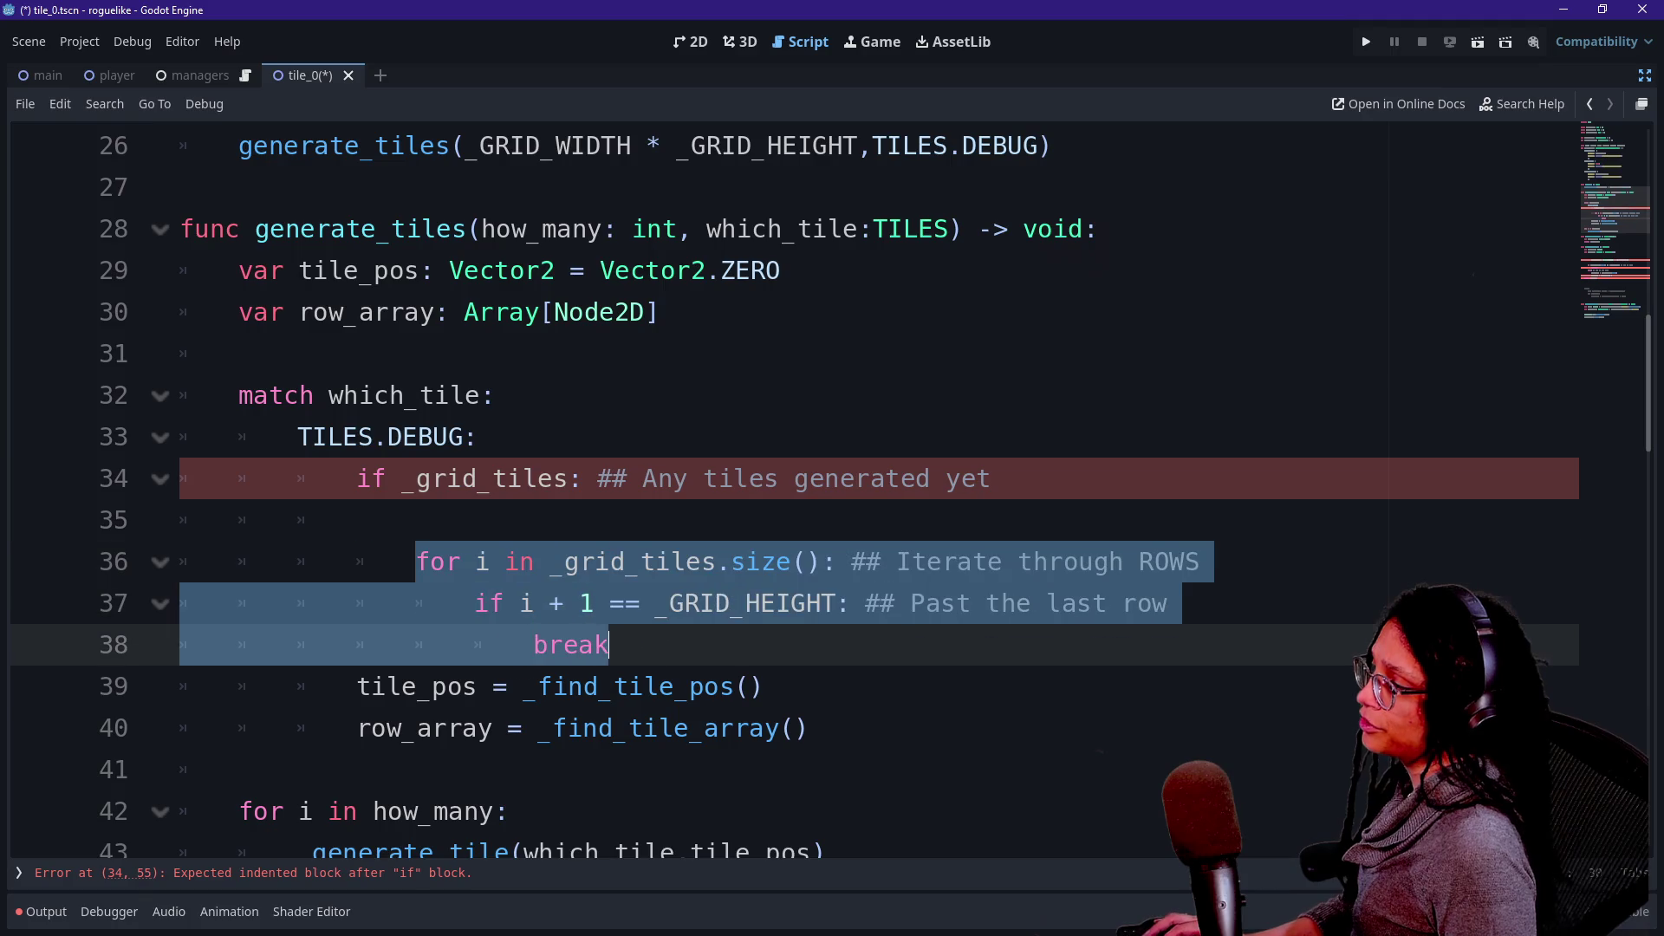
Step: Nest the row loop under the tiles-generated check and look up what size() returns
key("BackSpace")
key("BackSpace")
key("BackSpace")
left_click(529, 520)
left_click(790, 520)
left_click_drag(957, 520, 1169, 562)
left_click(1154, 520)
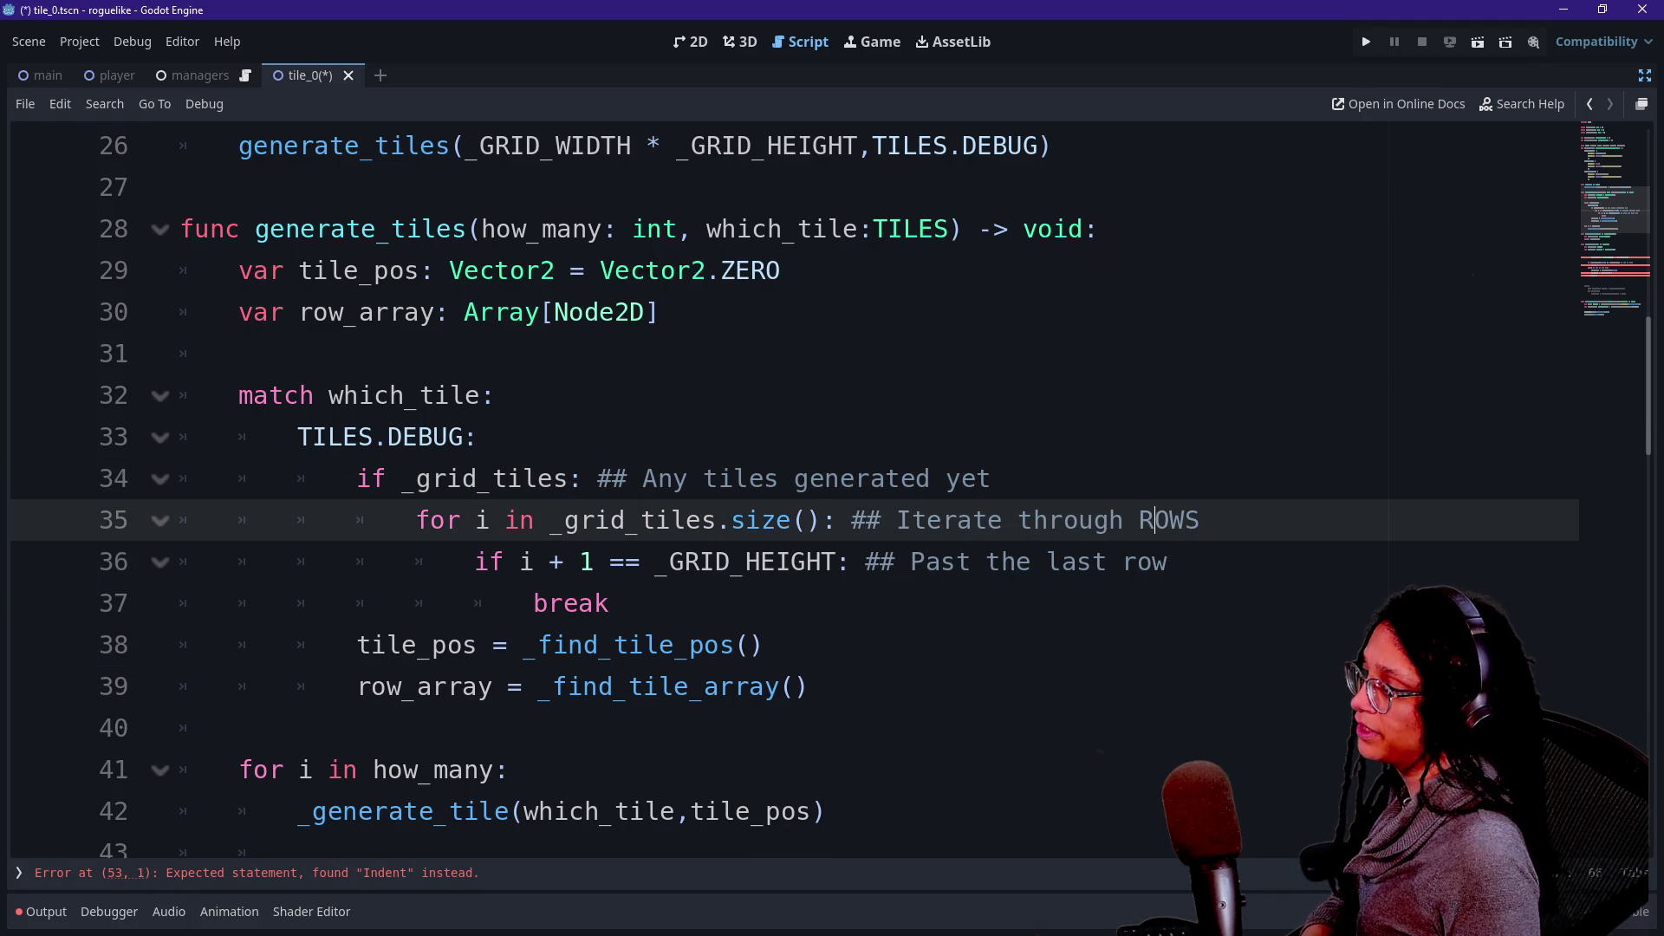
Step: Replace 'break' with 'return' in the past-the-last-row branch
key("Down")
key("Down")
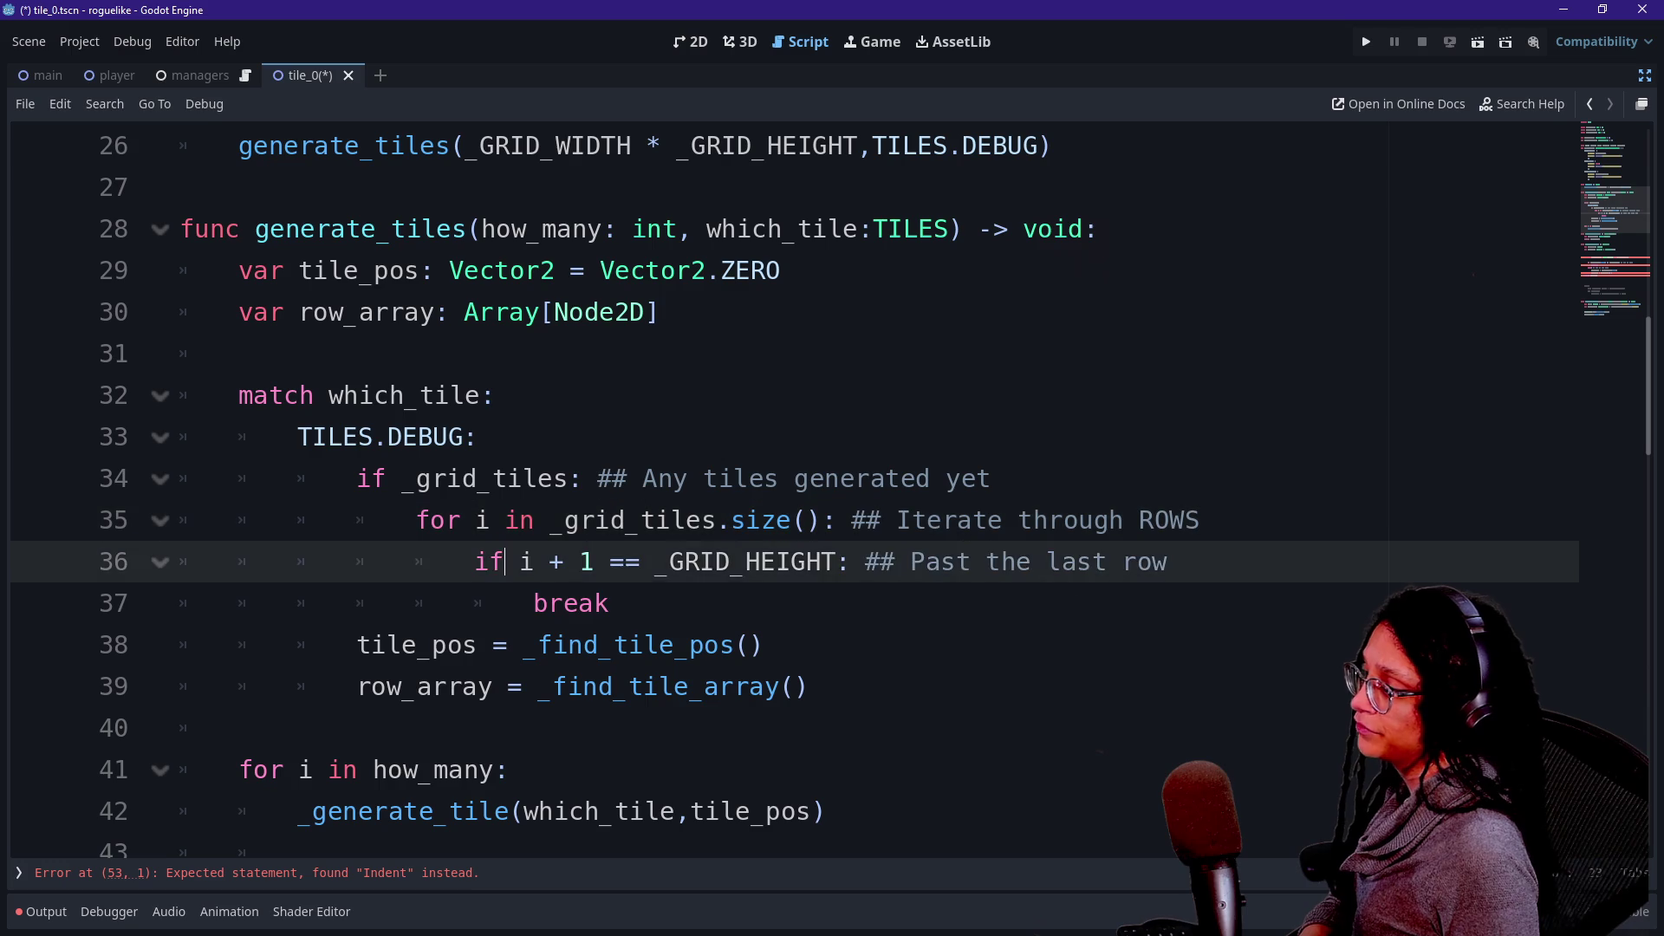
key("shift+Left")
key("shift+Left")
key("shift+Left")
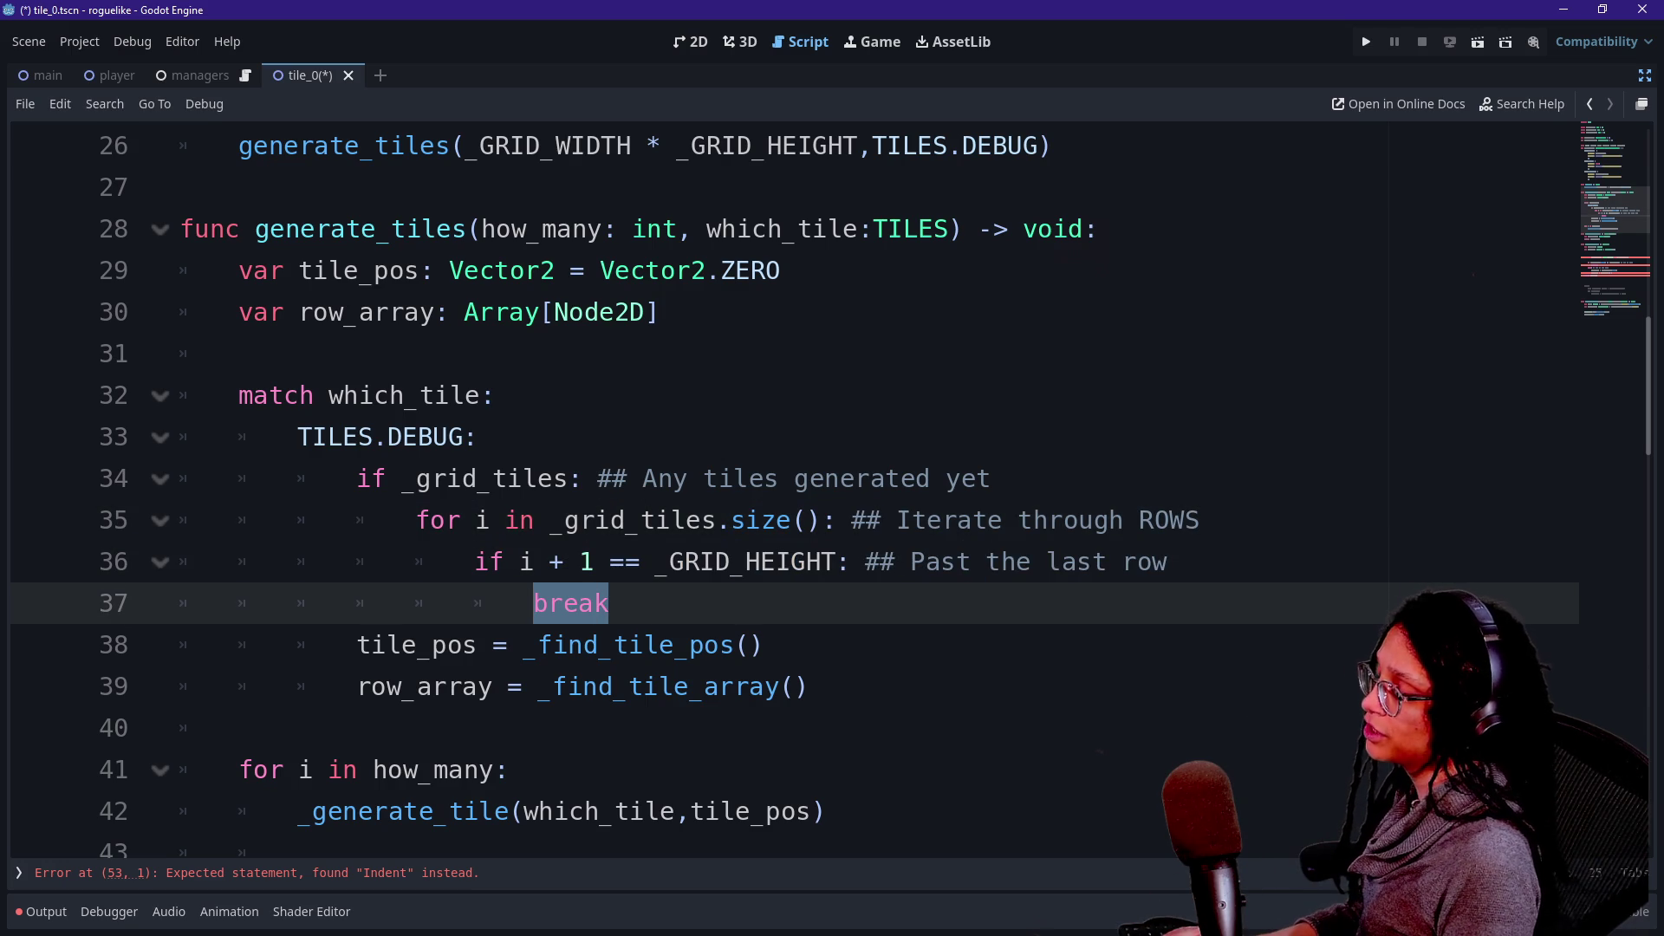
type("return")
left_click(431, 520)
left_click(624, 603)
Step: Review the 'if i + 1' past-last-row check, then bring the Twitch chat window into view
key("Down")
key("Down")
key("Down")
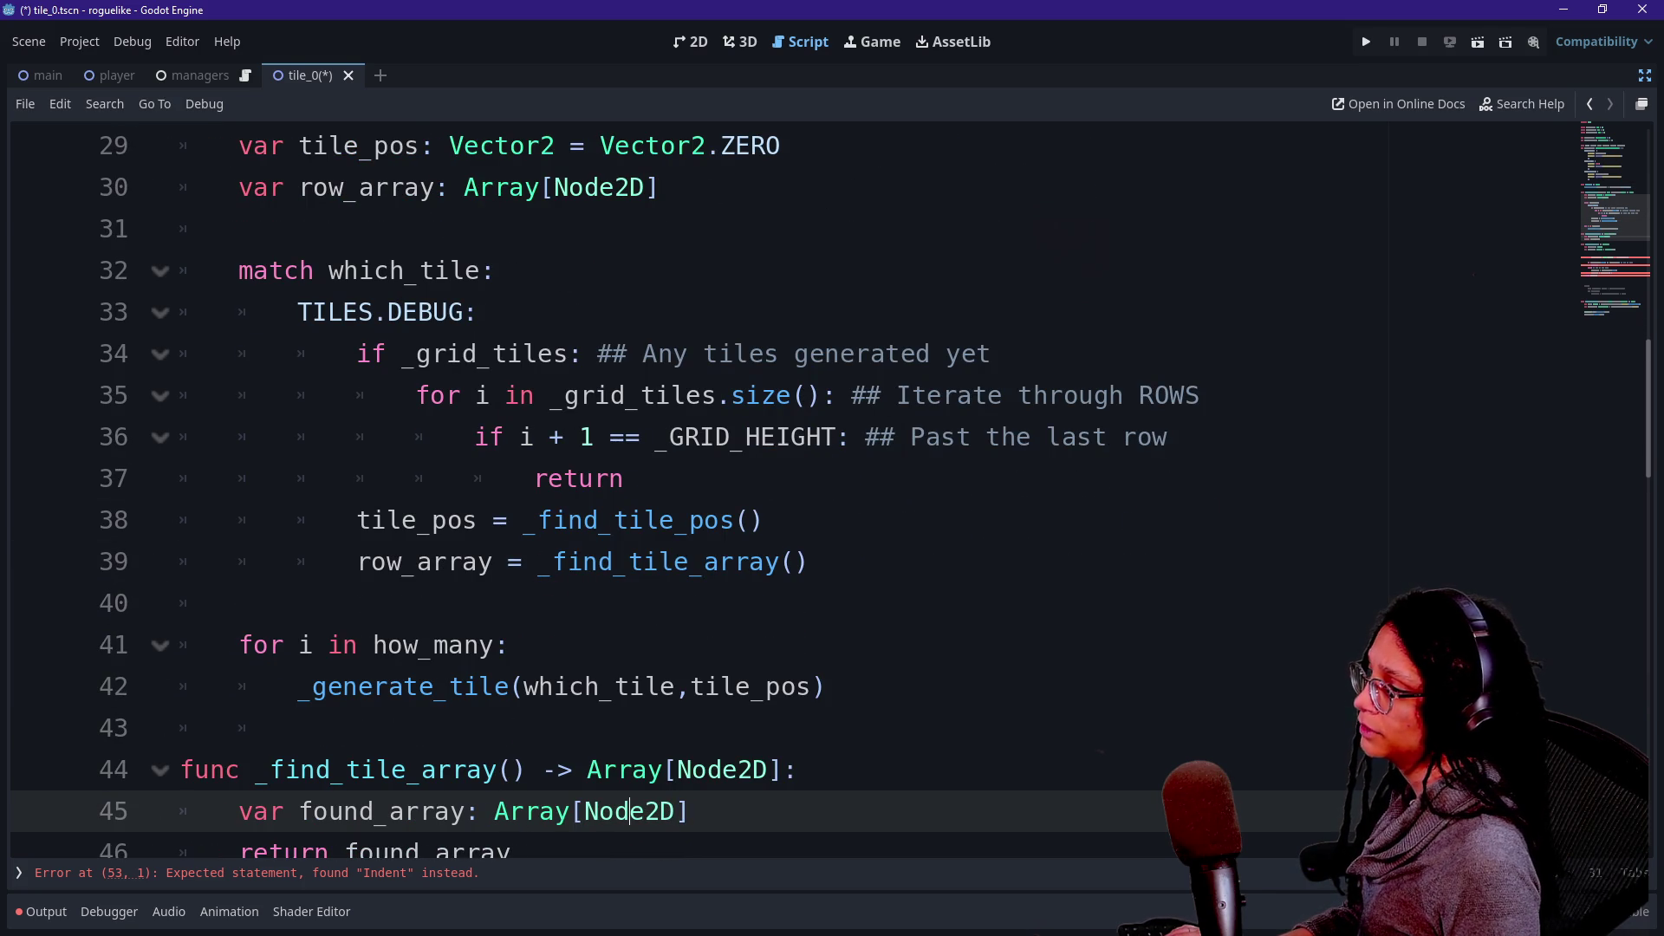
left_click_drag(526, 437, 624, 479)
left_click(624, 478)
left_click(791, 437)
left_click(624, 478)
mouse_move(475, 437)
left_mouse_down()
mouse_move(626, 437)
mouse_move(475, 436)
mouse_move(491, 437)
left_mouse_up()
left_click(580, 437)
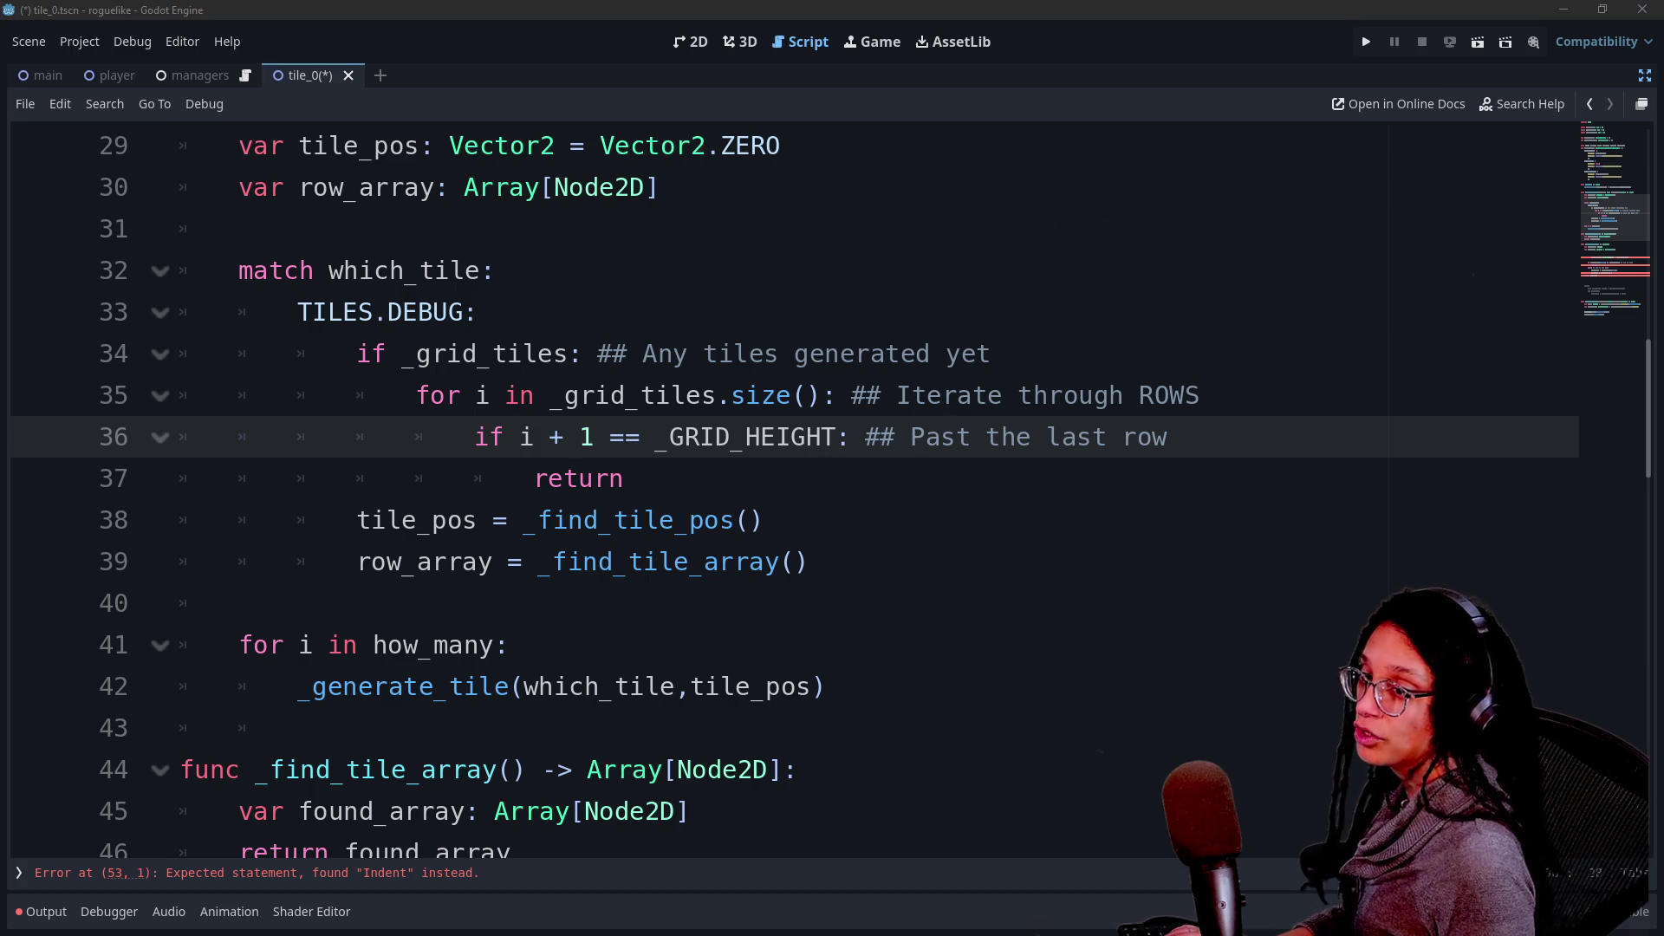
left_click_drag(1662, 123, 794, 123)
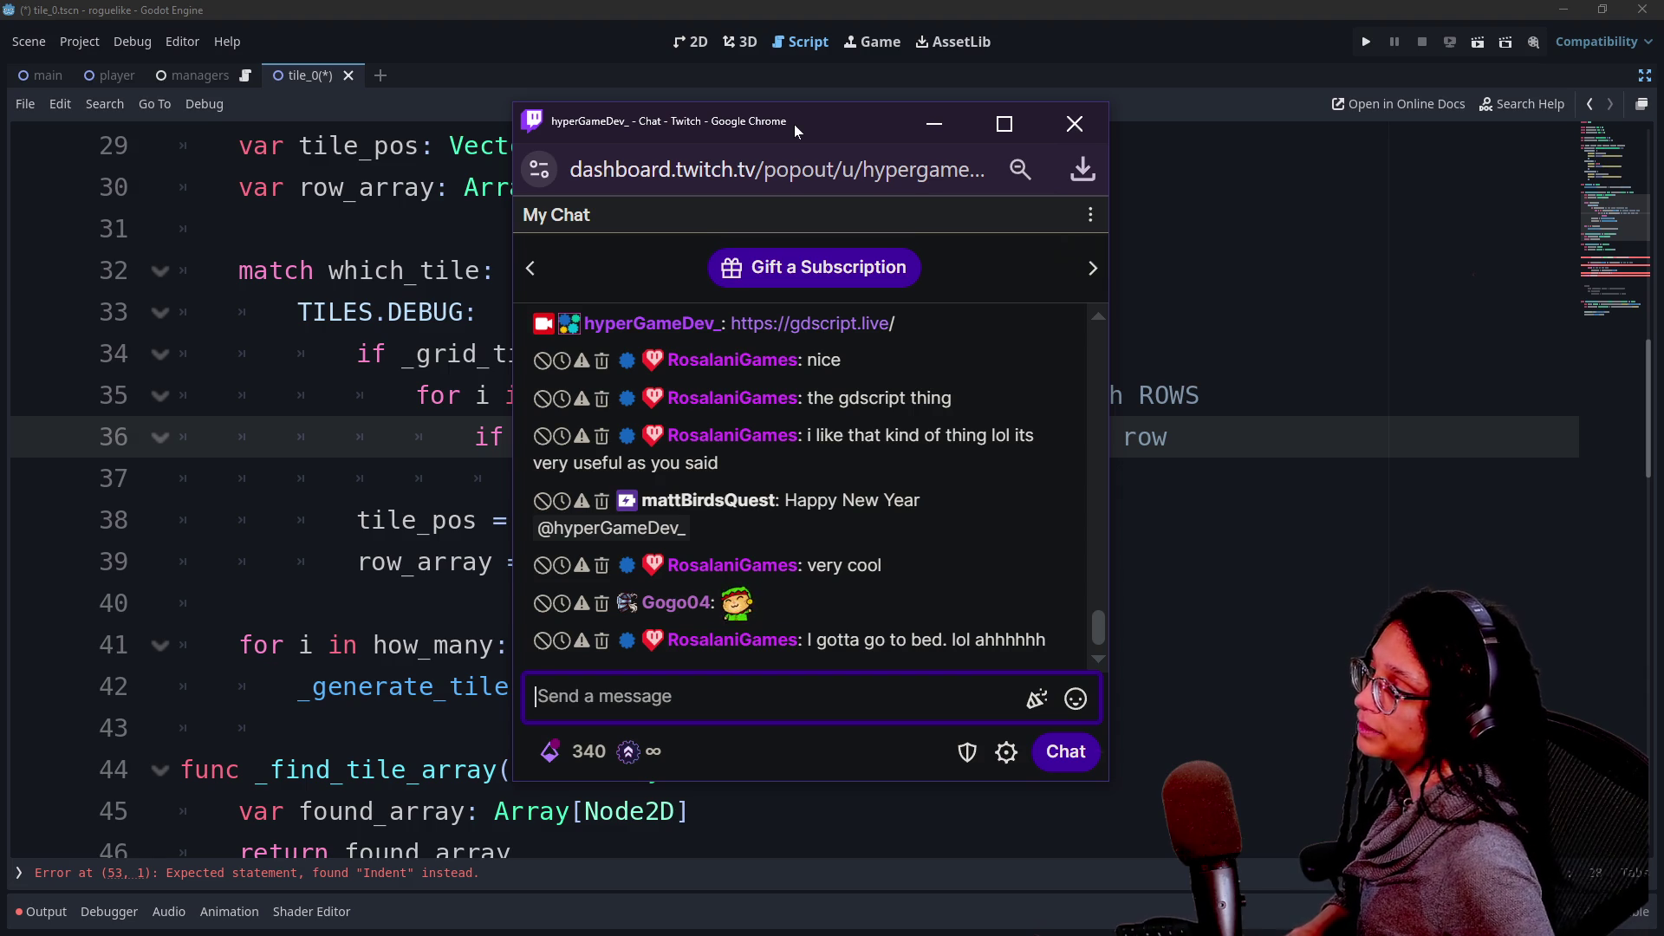
Step: View the danWiggle emote's info card from a chat message, close it, and drag chat aside
left_click(736, 609)
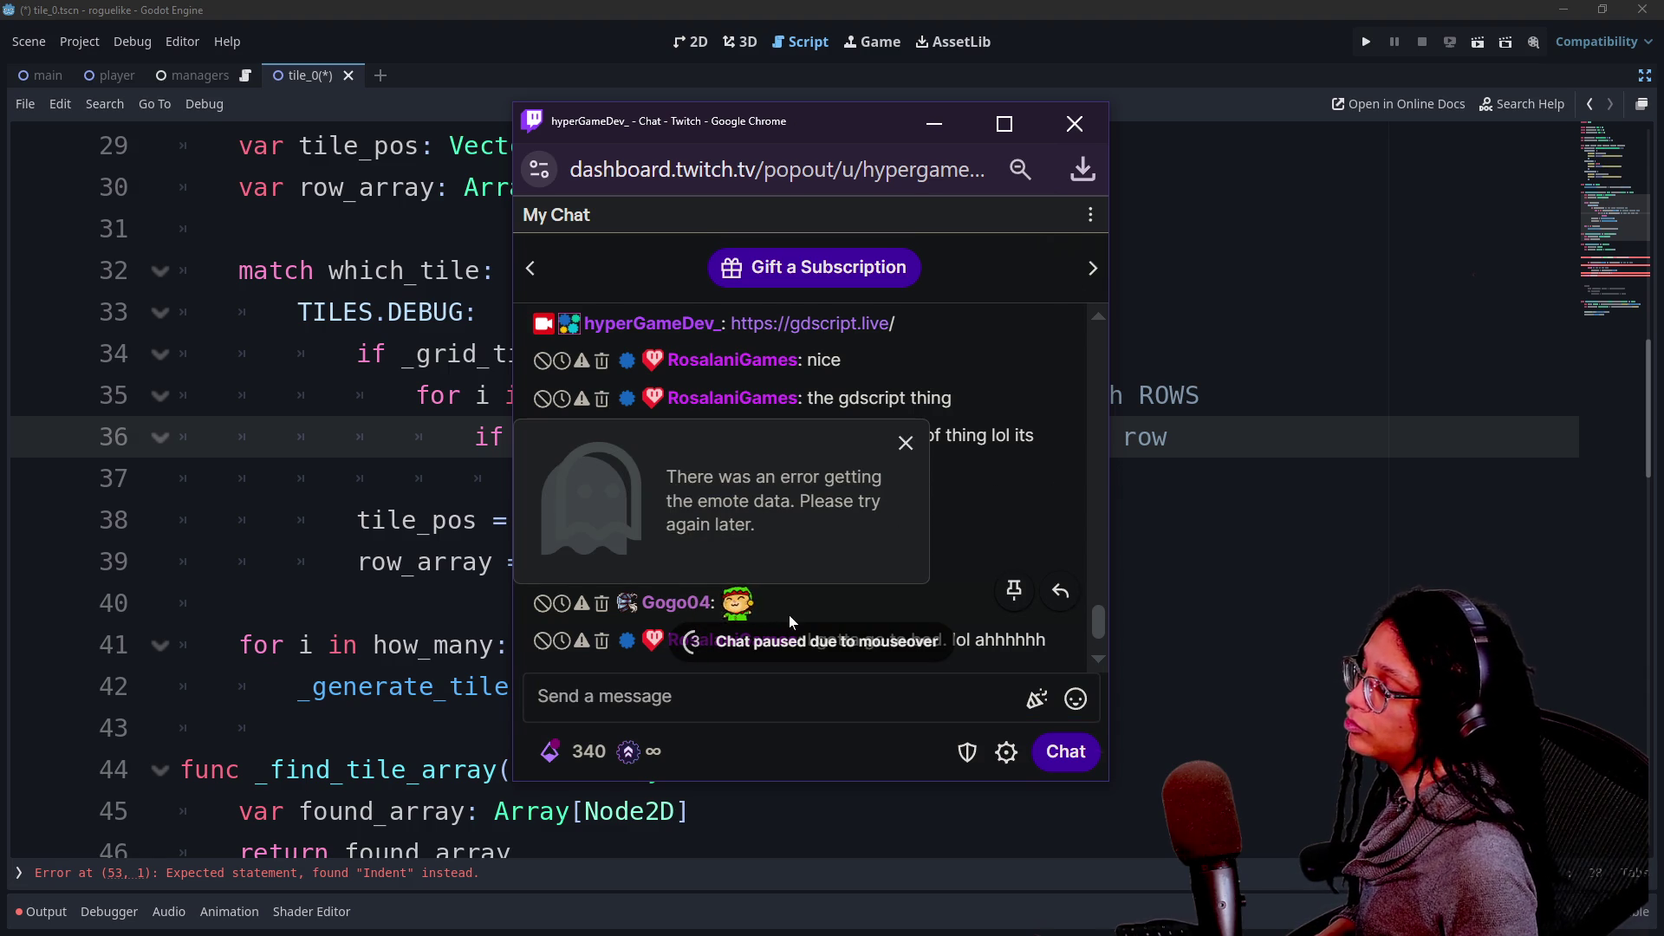
left_click(738, 604)
left_click(739, 604)
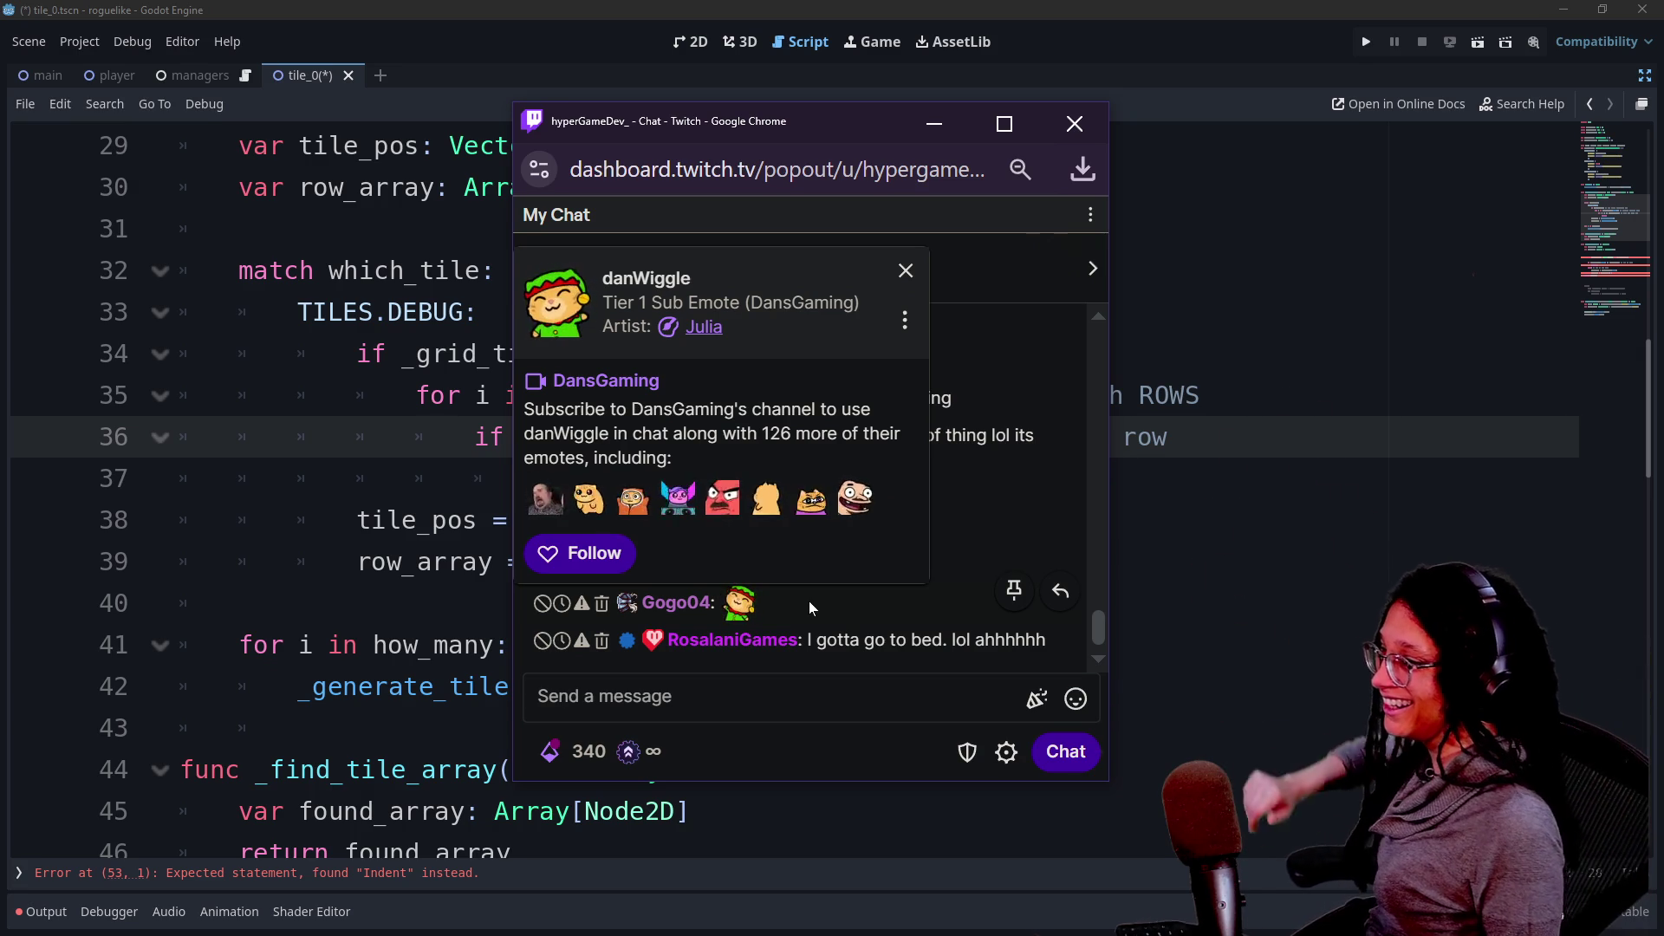
left_click(760, 600)
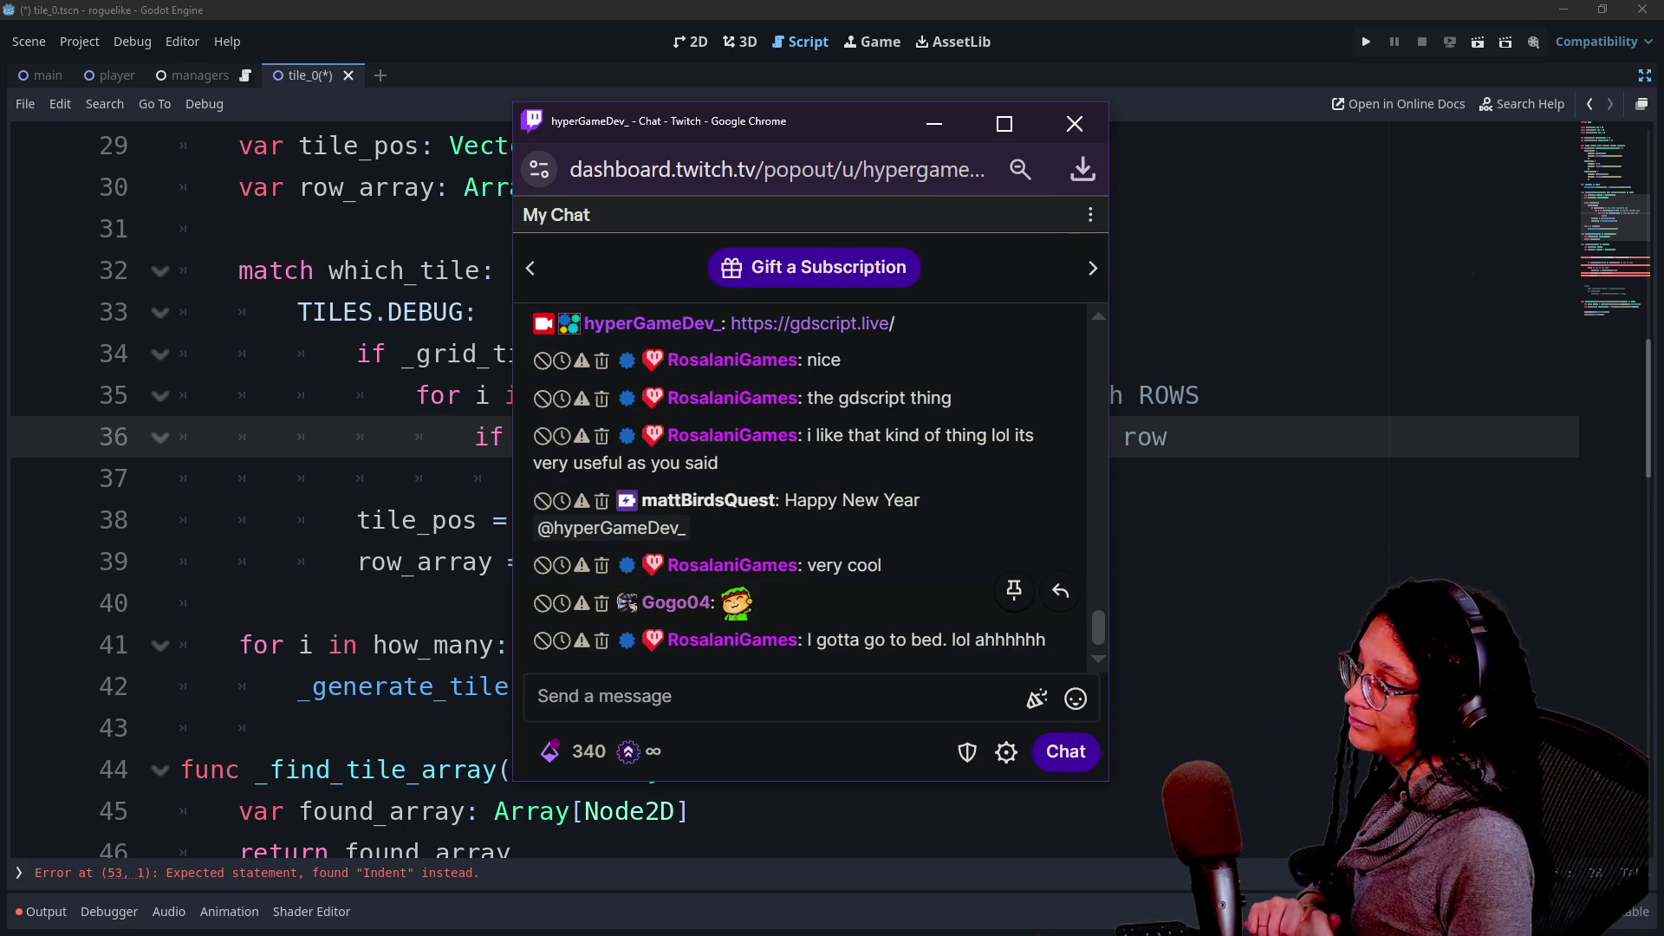
mouse_move(723, 129)
left_mouse_down()
mouse_move(877, 215)
mouse_move(1663, 226)
left_mouse_up()
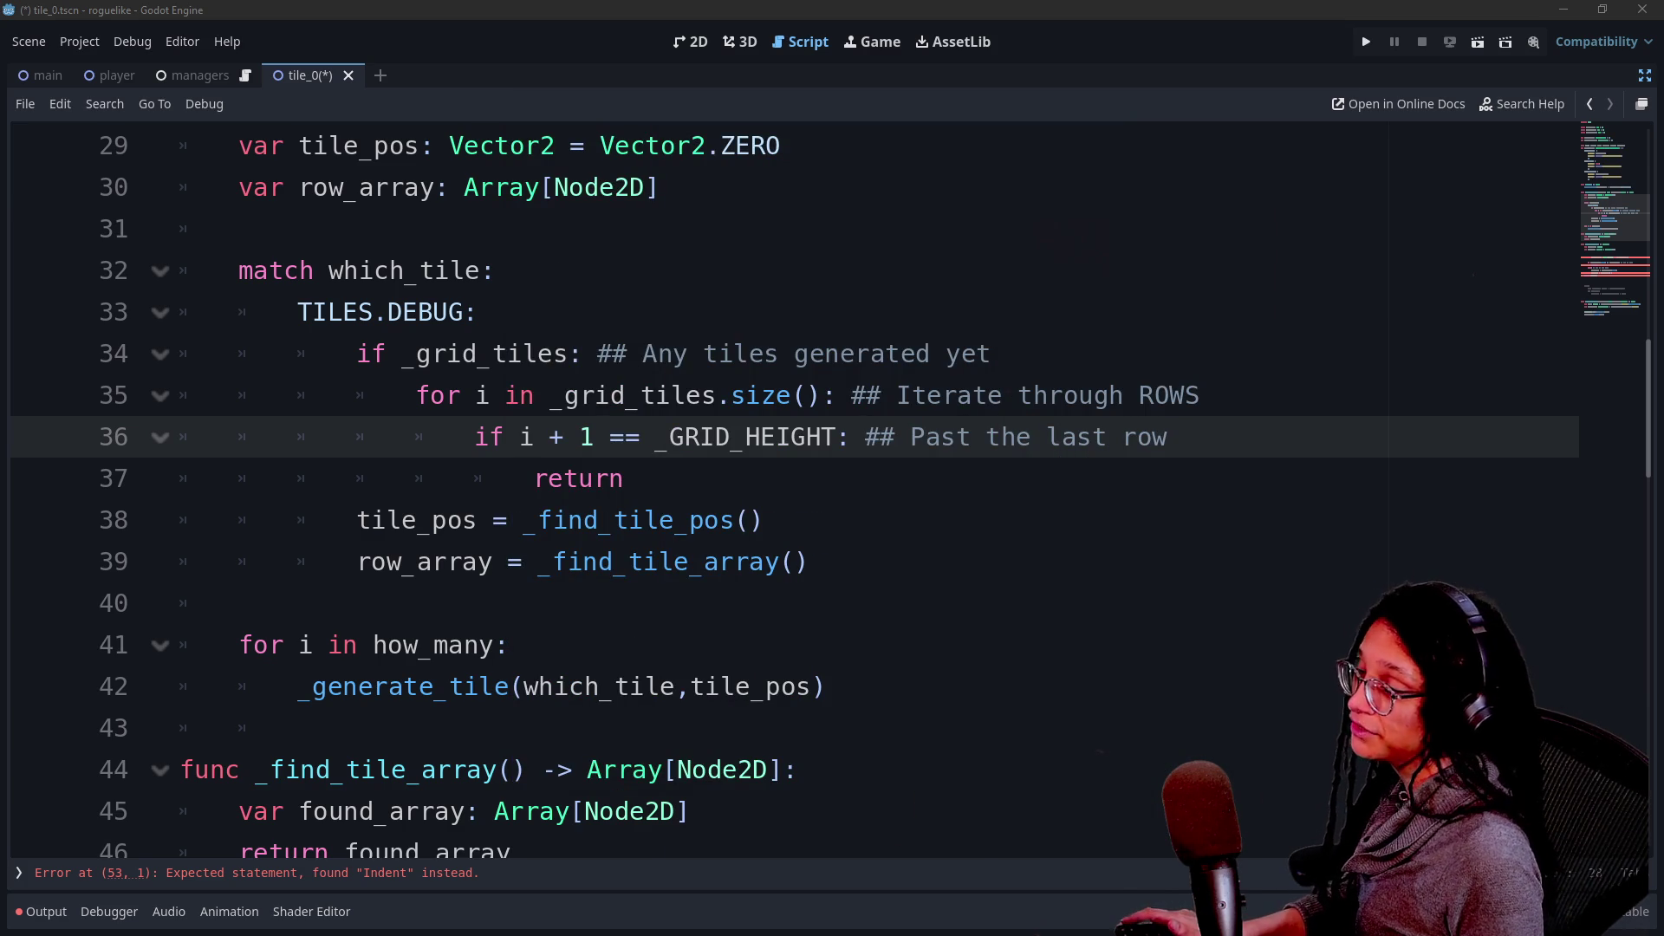
Step: Inspect the return line and the flagged _find_tile_pos assignment line
left_click(624, 478)
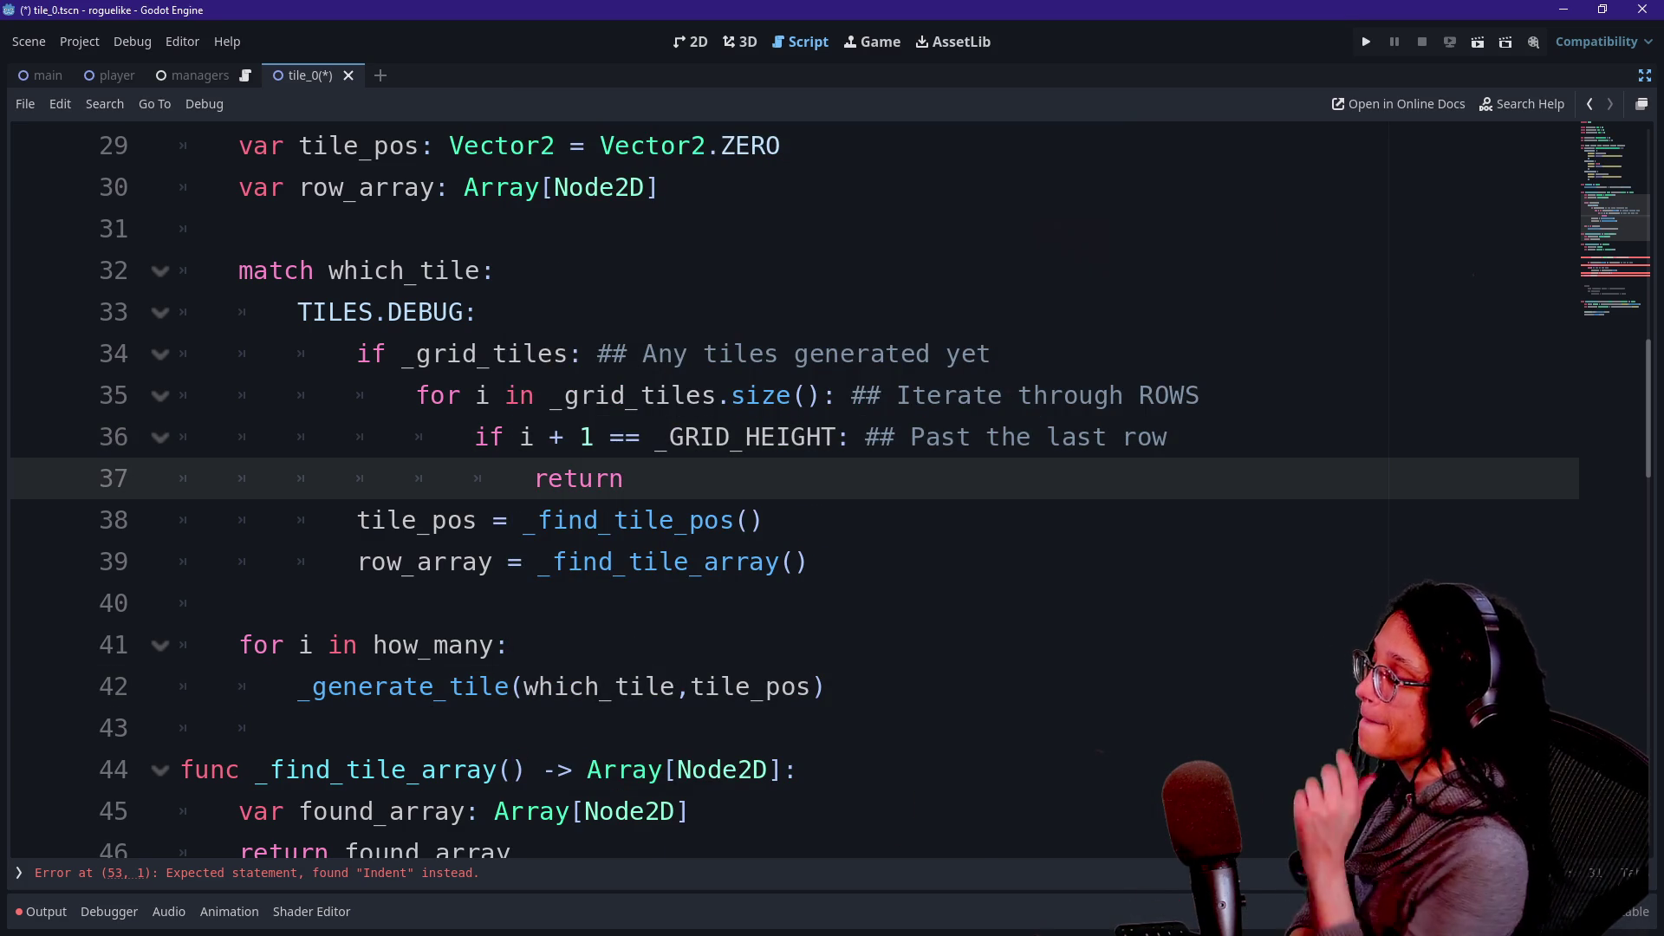
left_click(765, 520)
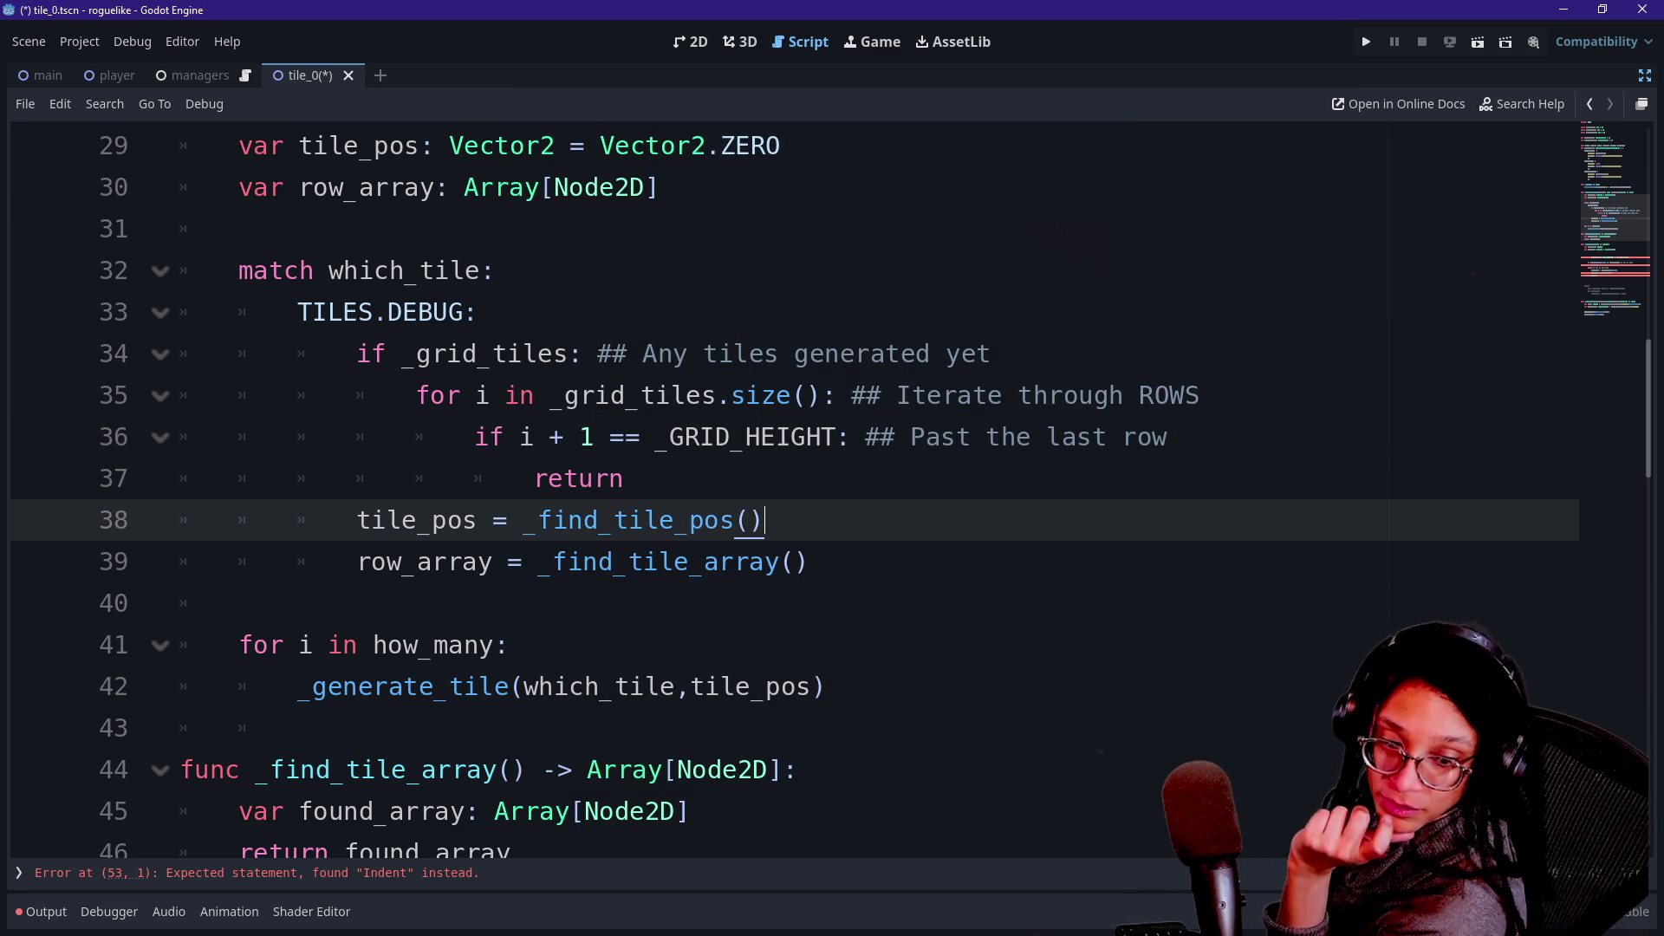
key("Up")
key("Up")
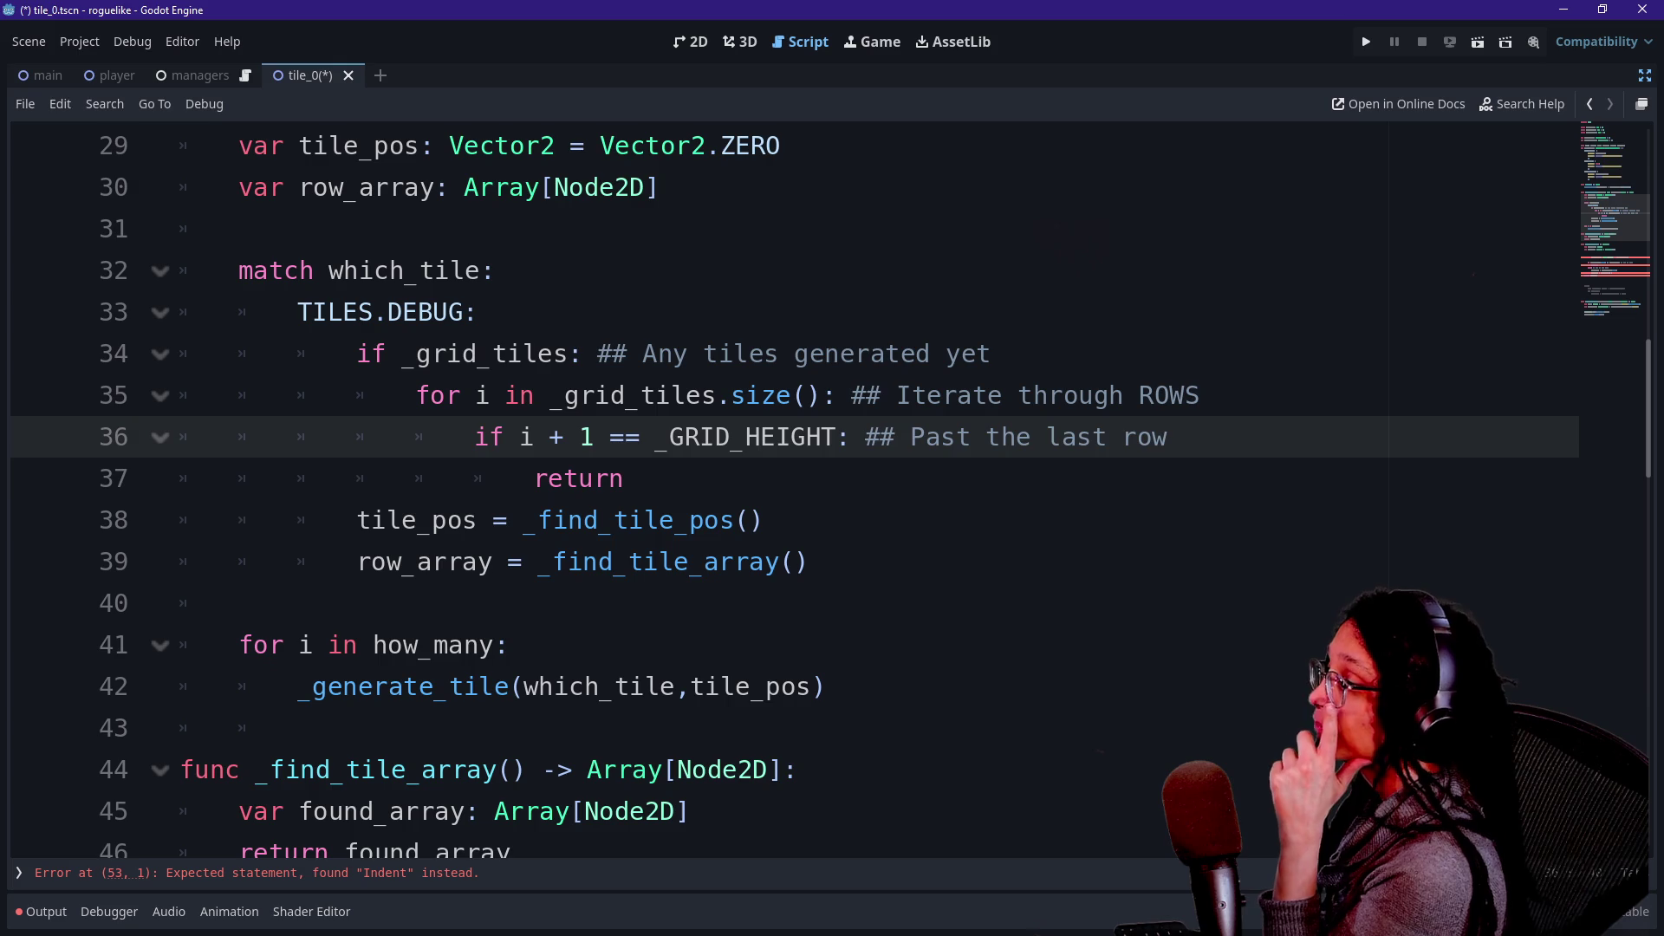
key("Down")
key("Down")
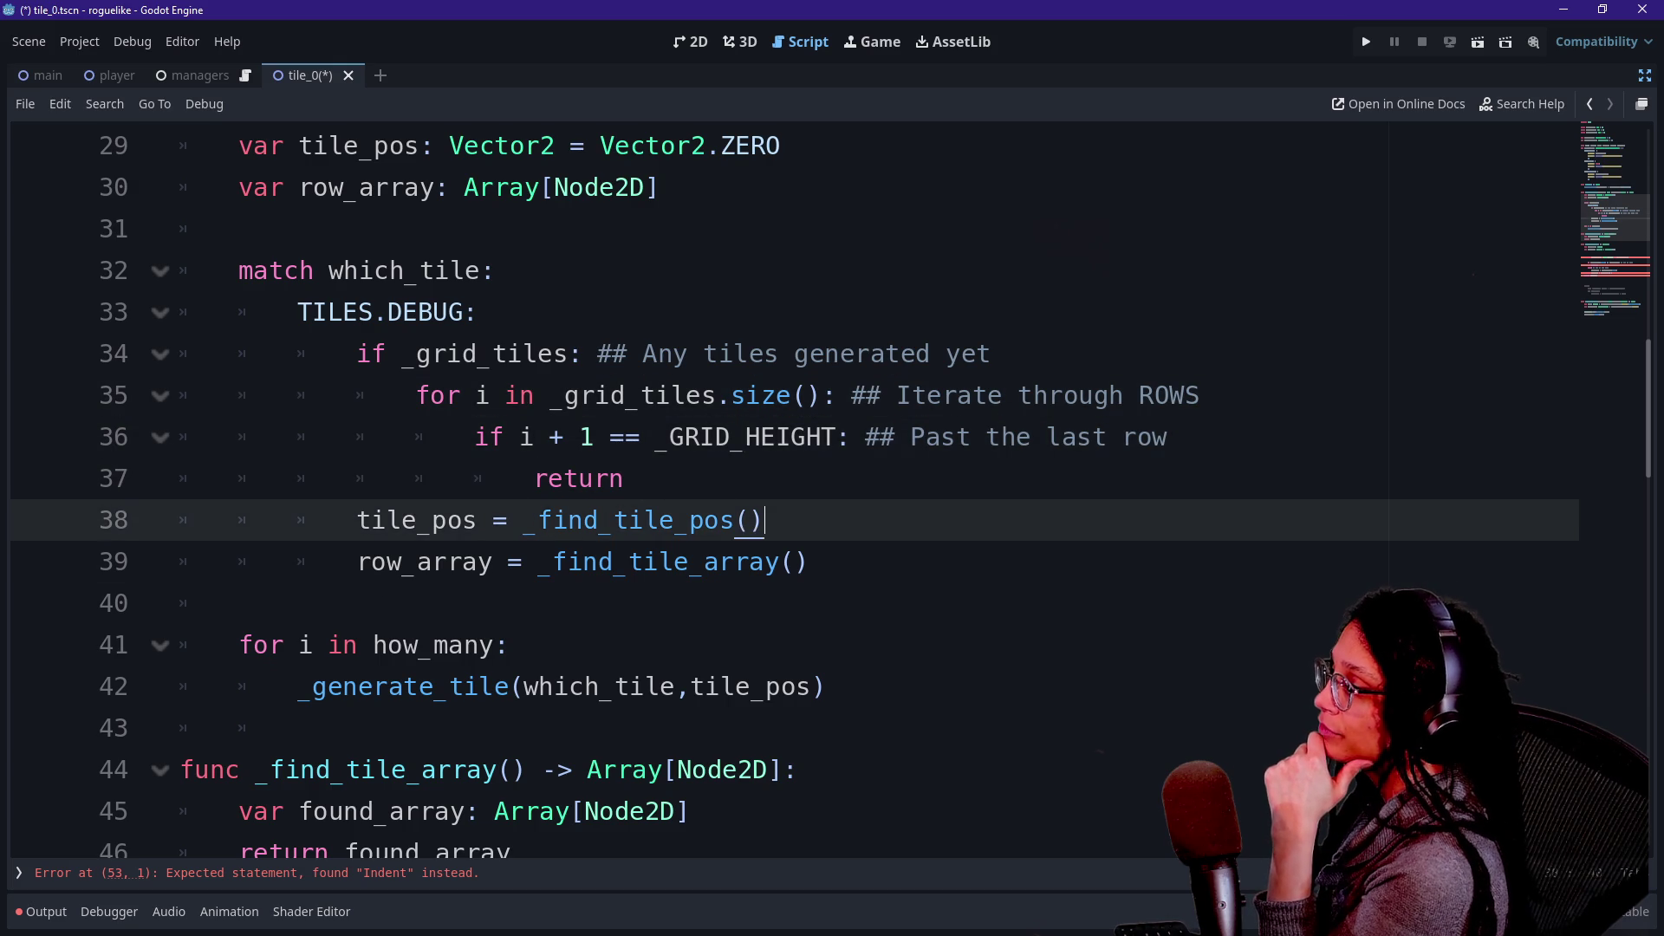
key("Up")
key("Down")
key("Down")
key("Up")
key("Up")
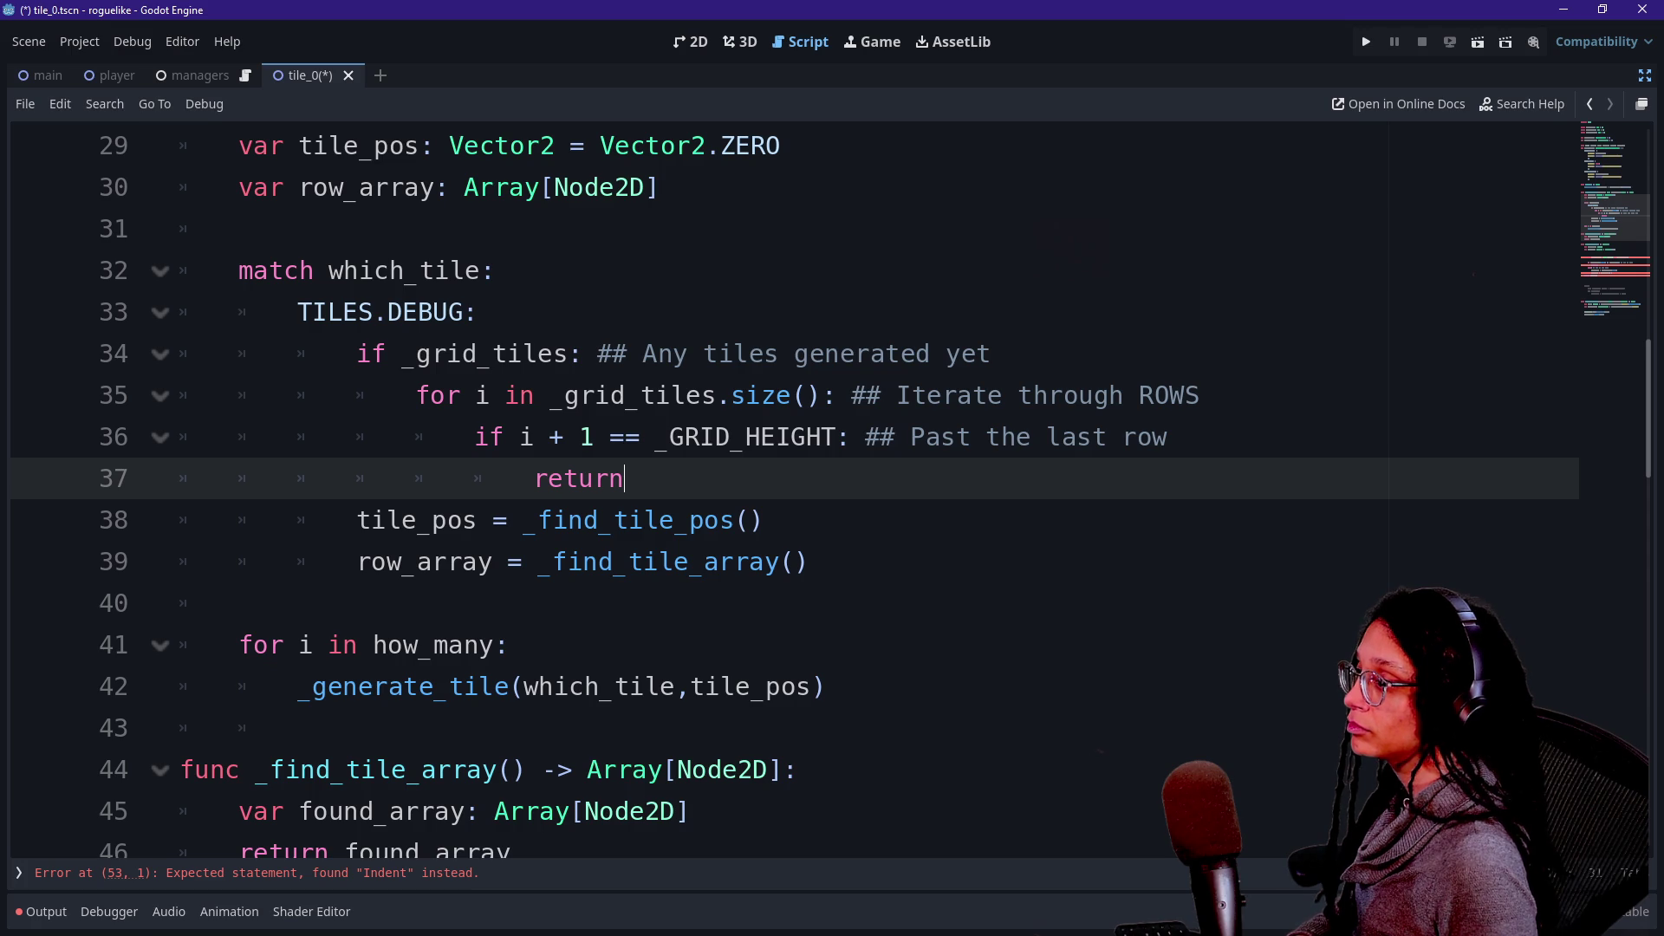
key("Up")
left_click(622, 478)
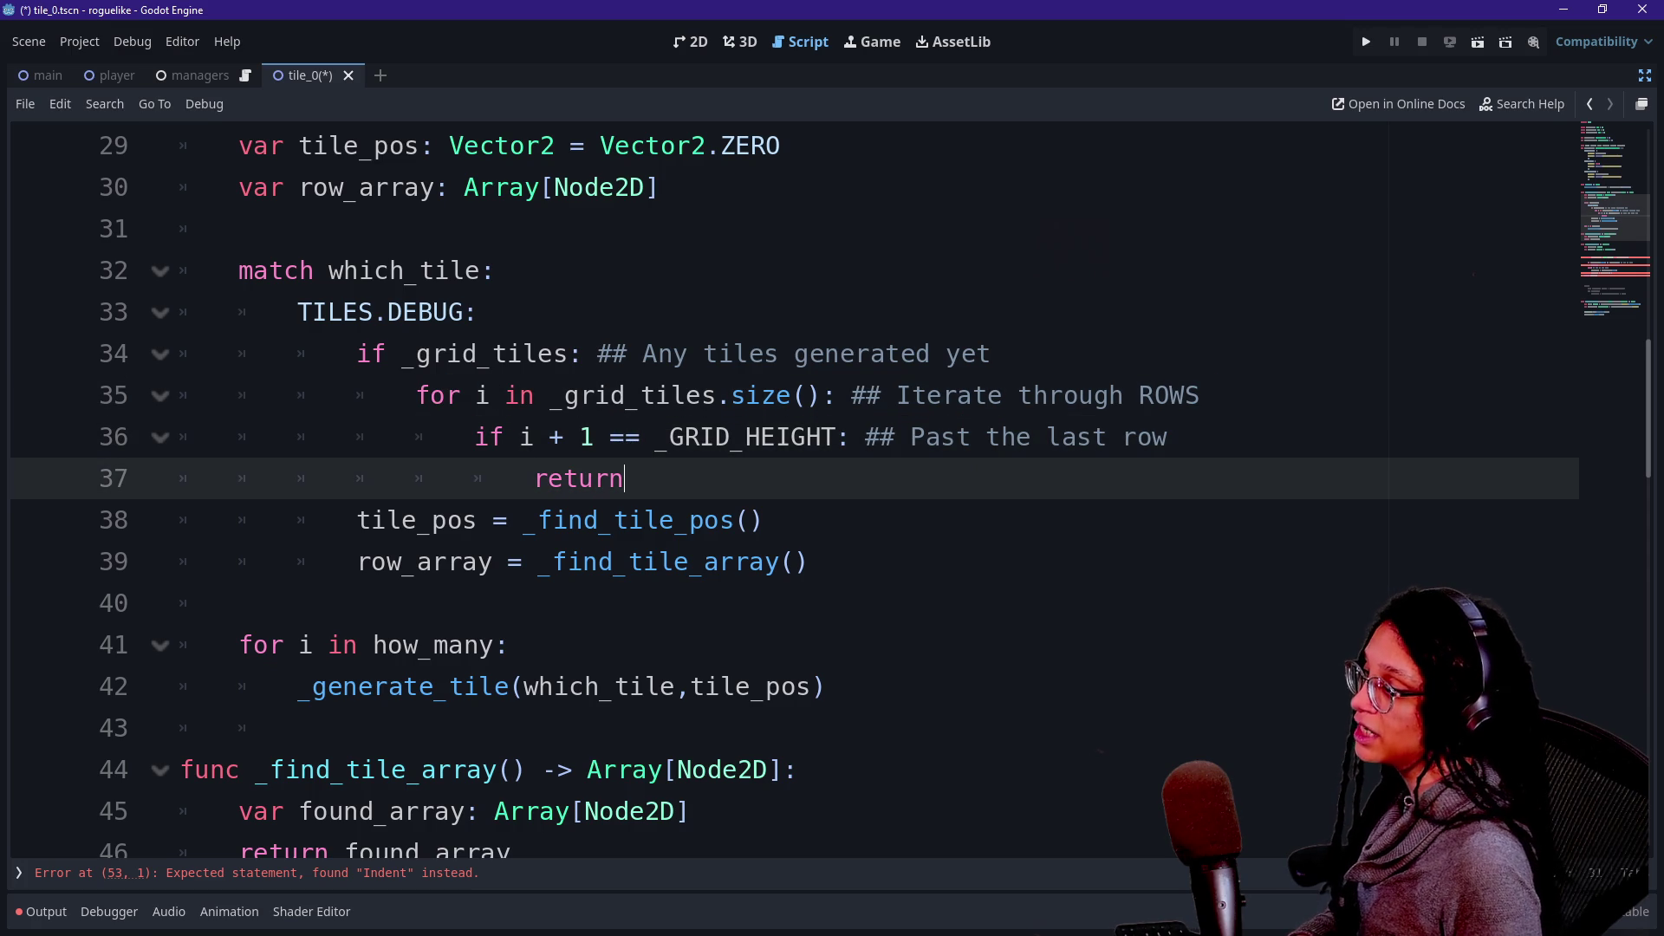
Step: Indent the tile_pos = _find_tile_pos() line two levels under the last-row check
left_click_drag(357, 519, 537, 561)
left_click(537, 562)
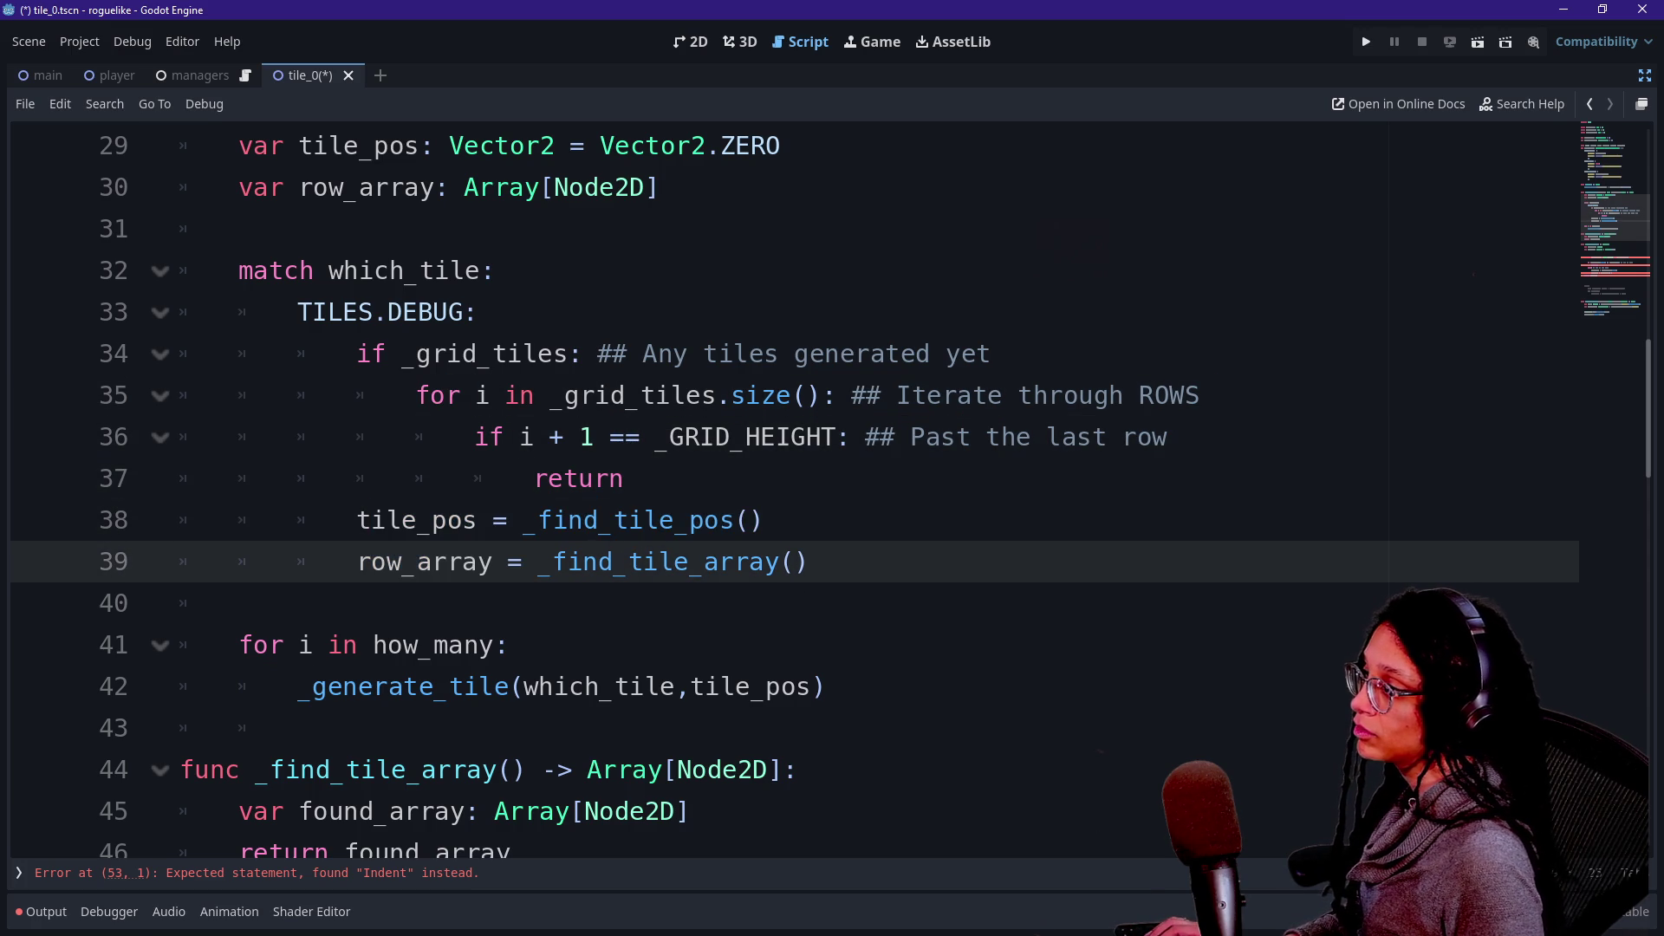
left_click(357, 520)
key("Tab")
key("Tab")
key("Tab")
left_click_drag(238, 312, 624, 479)
left_click(624, 479)
mouse_move(483, 353)
left_mouse_down()
mouse_move(661, 395)
mouse_move(774, 520)
left_mouse_up()
left_click(484, 353)
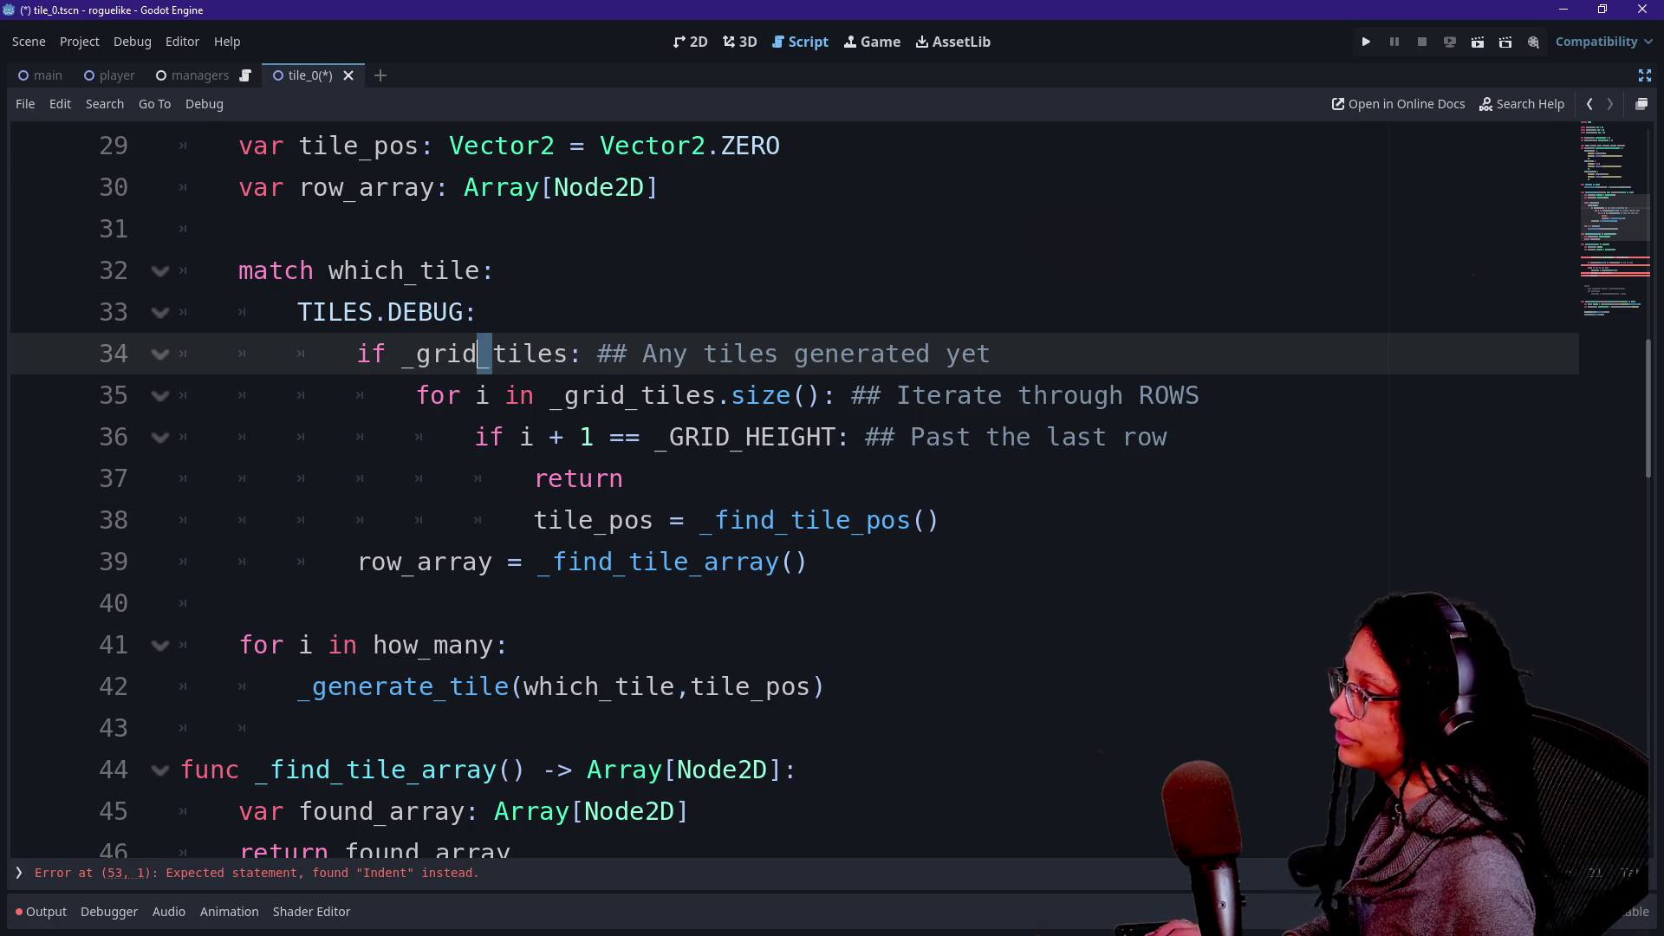
left_click(534, 520)
key("Tab")
Step: Review the nested tiles-generated check, row loop and return around the indented assignments
left_click_drag(182, 520, 182, 603)
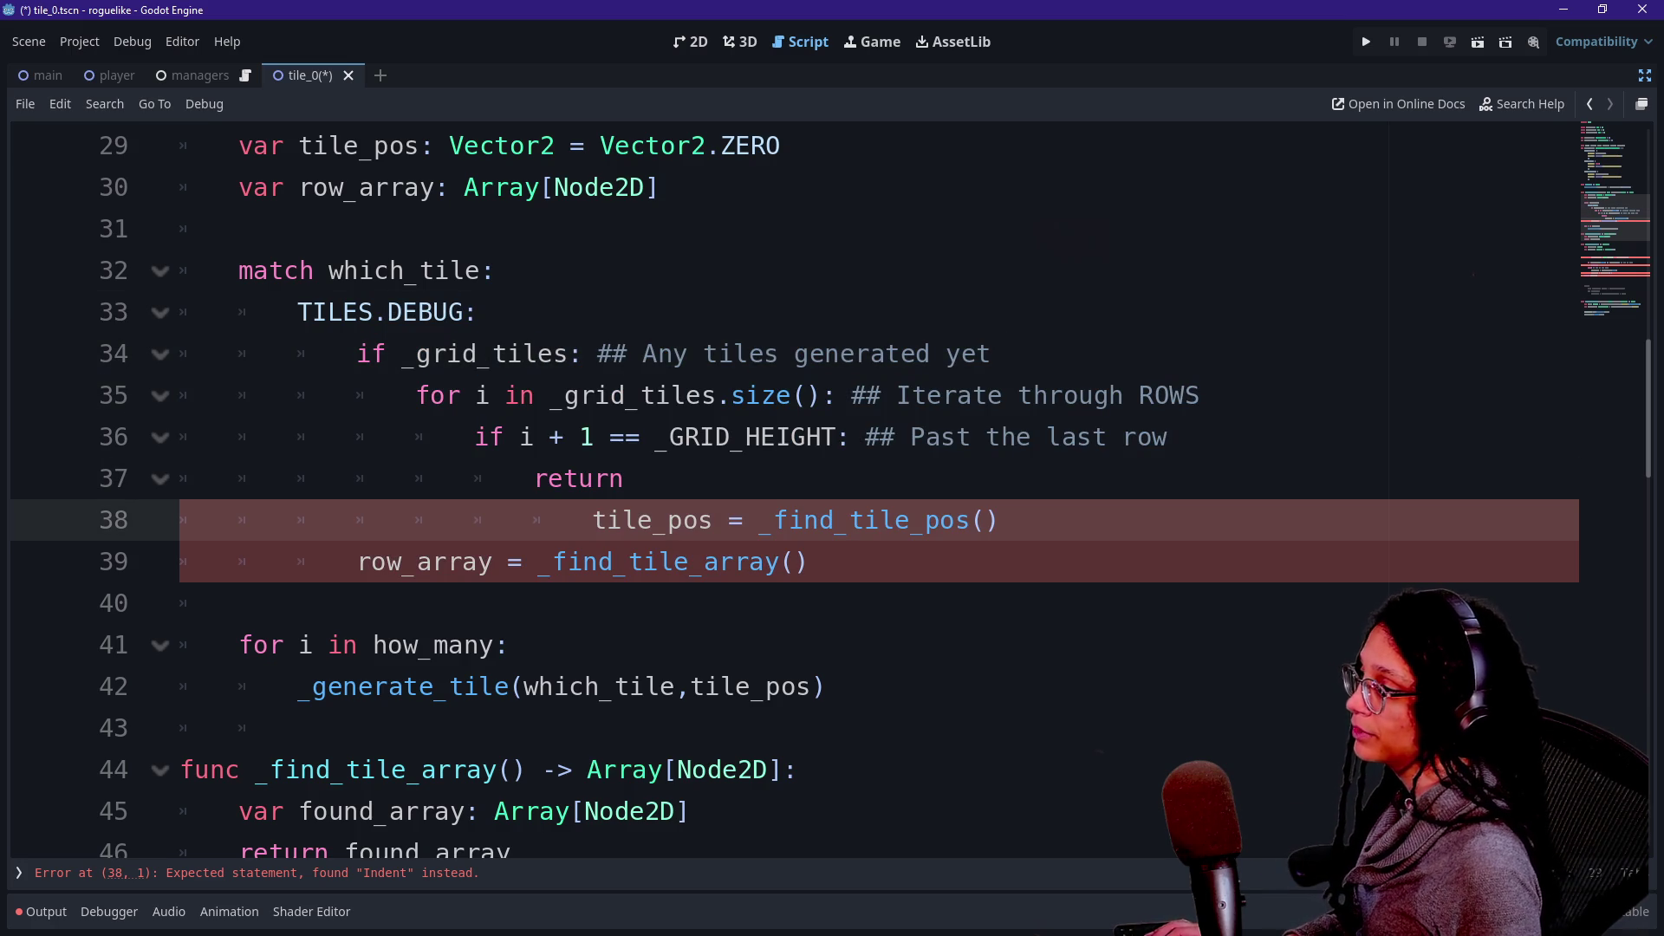
left_click(535, 479)
left_click(477, 353)
left_click_drag(477, 354, 503, 478)
left_click(477, 353)
left_click(475, 436)
left_click_drag(505, 395, 548, 478)
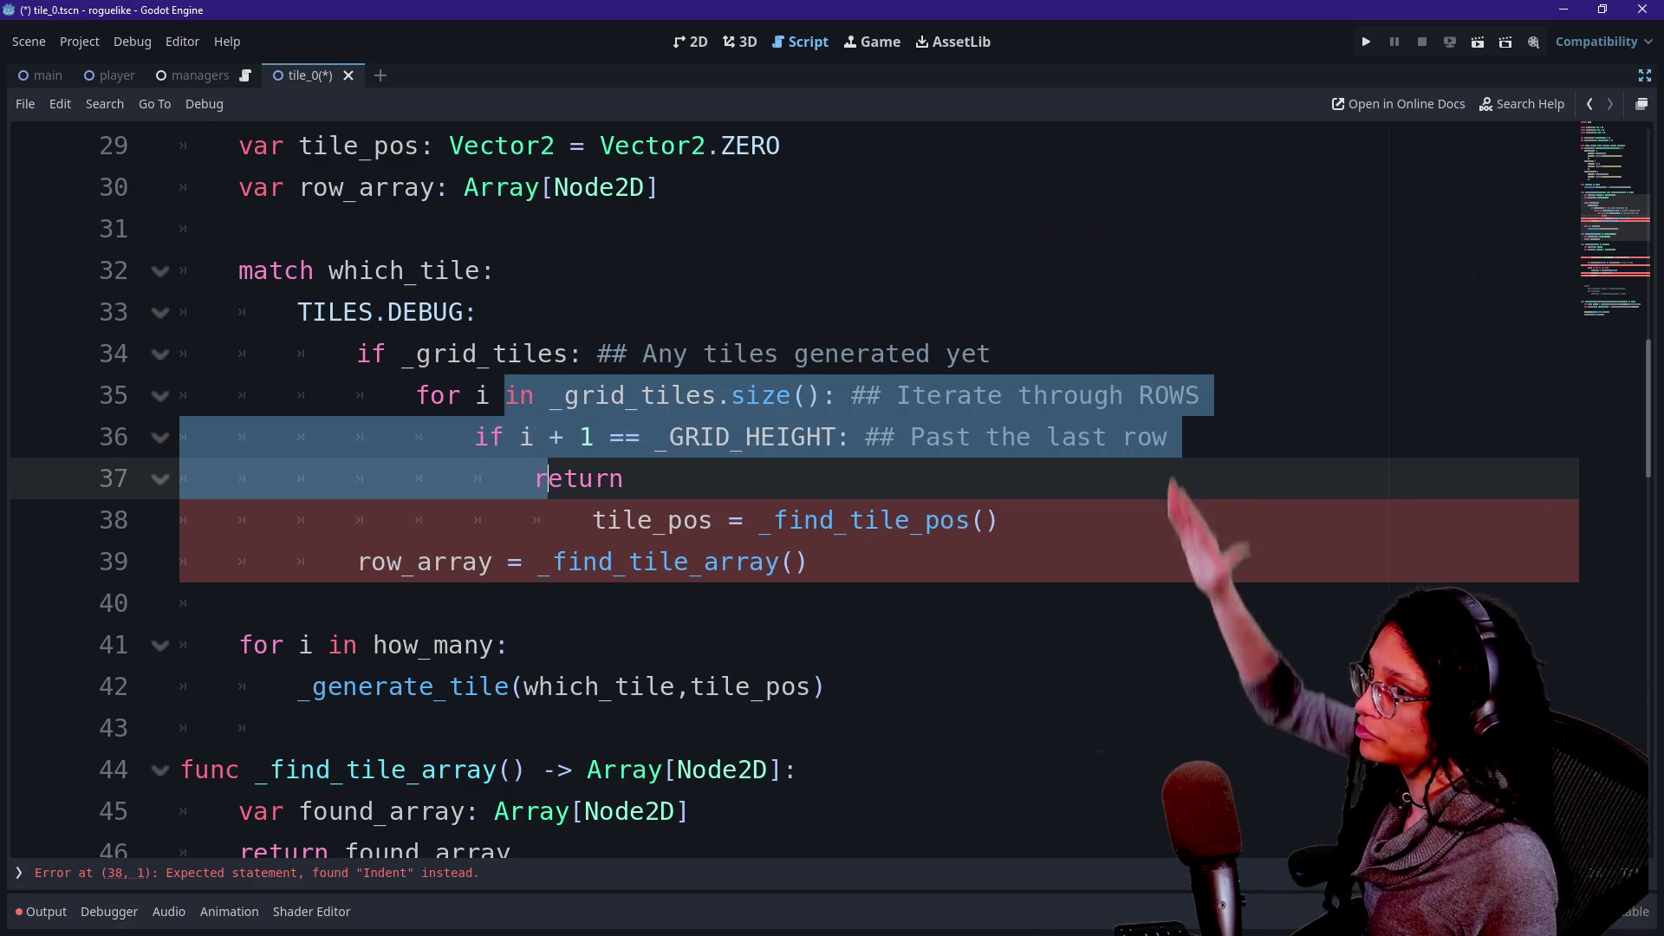
left_click(606, 520)
left_click_drag(402, 353, 654, 437)
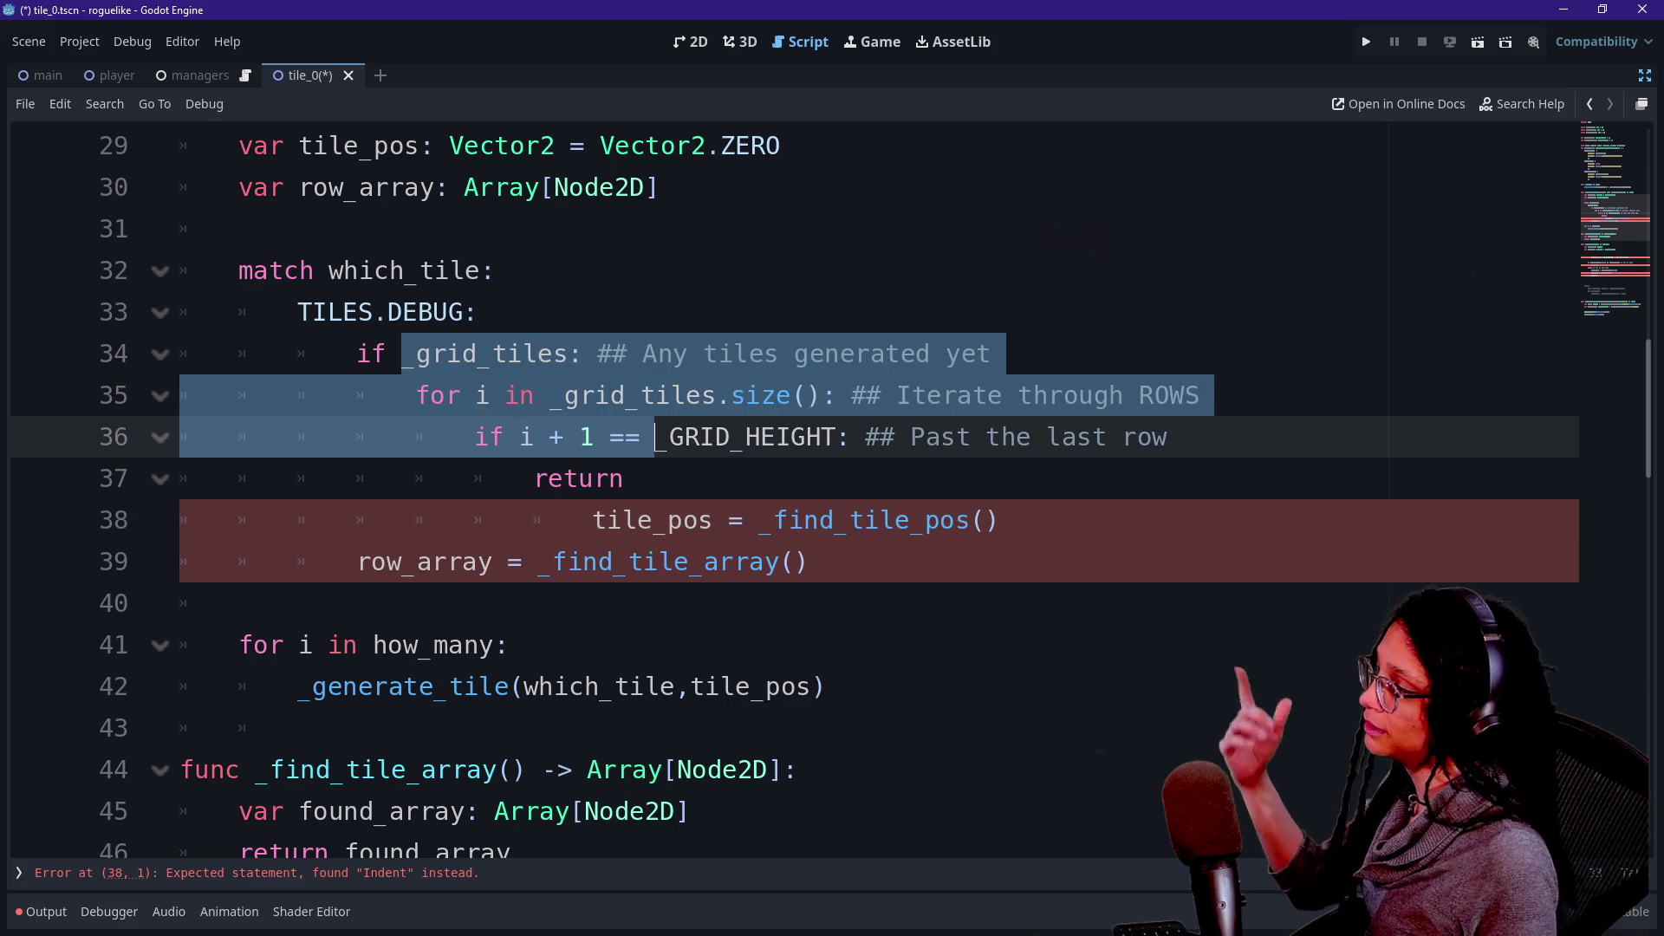
left_click(623, 478)
left_click(622, 520)
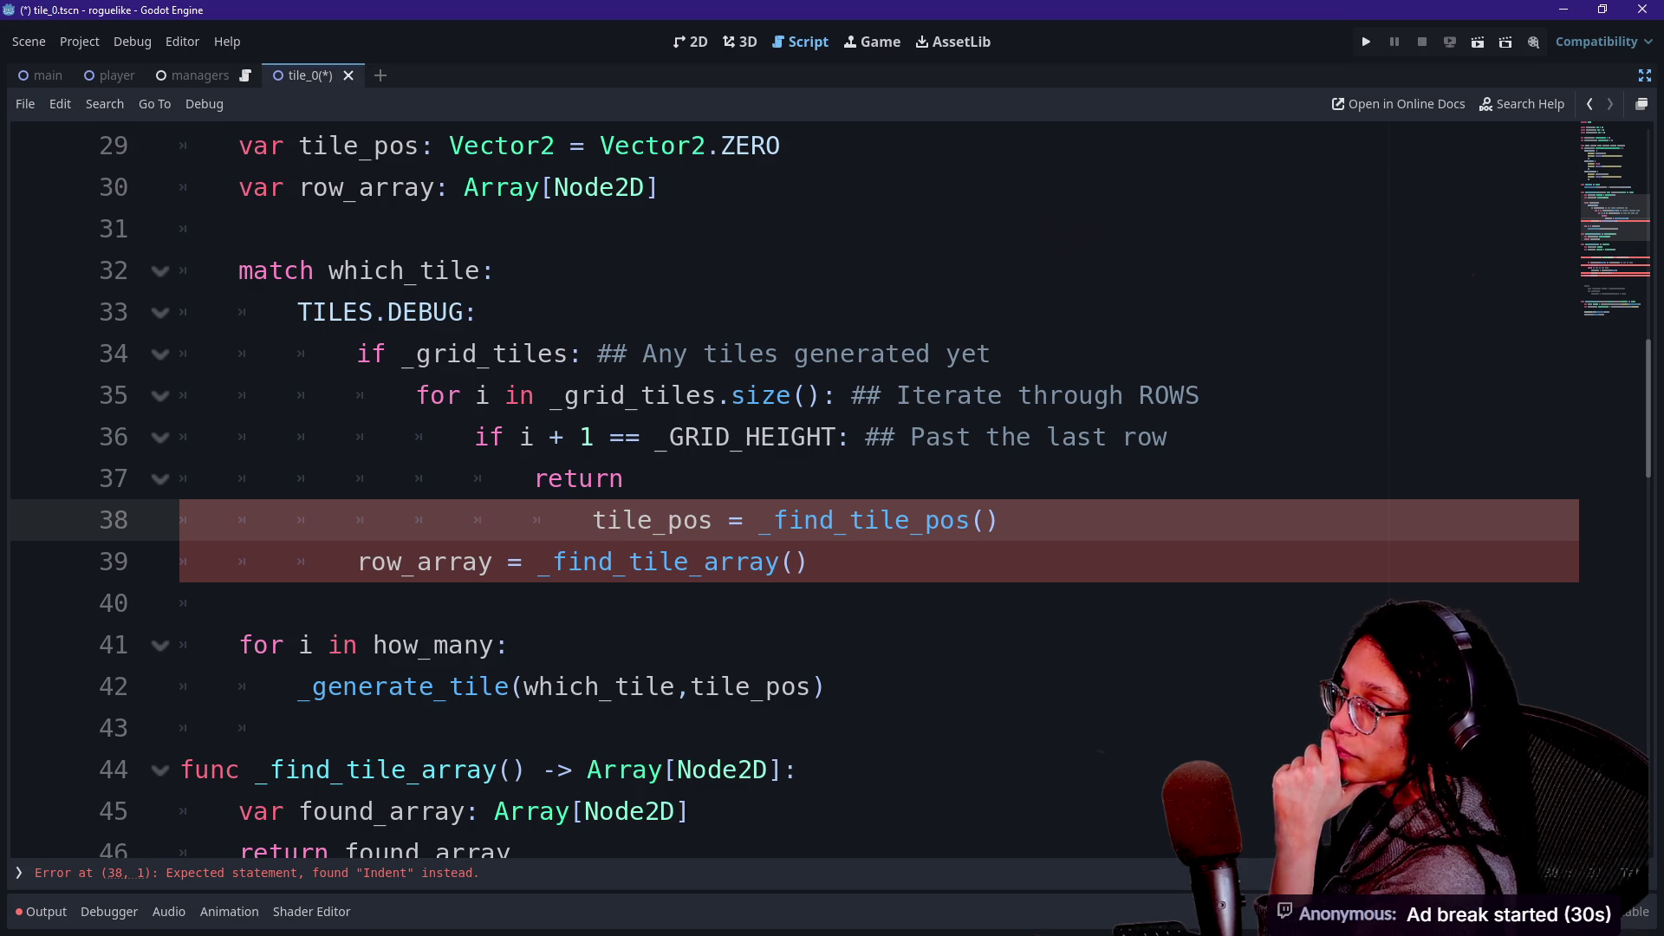
key("Up")
Step: Undo to restore the not-past-last-row comment and indentation, then scroll down to _find_tile_pos
key("ctrl+z")
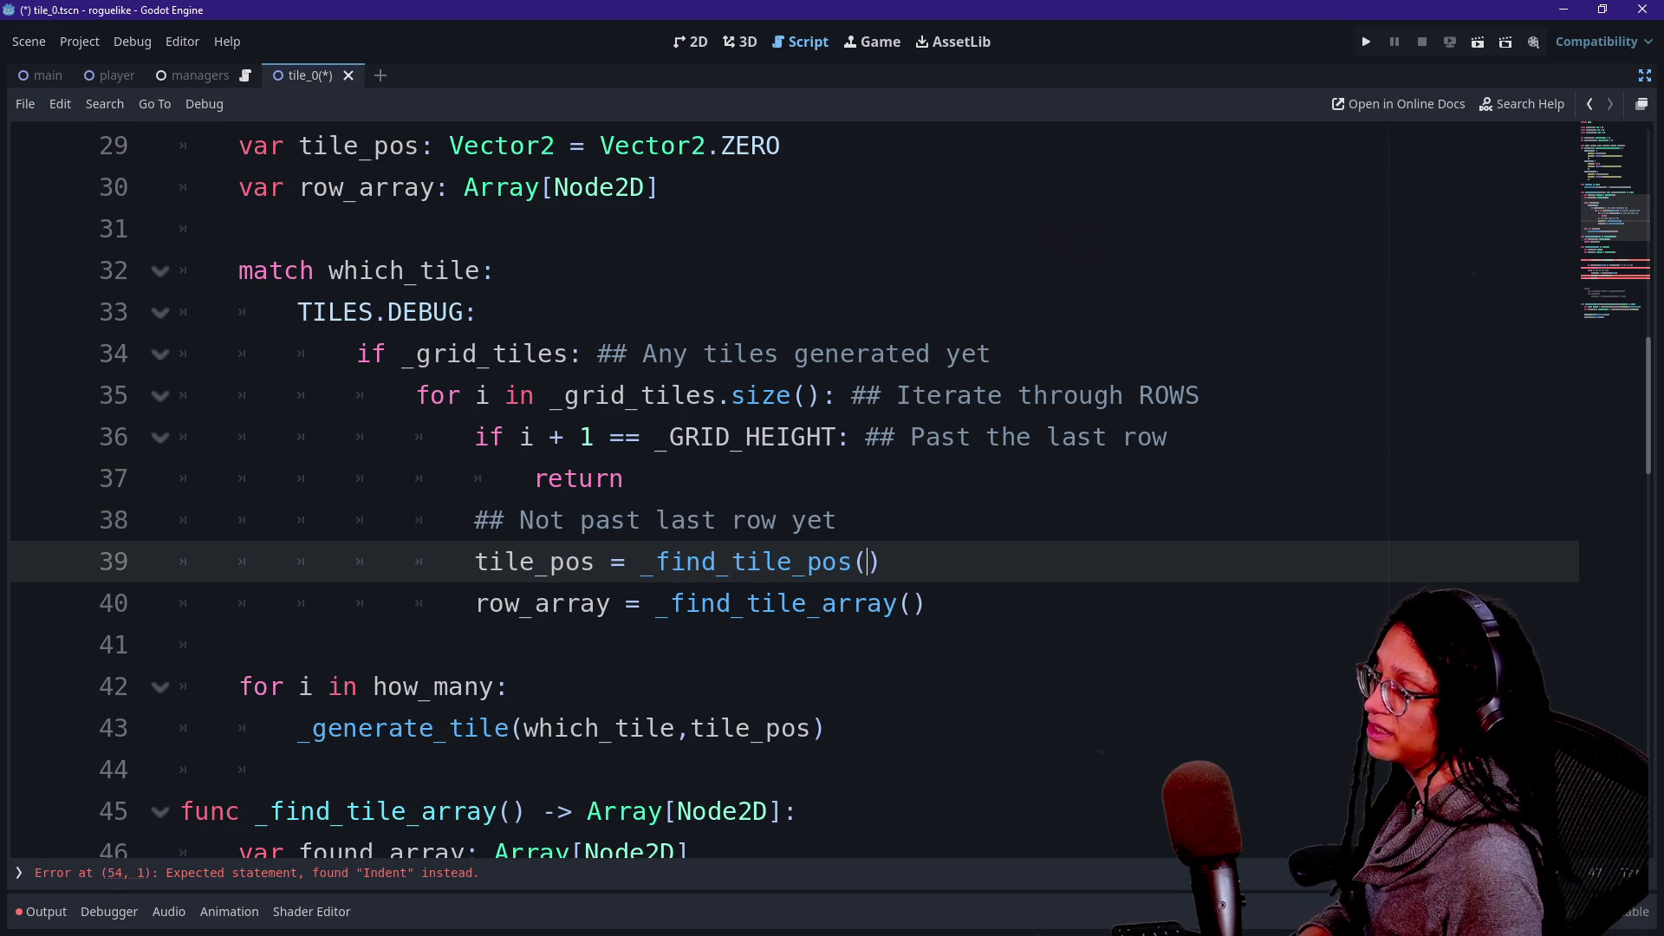
left_click(928, 603)
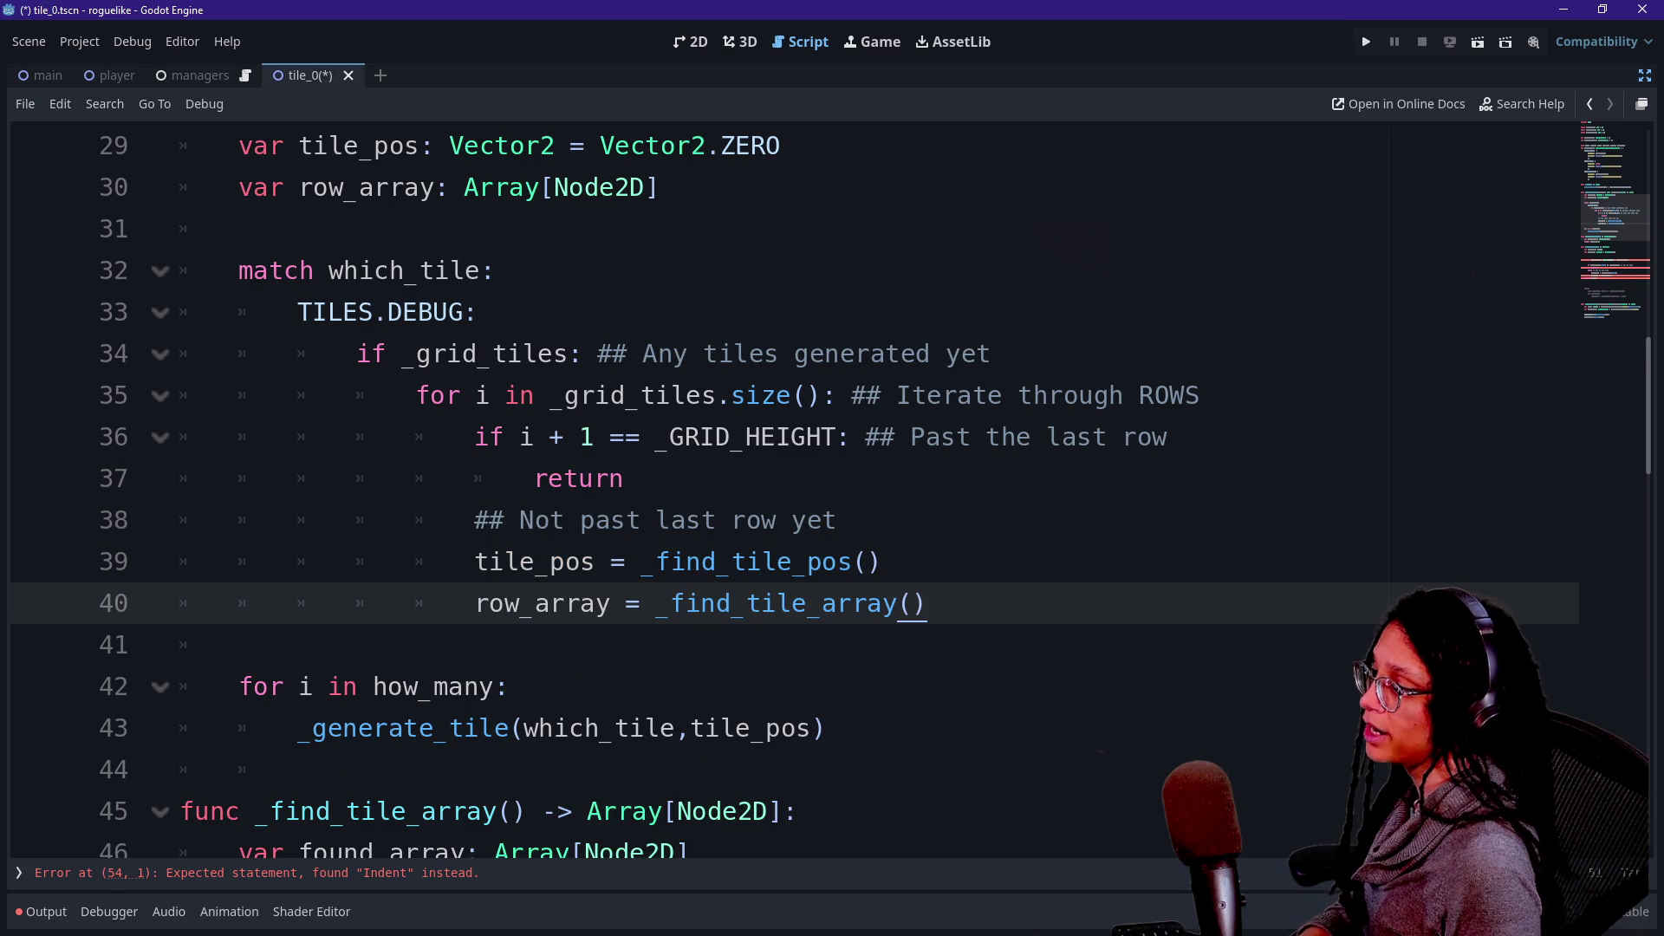
scroll(927, 603, "down", 2)
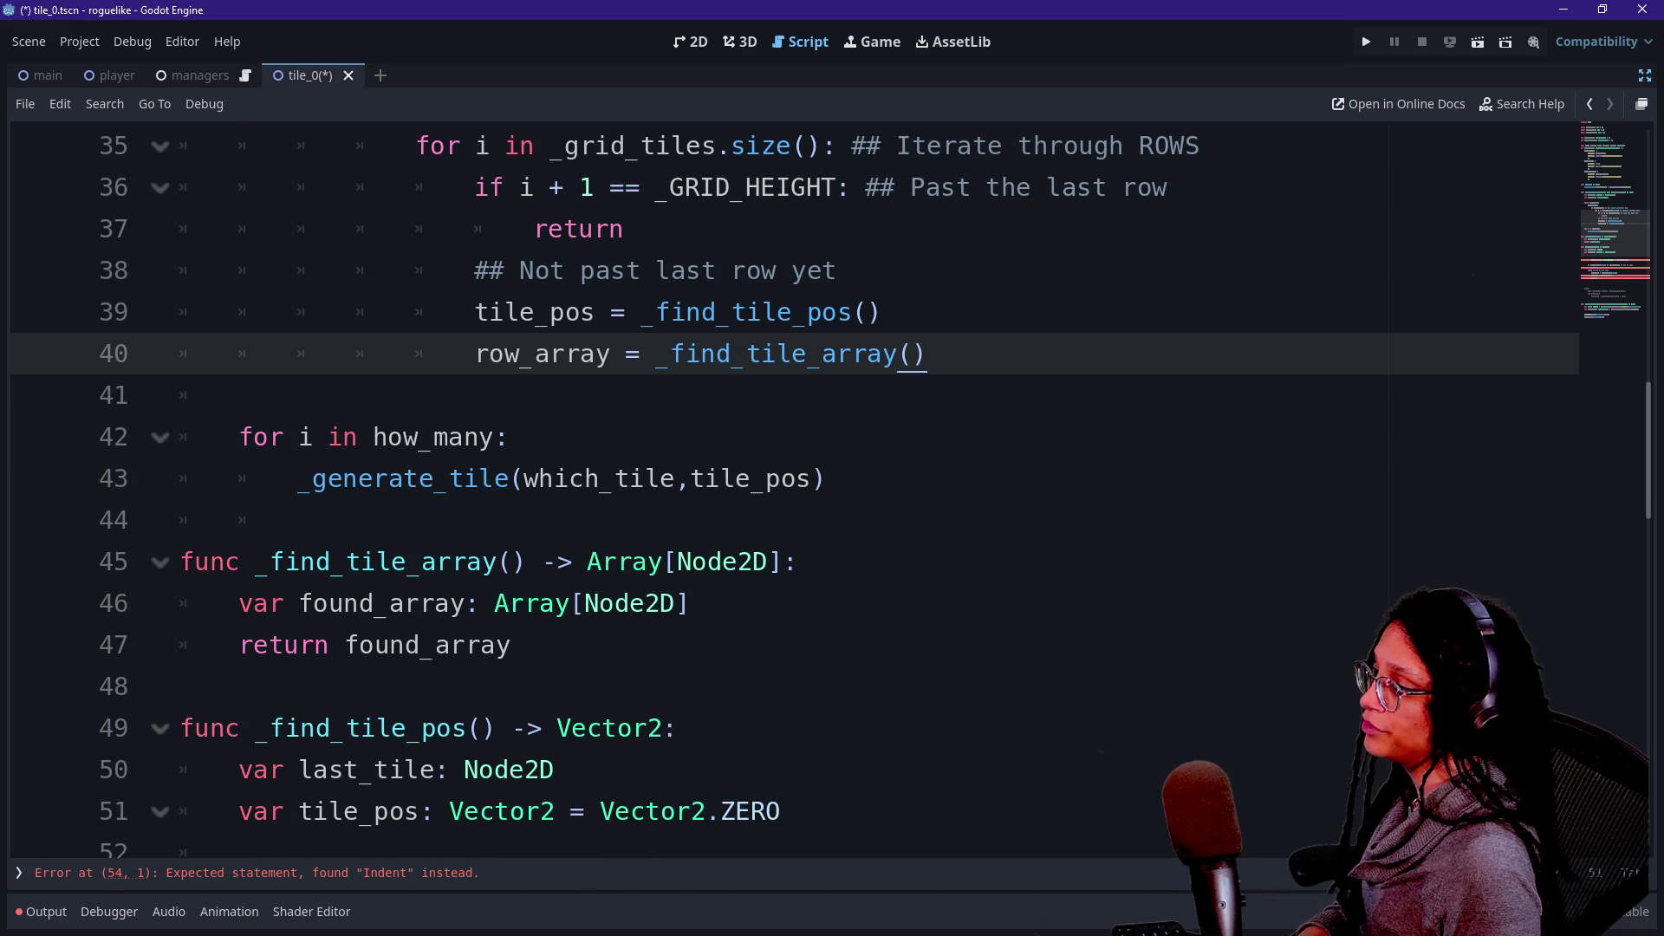
scroll(928, 603, "down", 2)
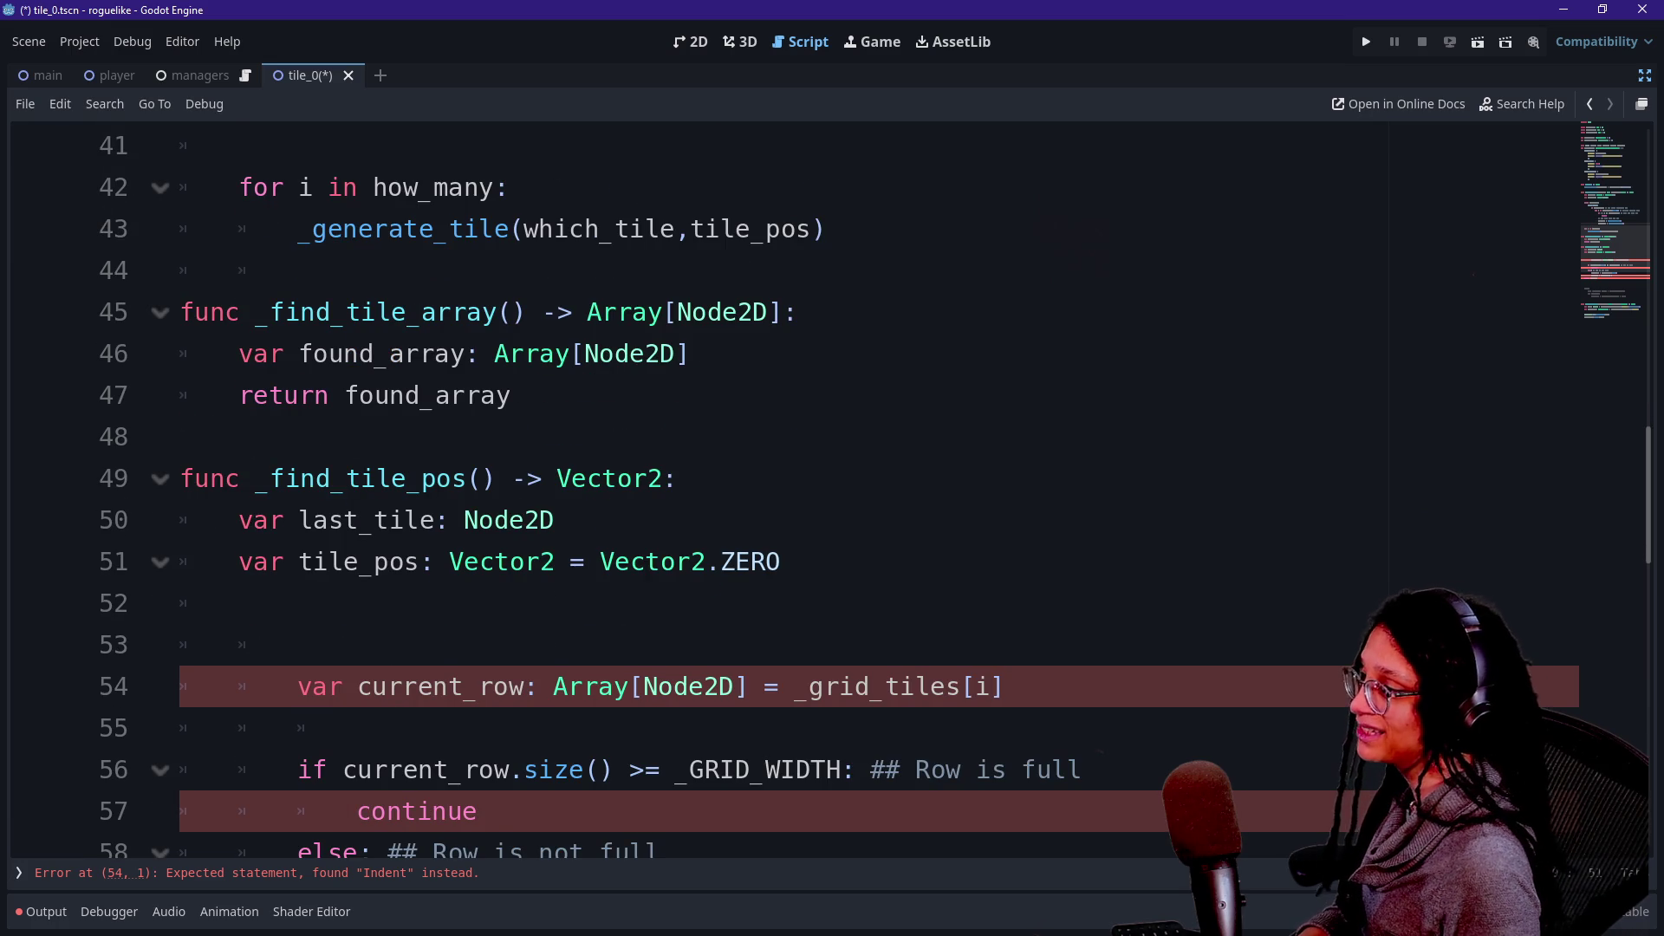
scroll(928, 603, "down", 1)
Step: Delete the blank line above current_row and unindent its declaration to function level
left_click(678, 354)
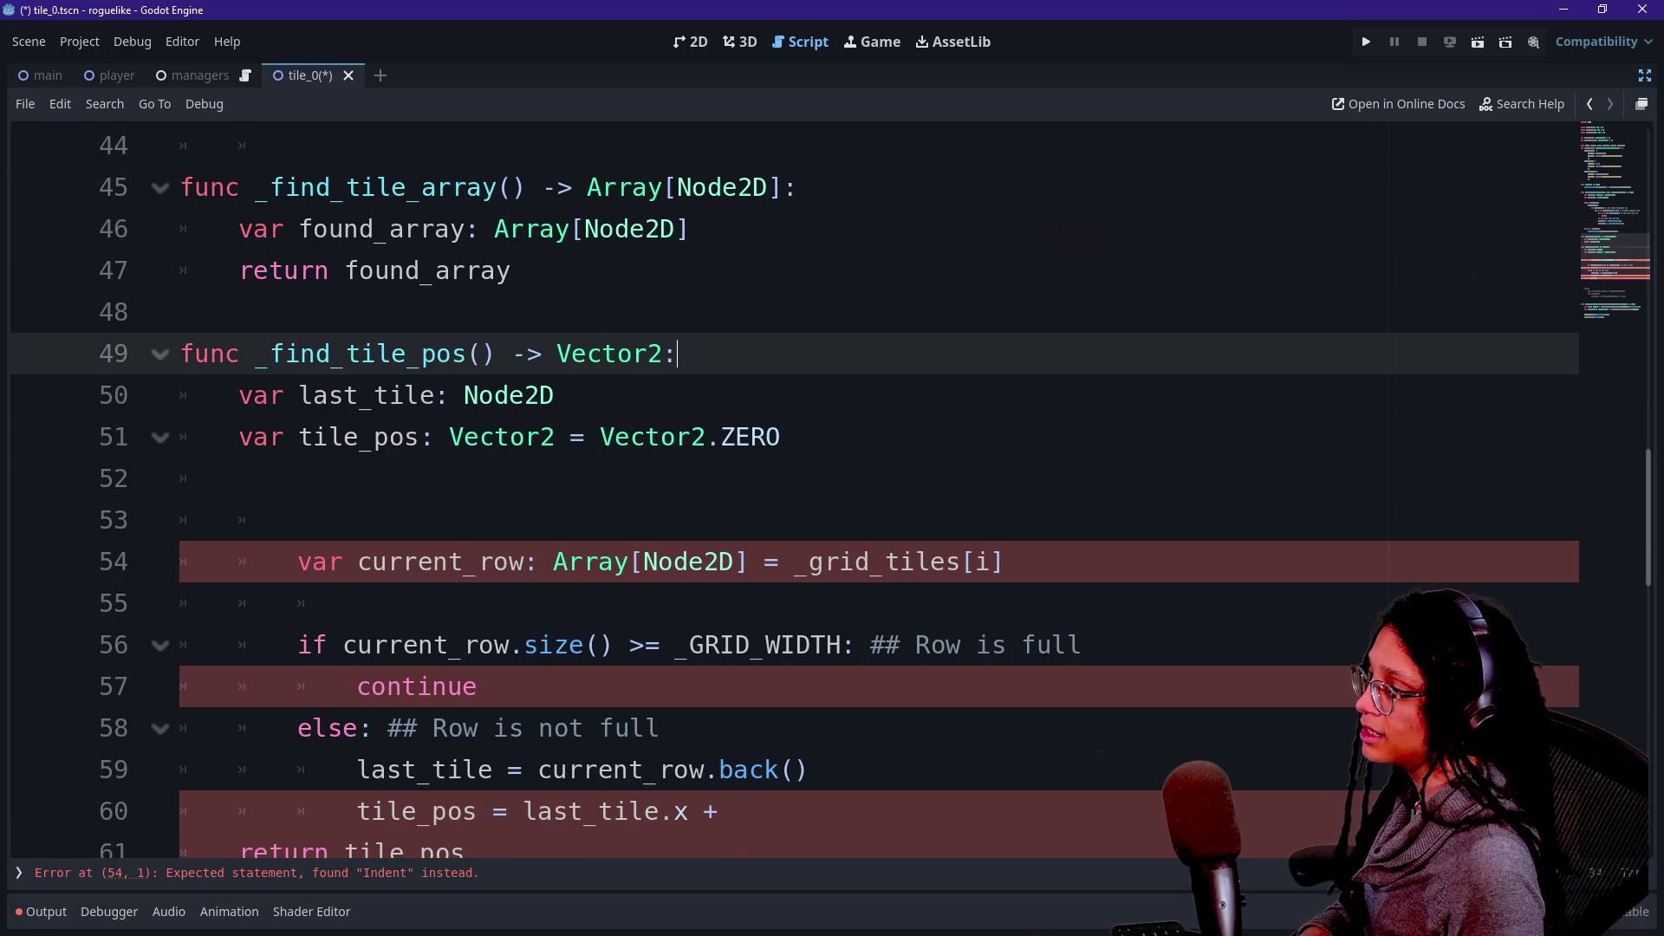
left_click(765, 436)
left_click(298, 520)
key("BackSpace")
key("BackSpace")
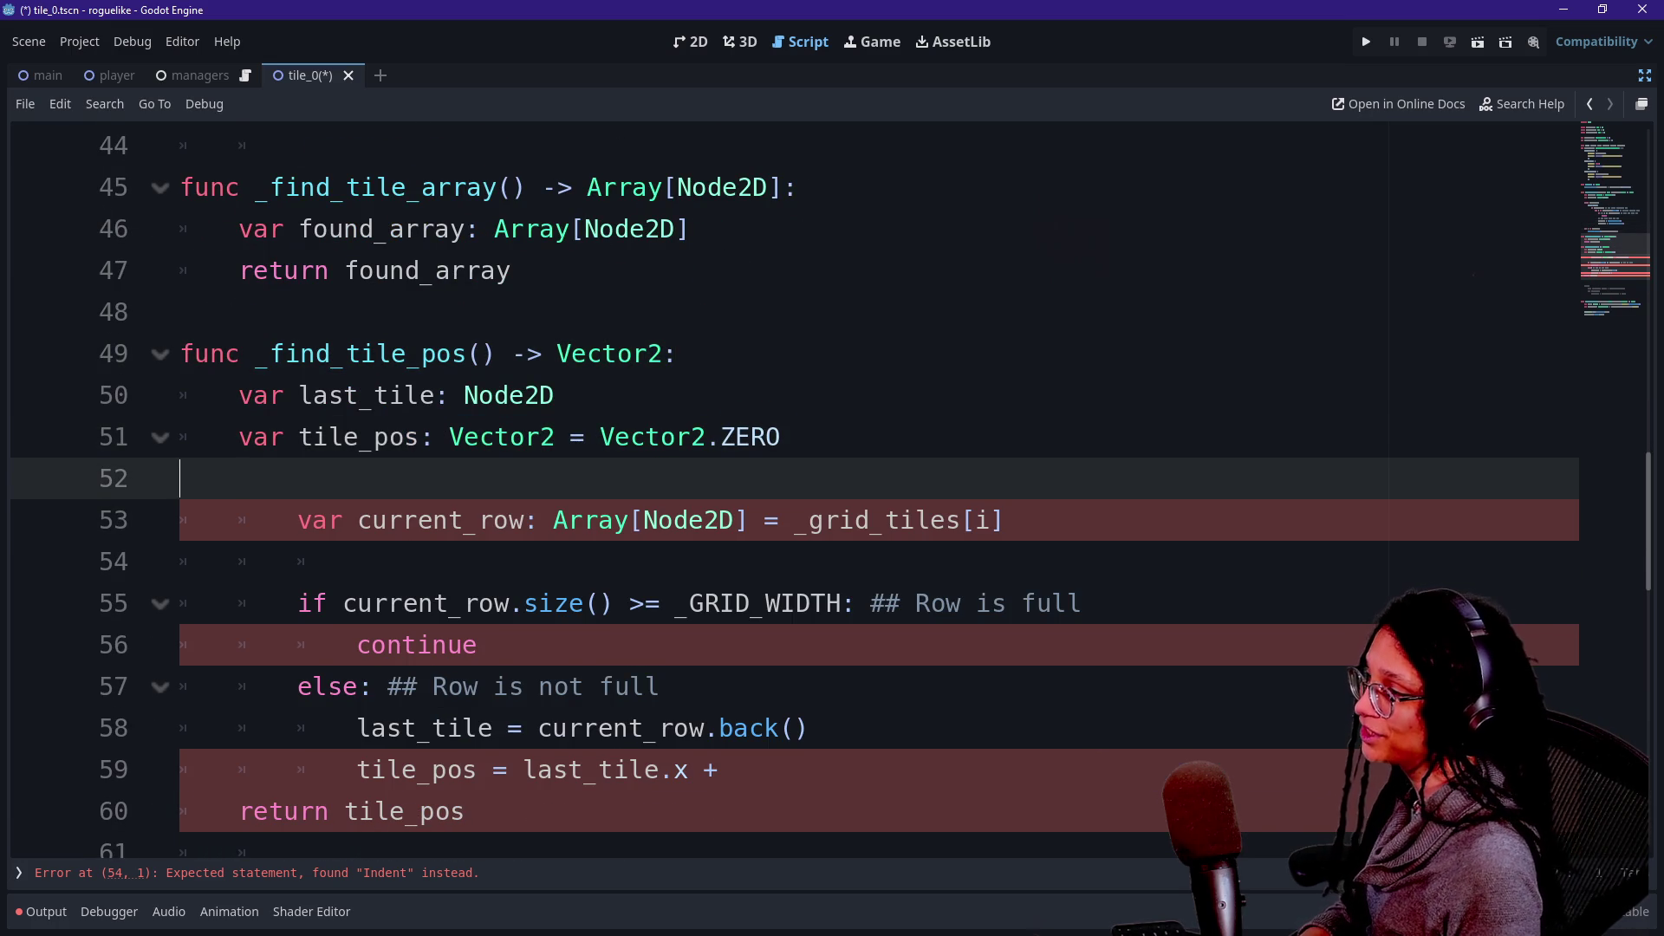
key("BackSpace")
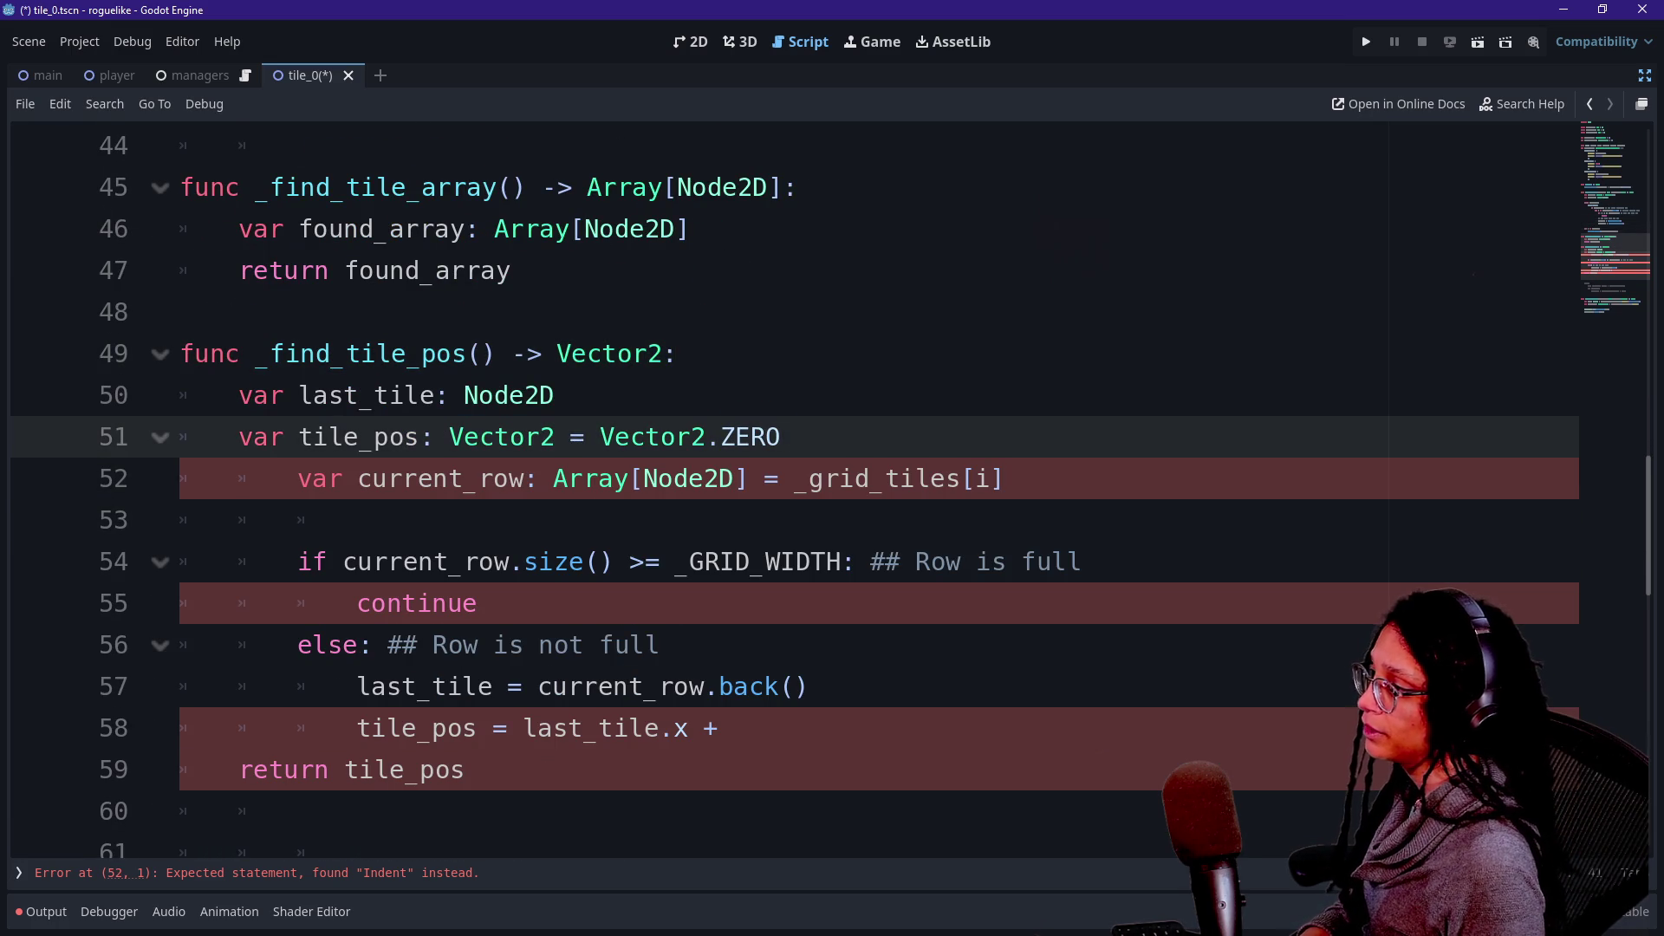
left_click(298, 479)
key("BackSpace")
Step: Check the _grid_tiles reference and the row loop's index i used by the _find_tile_pos call
double_click(823, 479)
left_click(932, 478)
scroll(933, 479, "up", 1)
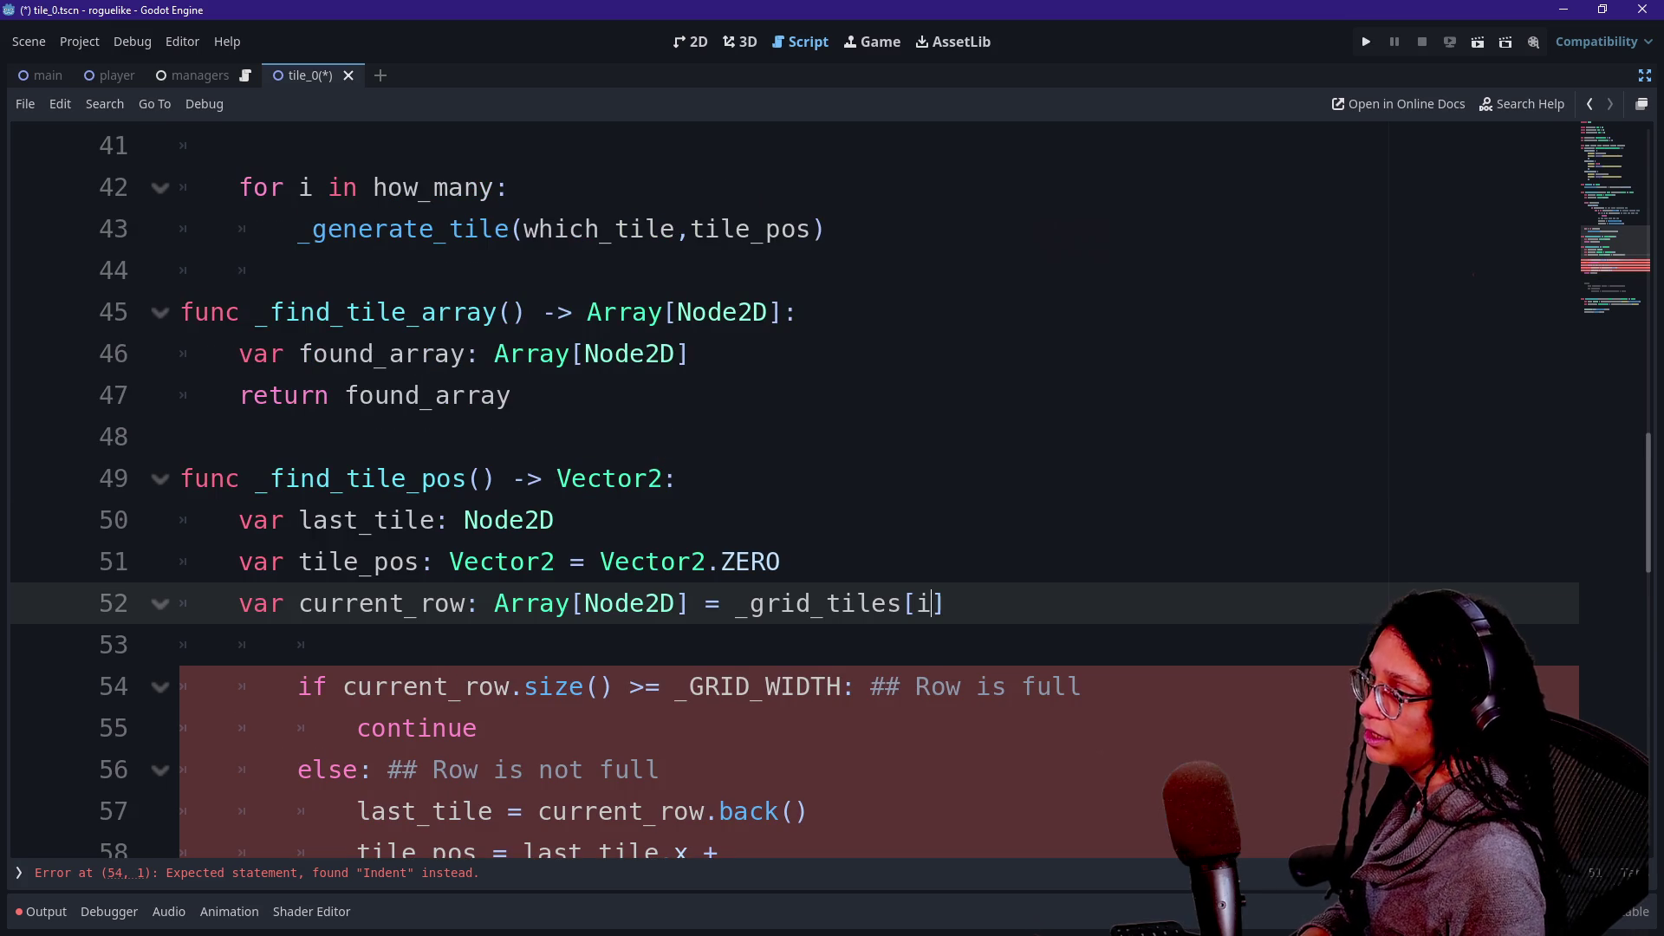
scroll(780, 486, "up", 2)
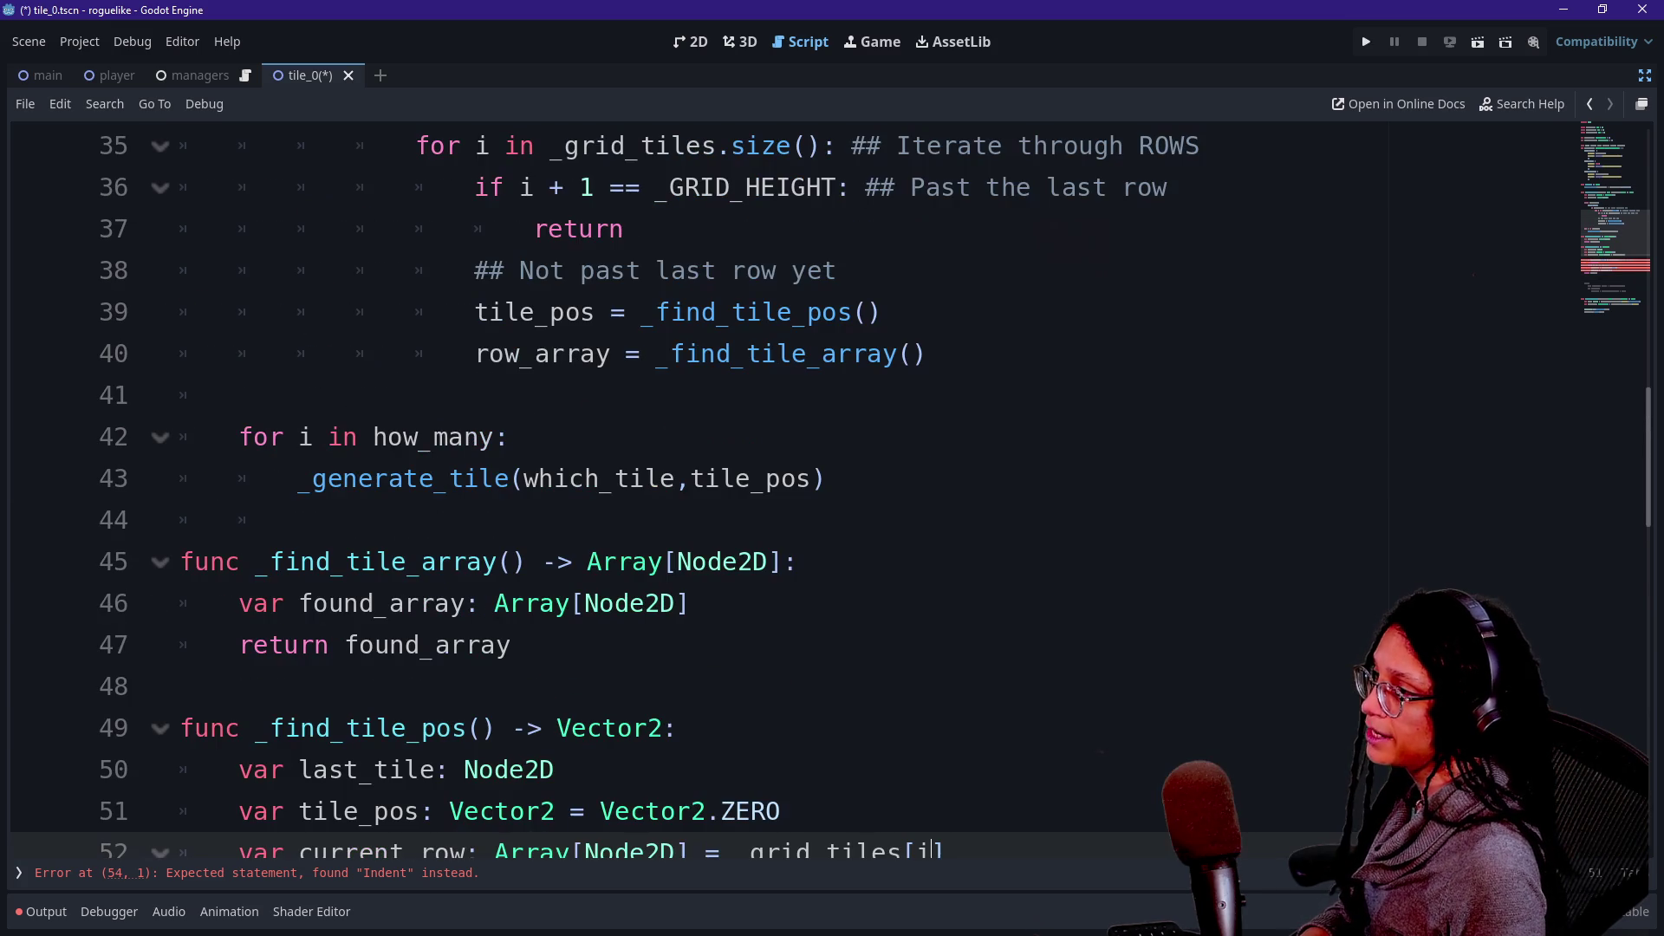
scroll(780, 478, "up", 1)
left_click(446, 270)
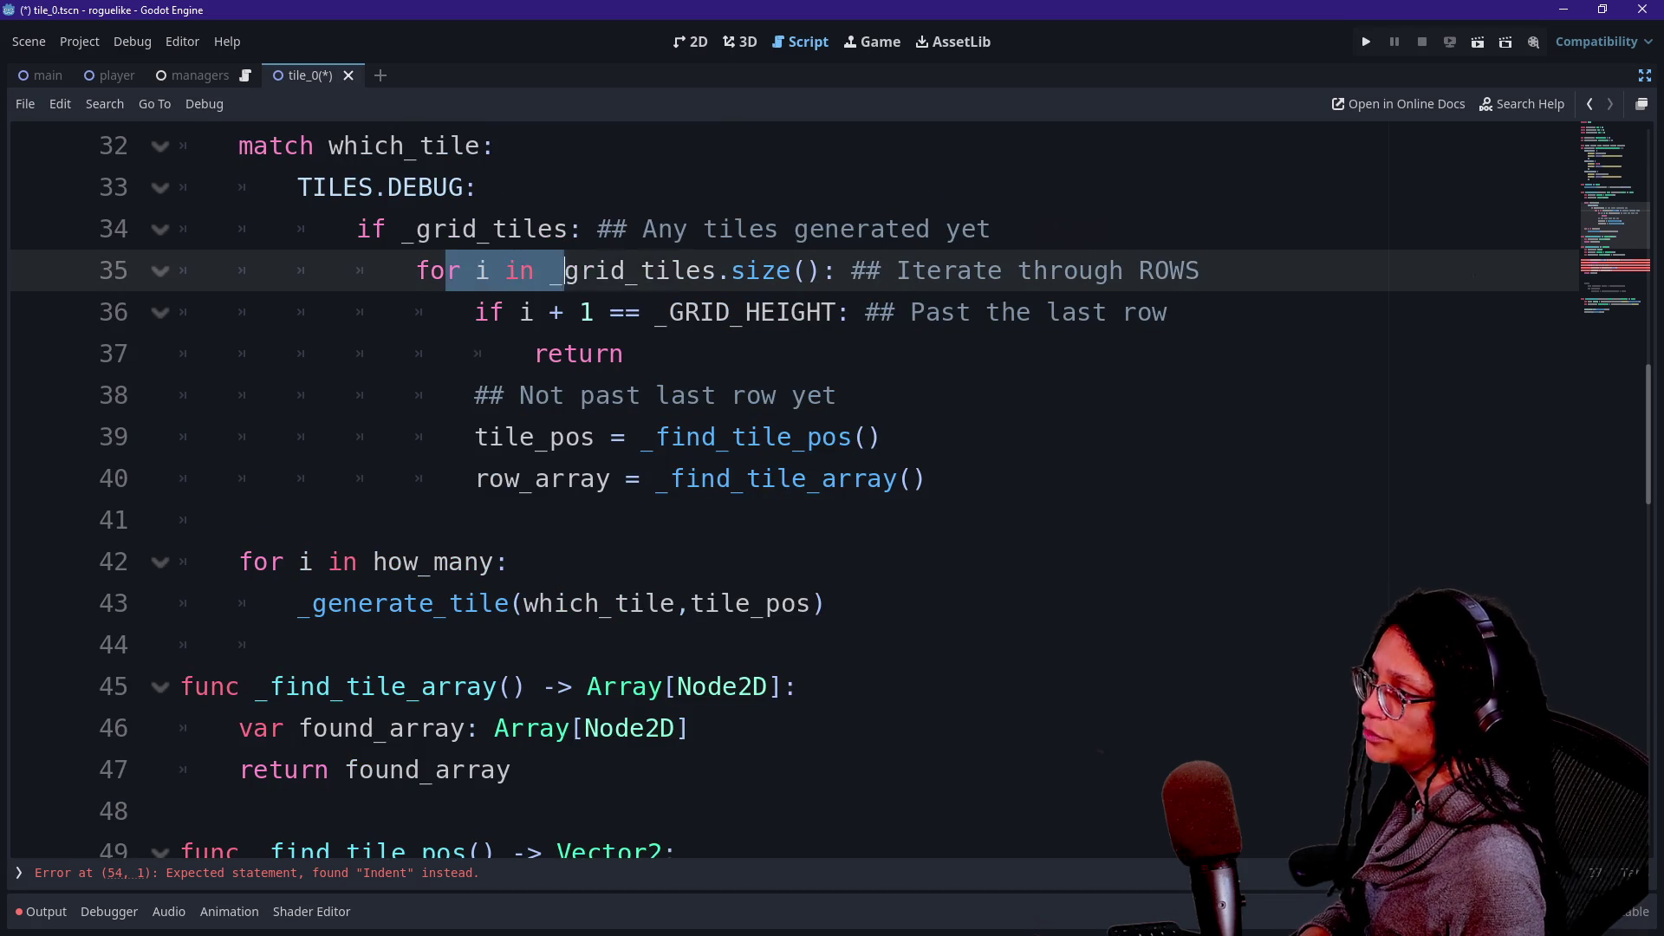
left_click(867, 436)
Step: Change the call to _find_tile_pos(i) and move _find_tile_array below the commented-out else block
type("i")
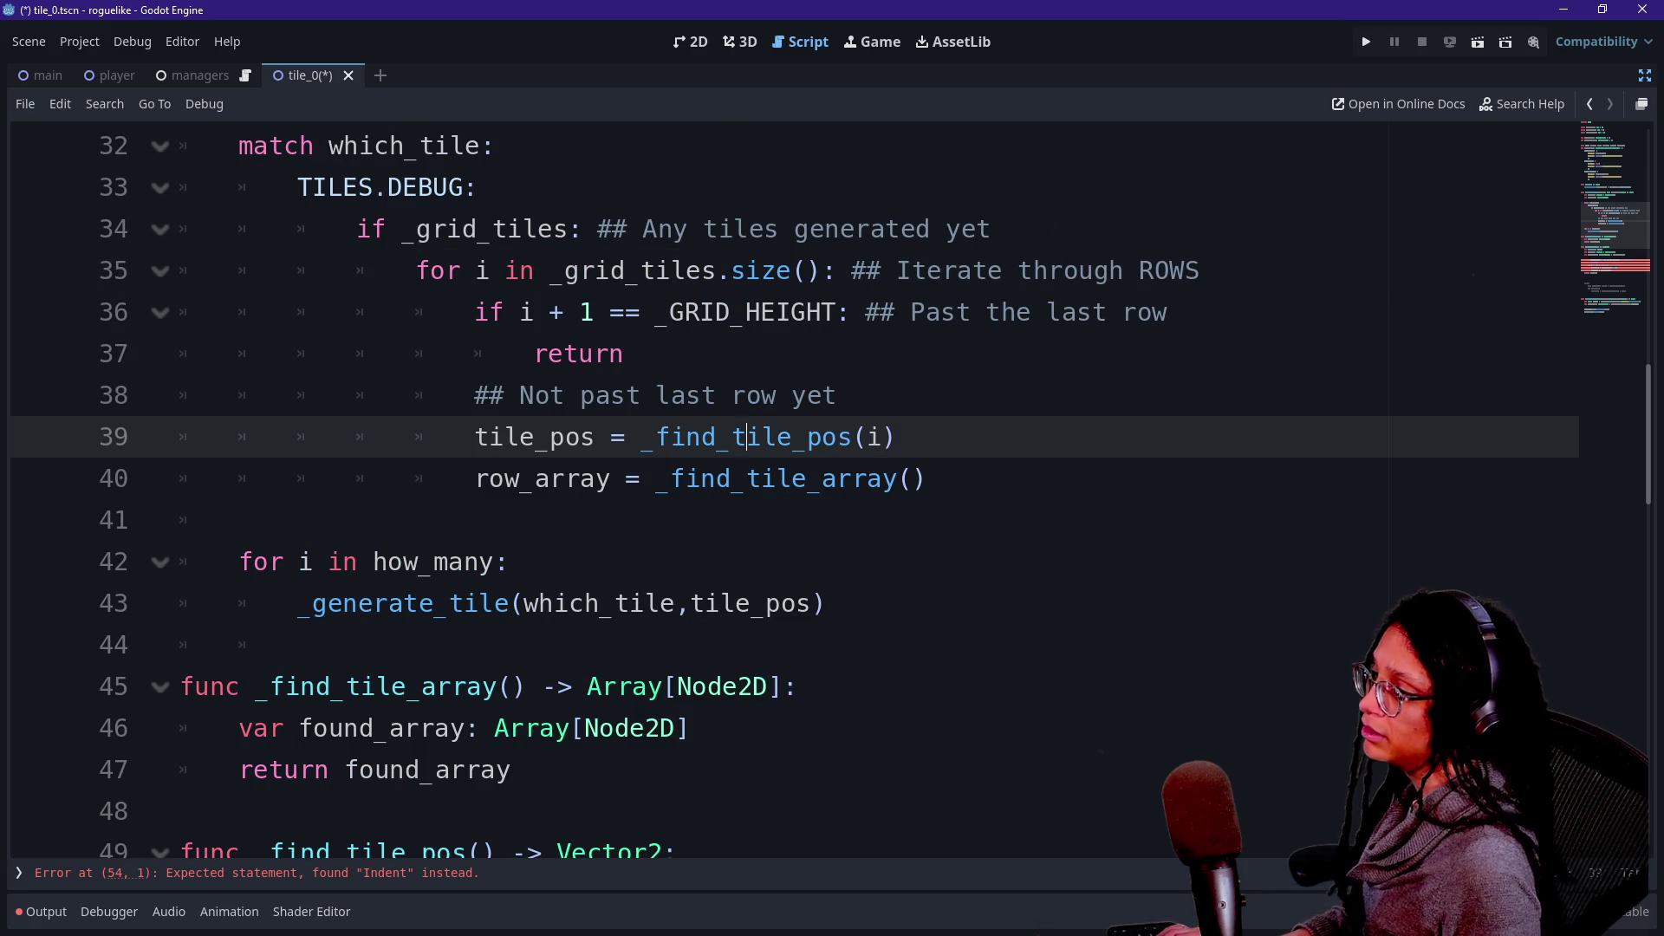
scroll(779, 485, "down", 2)
mouse_move(526, 520)
left_mouse_down()
mouse_move(633, 437)
mouse_move(347, 395)
left_mouse_up()
key("ctrl+c")
key("BackSpace")
scroll(347, 395, "down", 5)
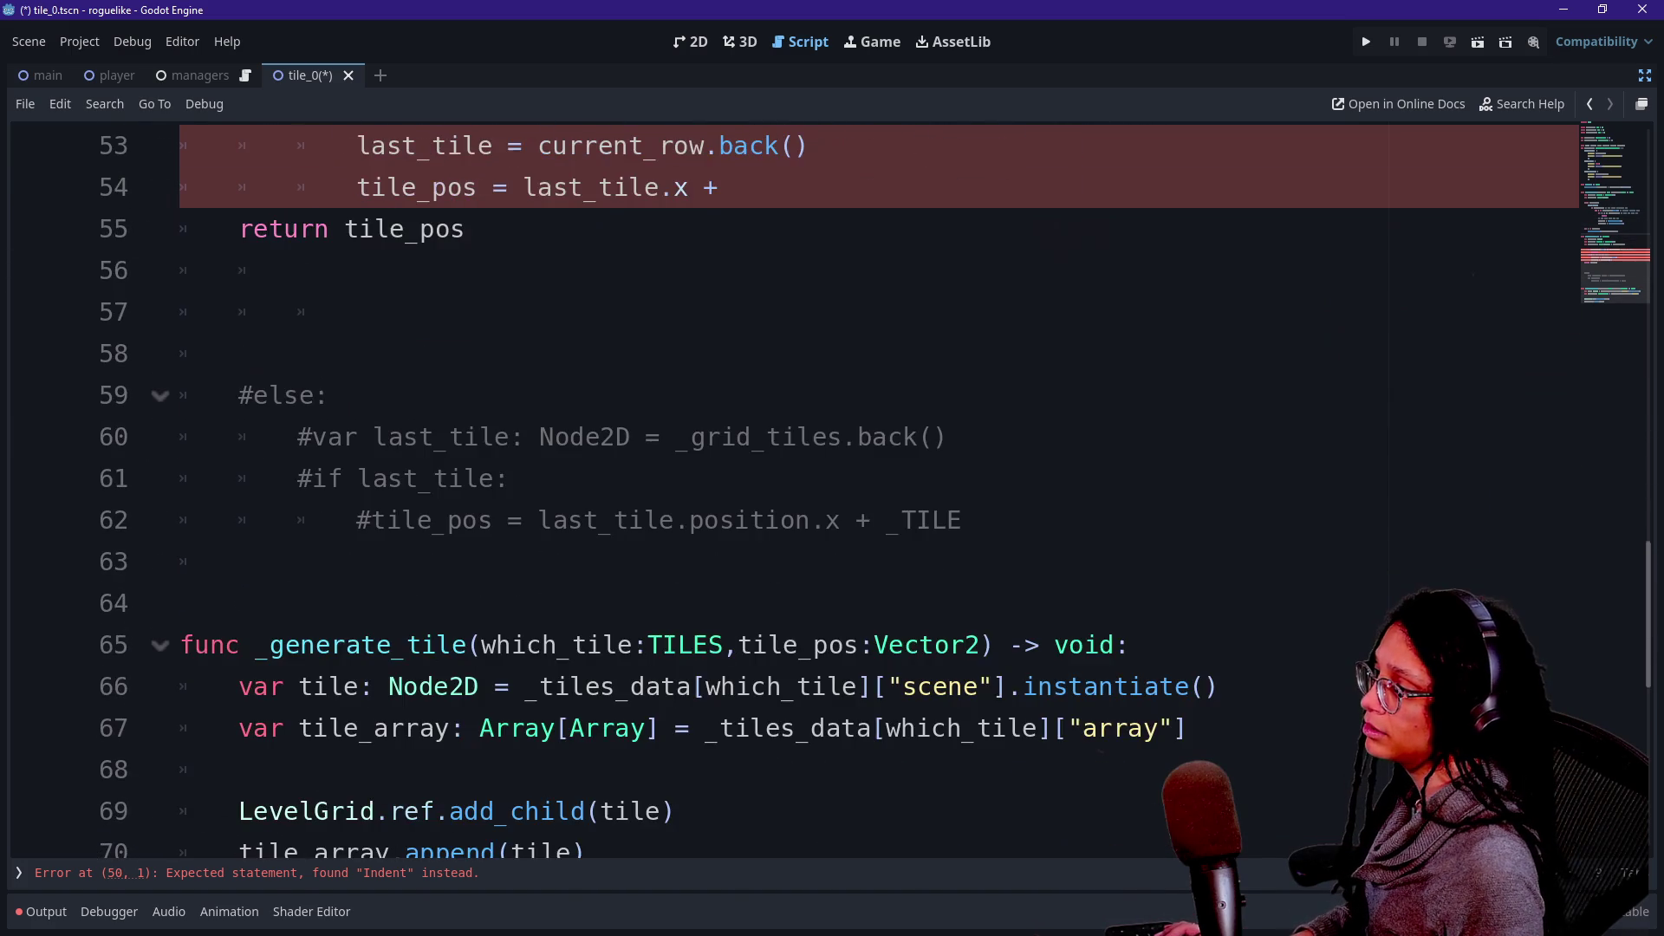
scroll(779, 485, "up", 1)
left_click(962, 645)
key("Down")
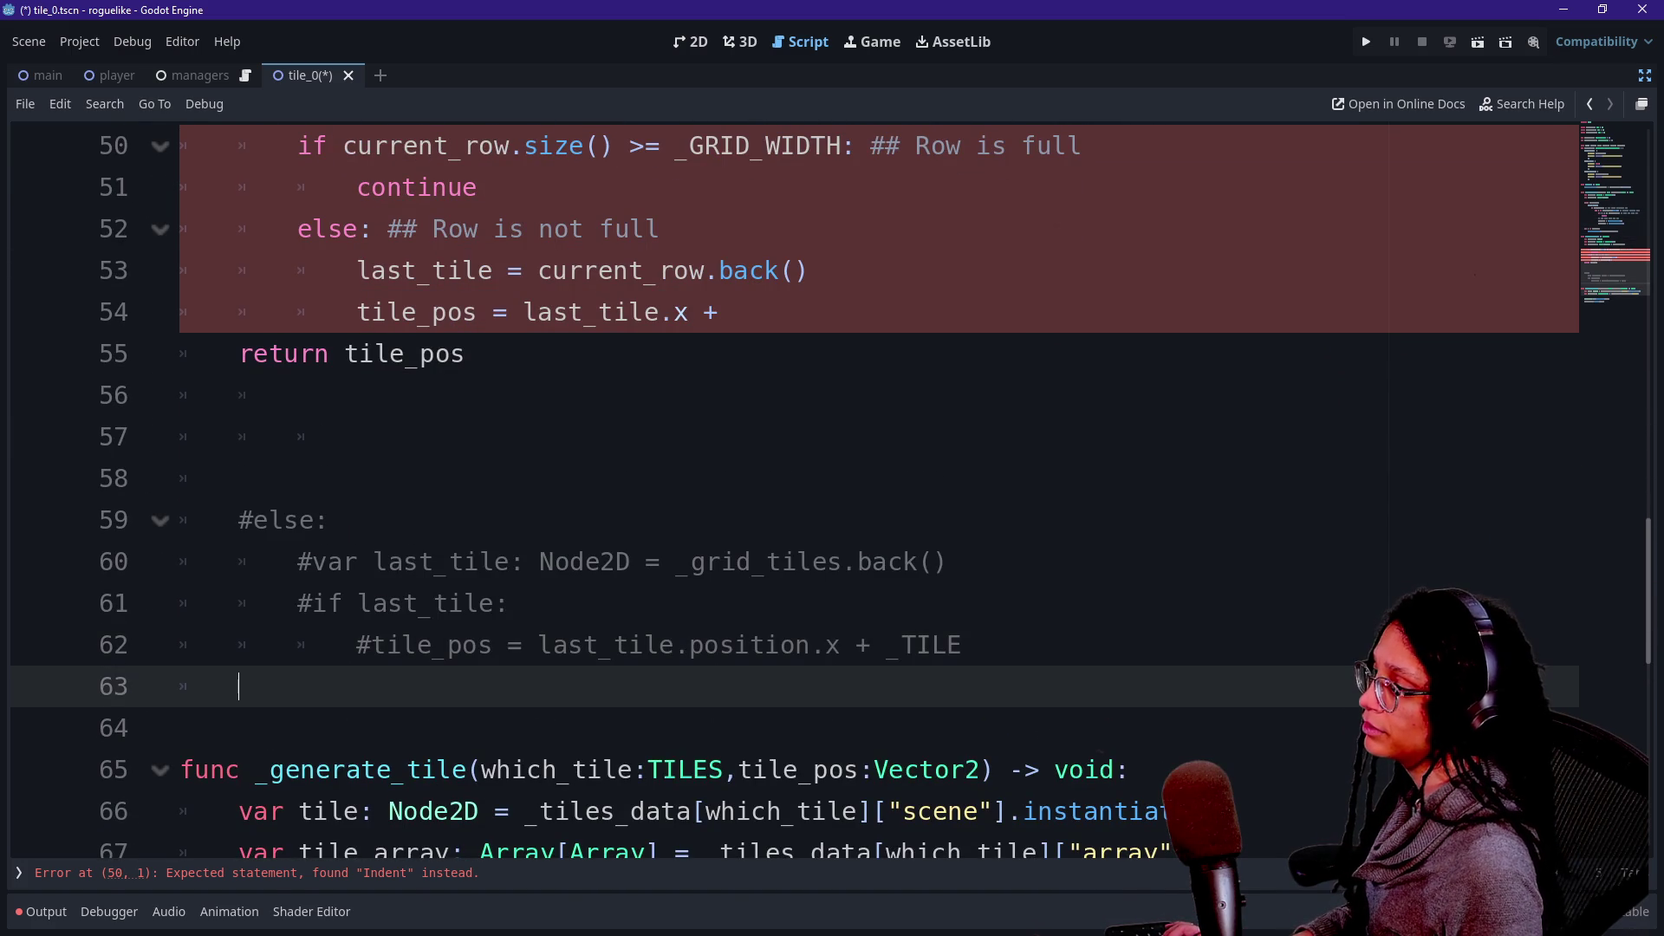
key("Return")
key("ctrl+v")
Step: Add a 'current_row: Array[Node2D]' parameter to _find_tile_pos and delete the old var current_row line
scroll(780, 485, "up", 8)
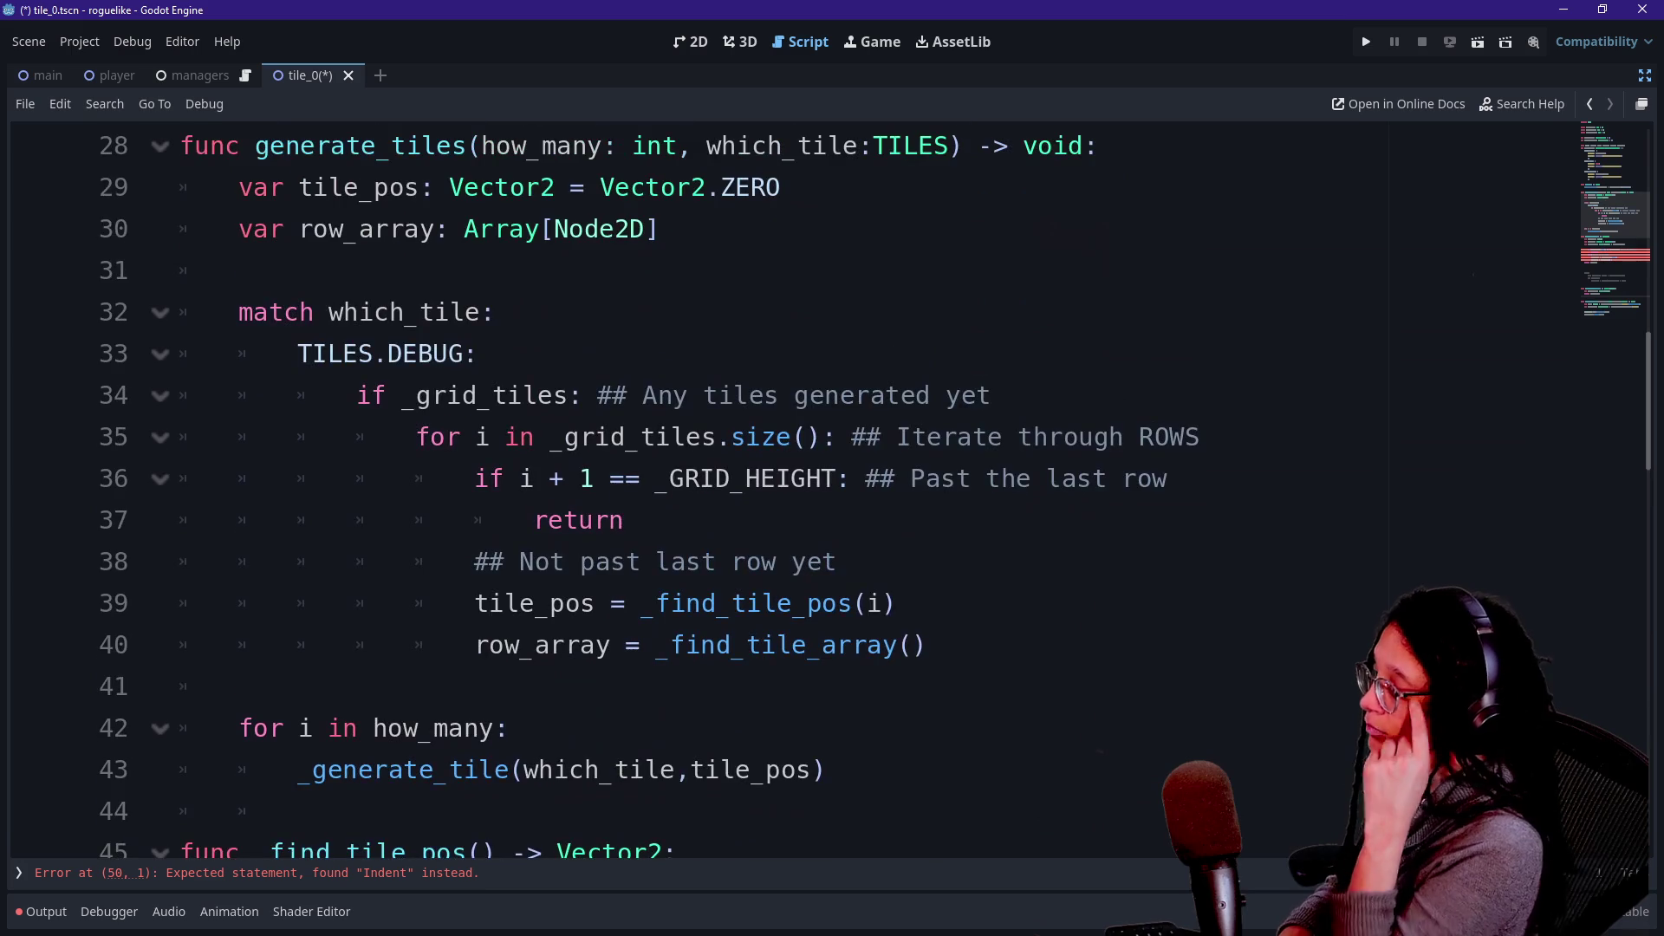
left_click(239, 685)
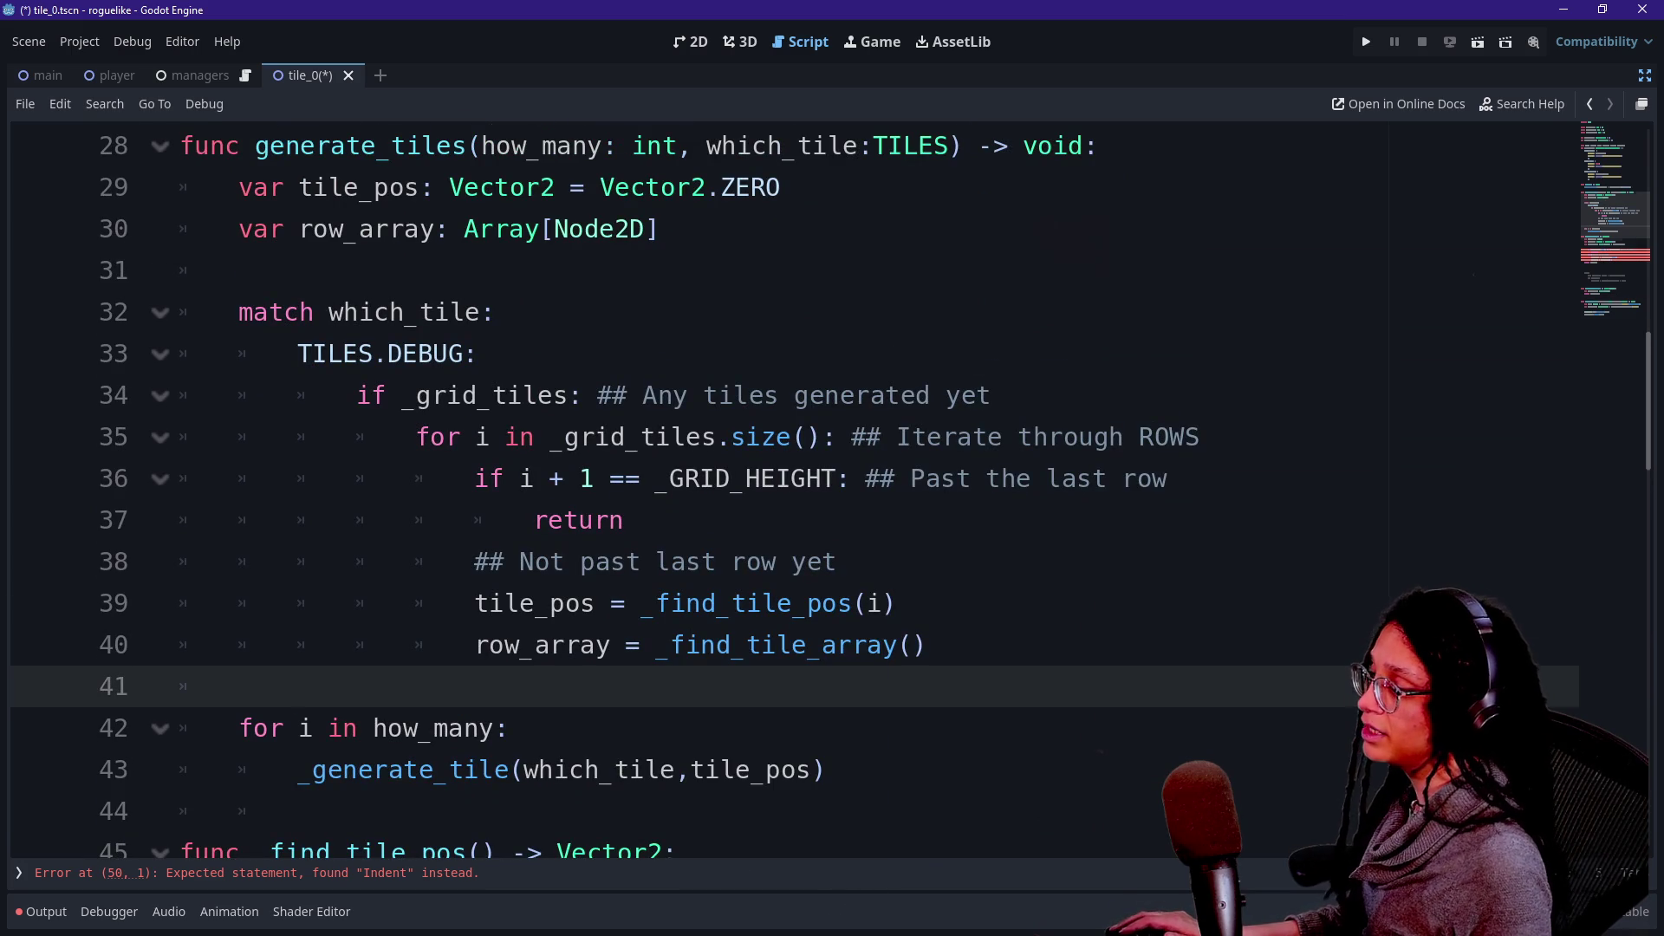
scroll(780, 486, "down", 2)
left_click(481, 603)
type("current_row")
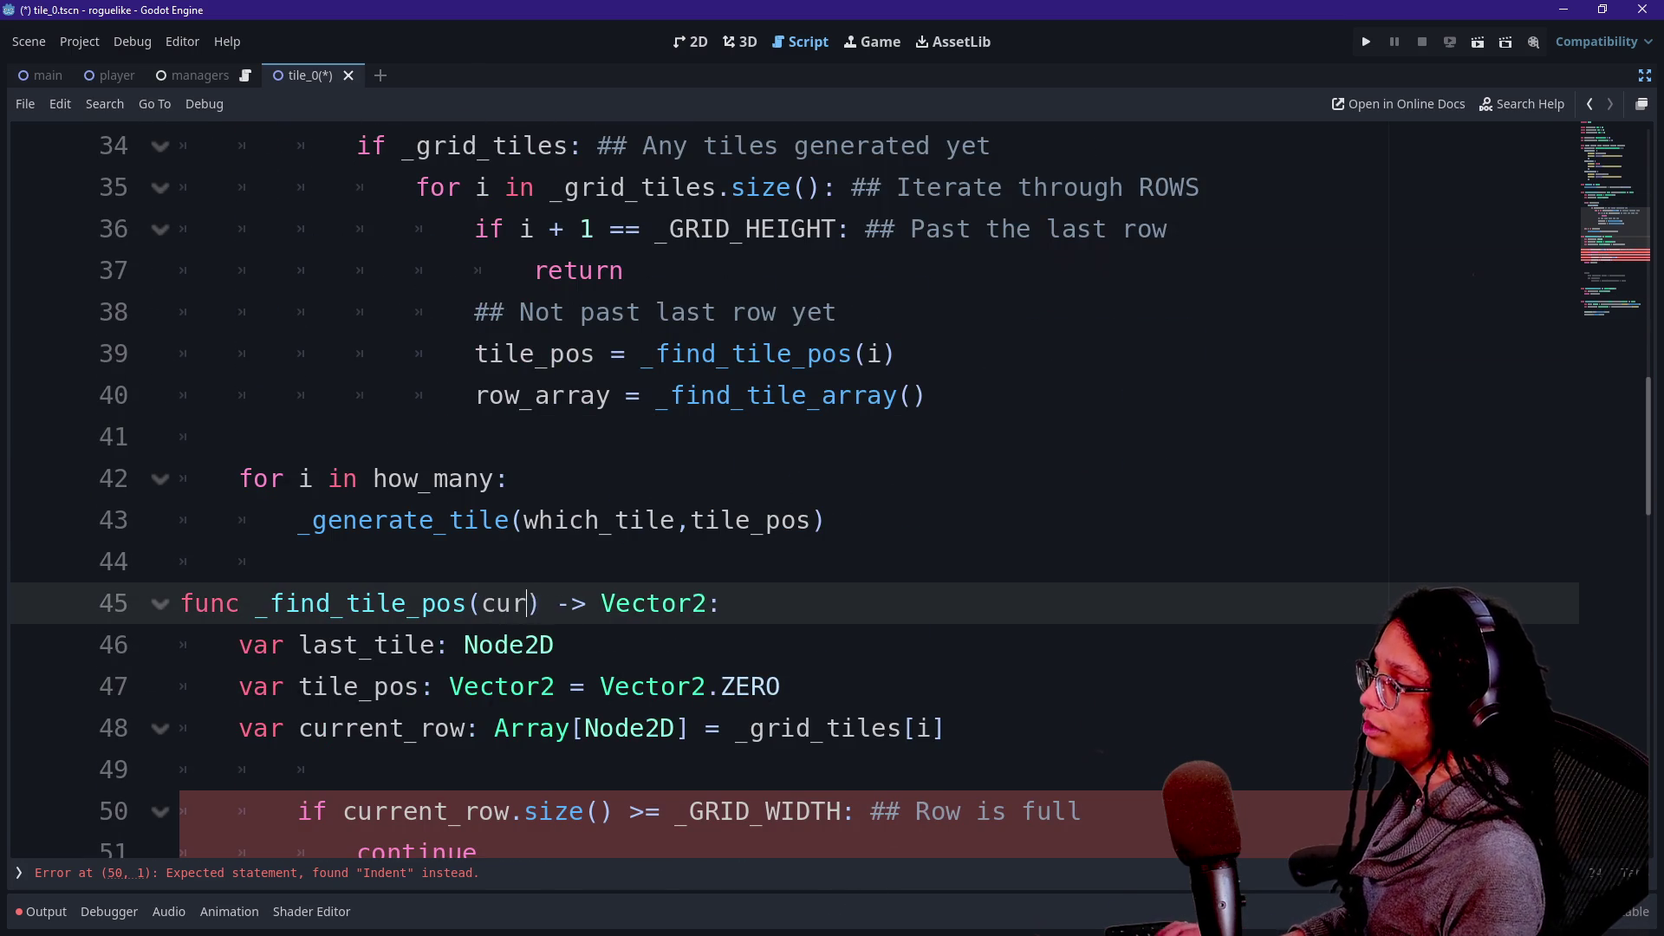
type(":")
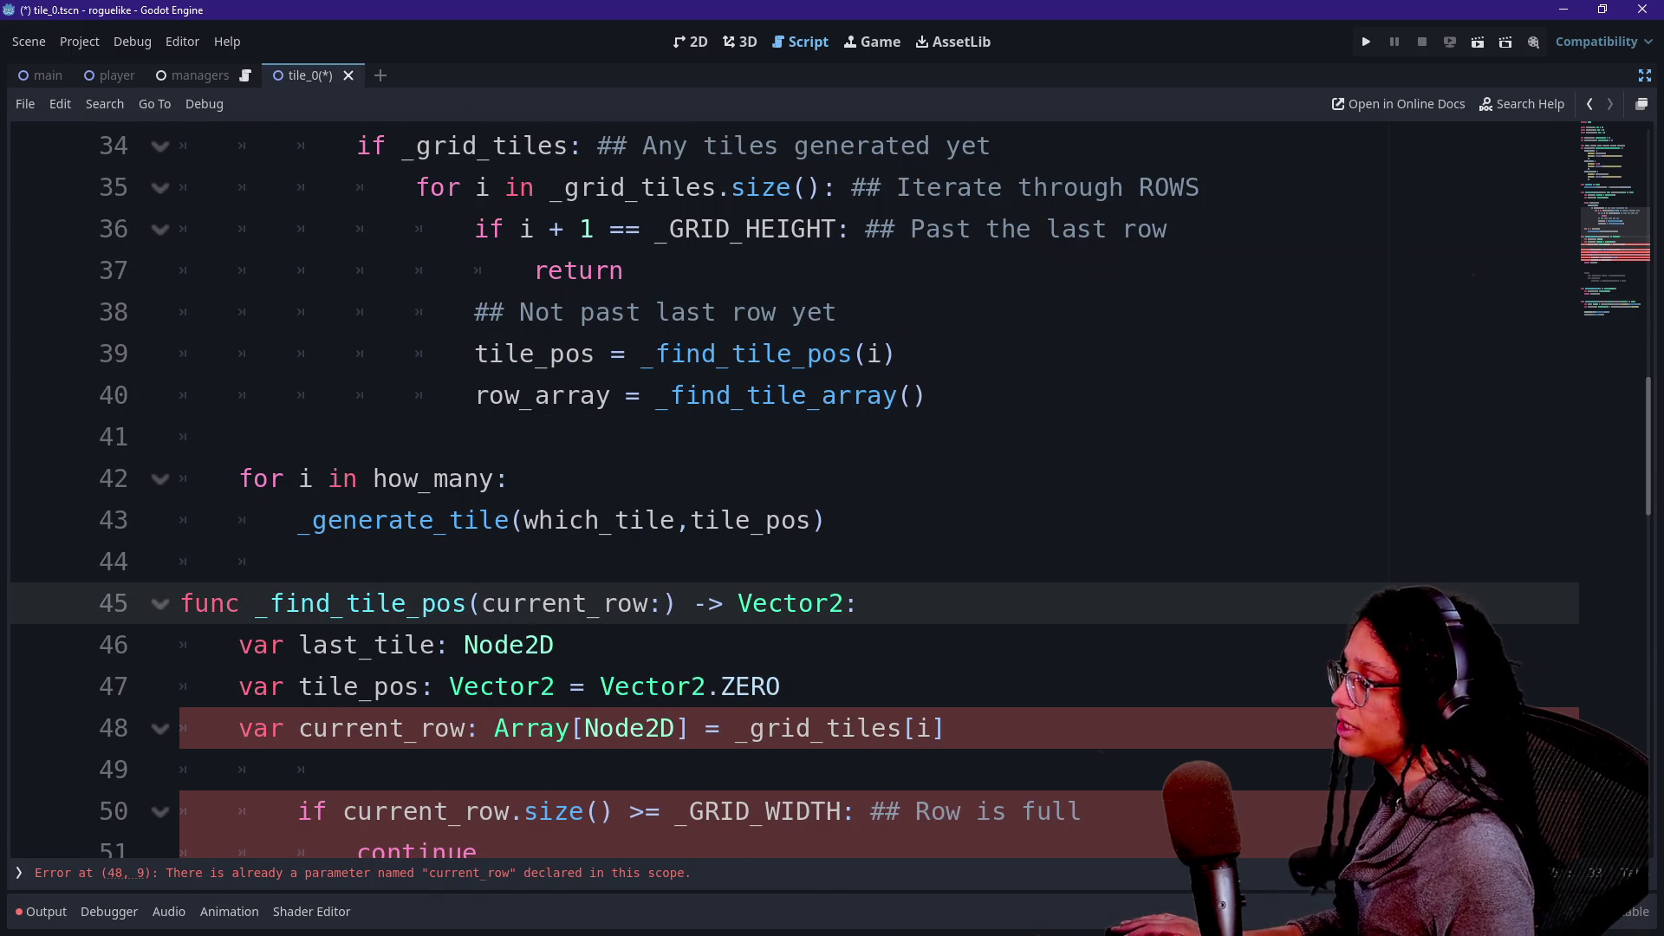
type(" Array[")
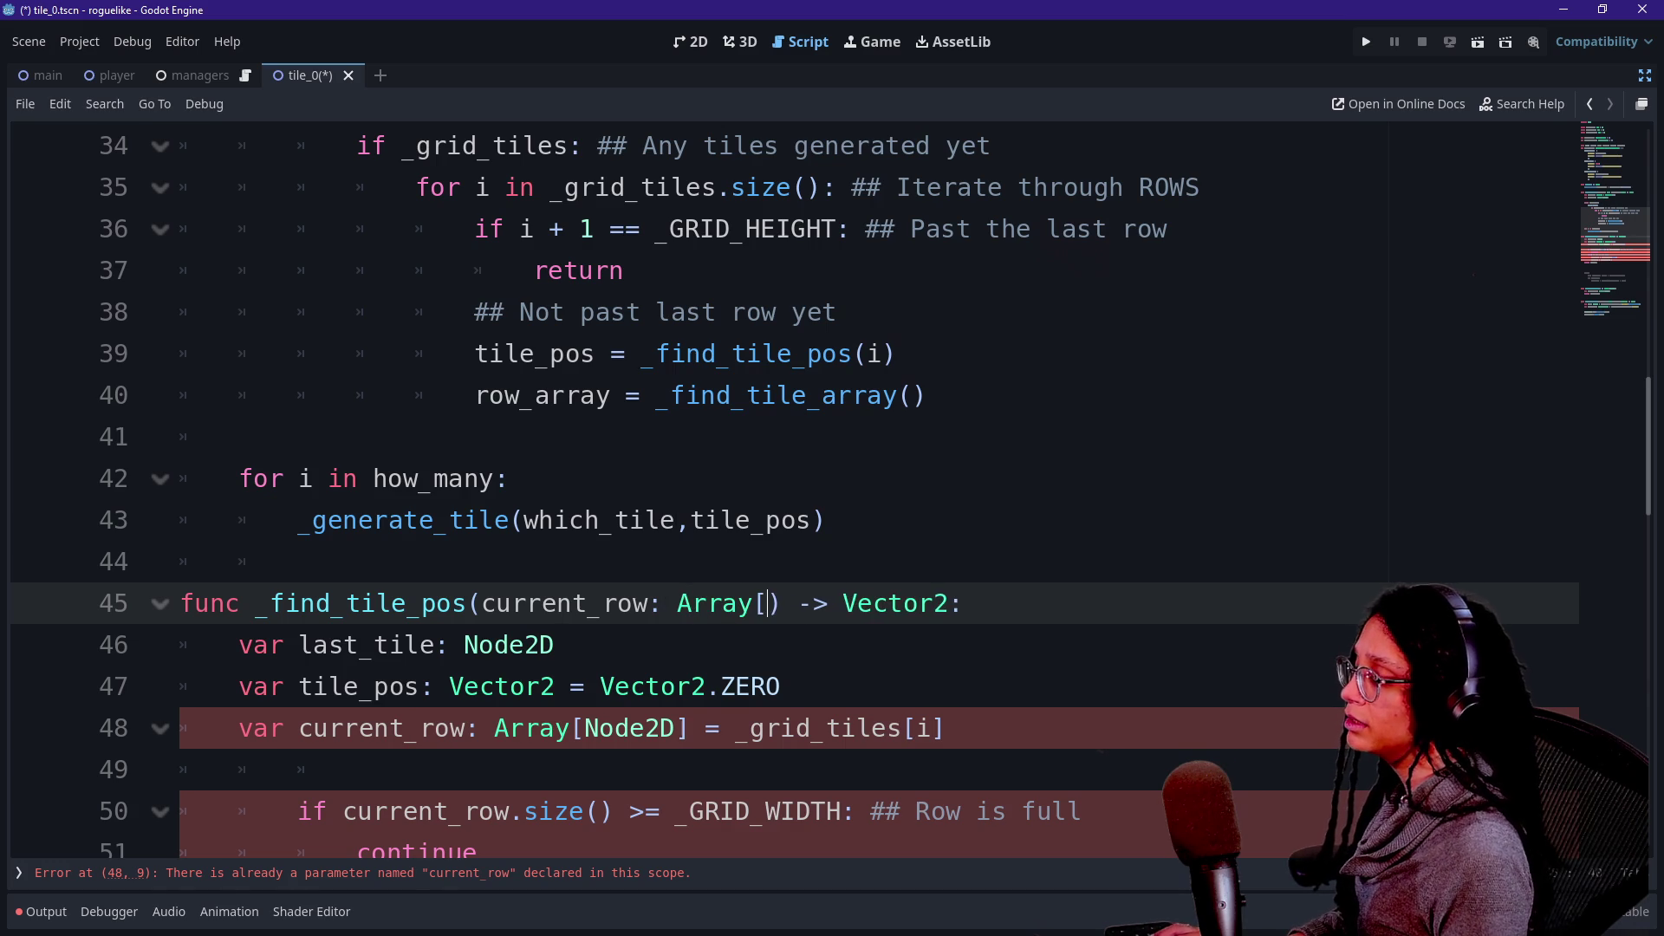
type("Node2D]")
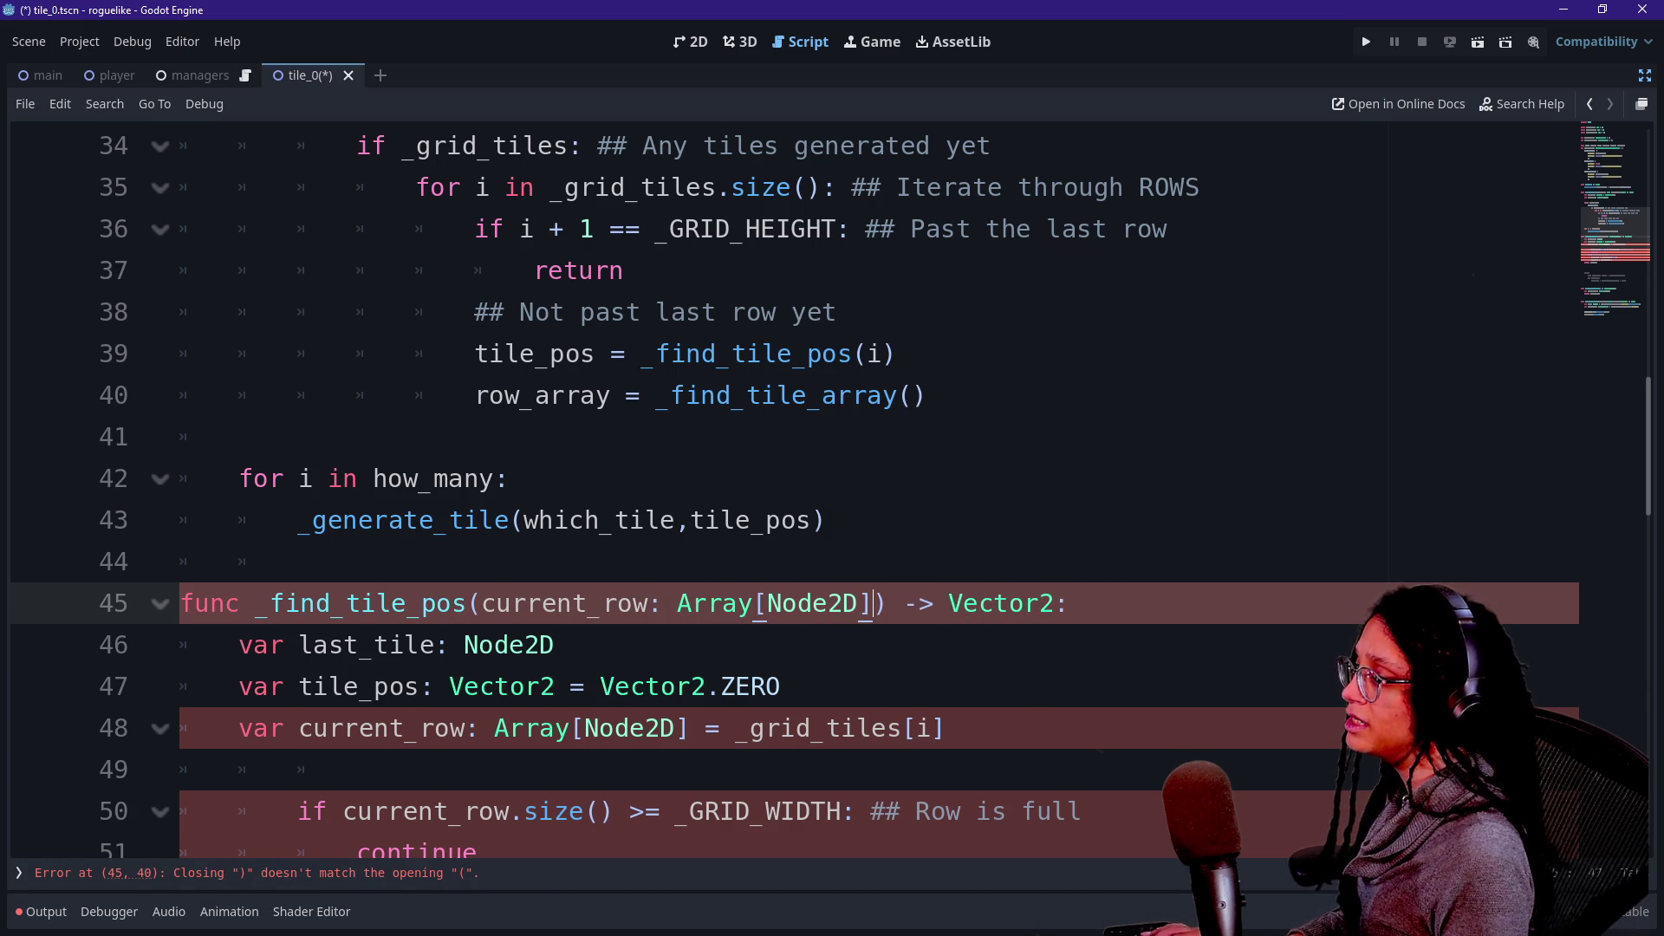
left_click(945, 727)
key("ctrl+shift+k")
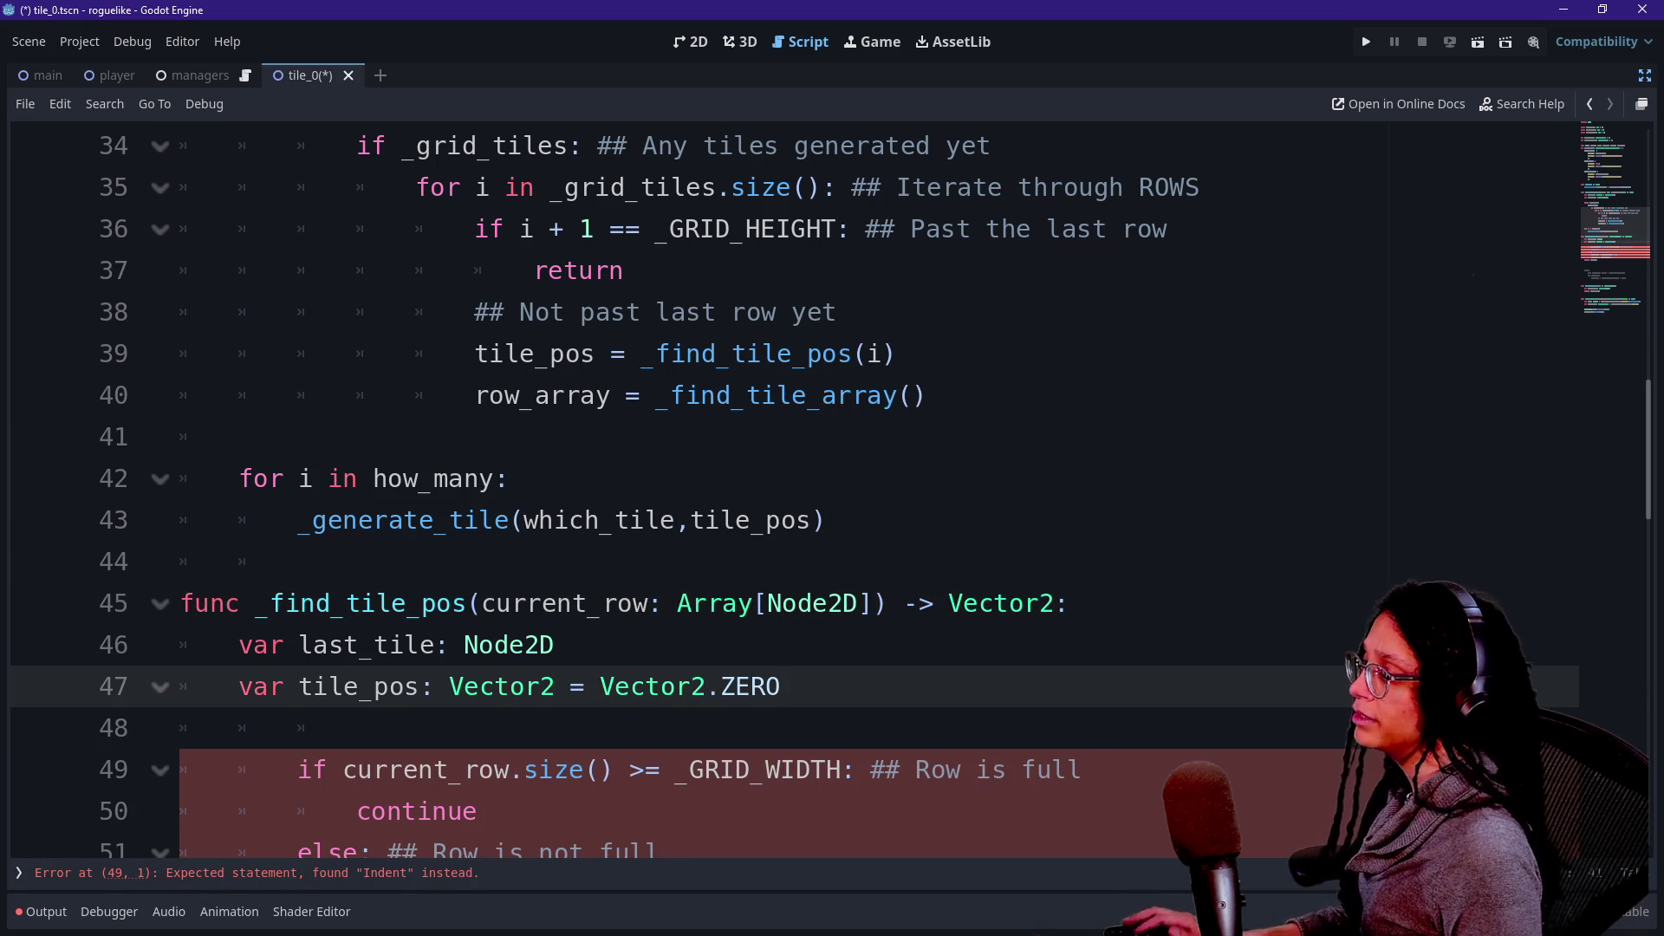
Step: Review the new current_row parameter, then delete blank line 48 above the row-full check
left_click(601, 603)
scroll(601, 603, "up", 1)
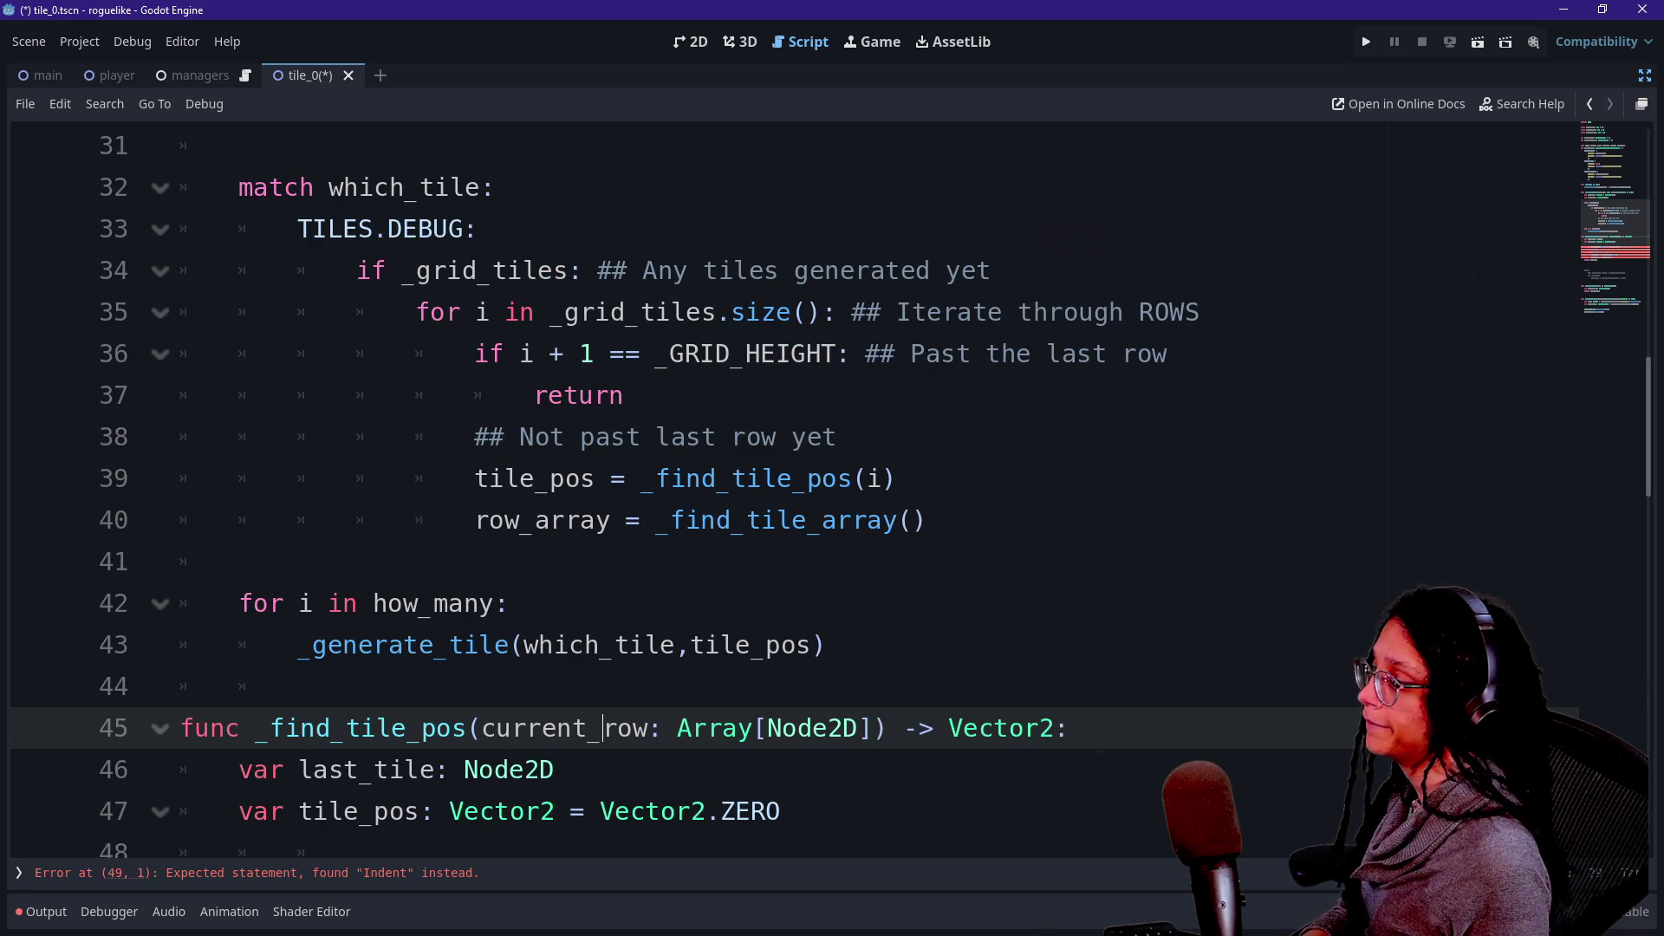
scroll(780, 485, "down", 2)
left_click(356, 603)
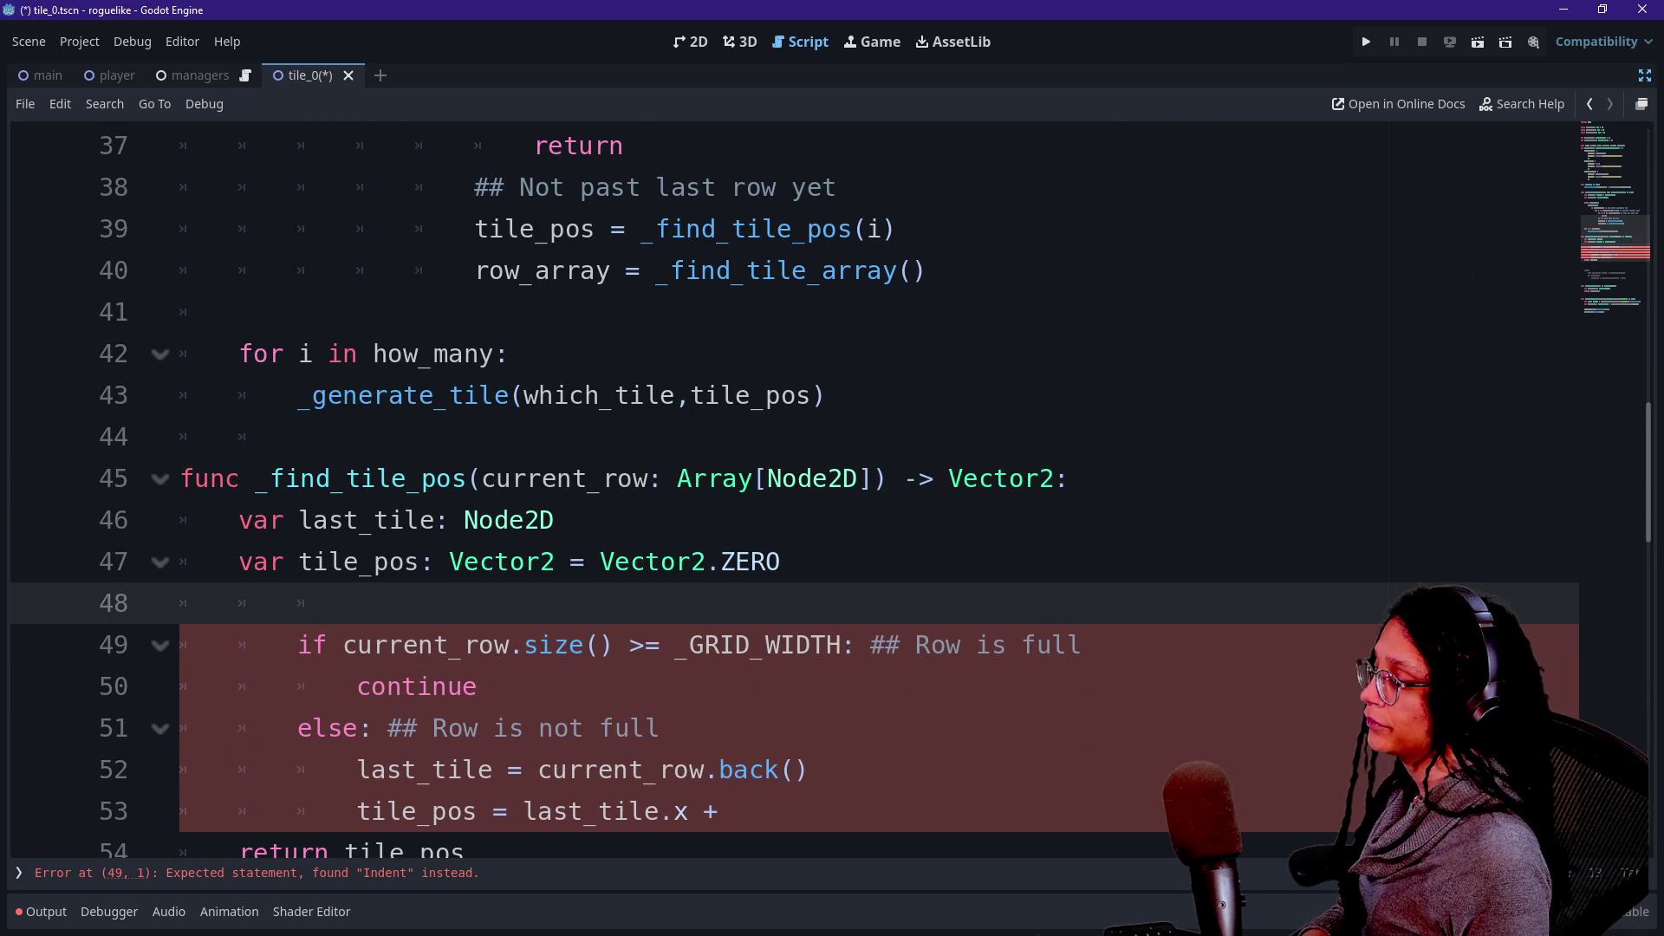
scroll(794, 486, "down", 1)
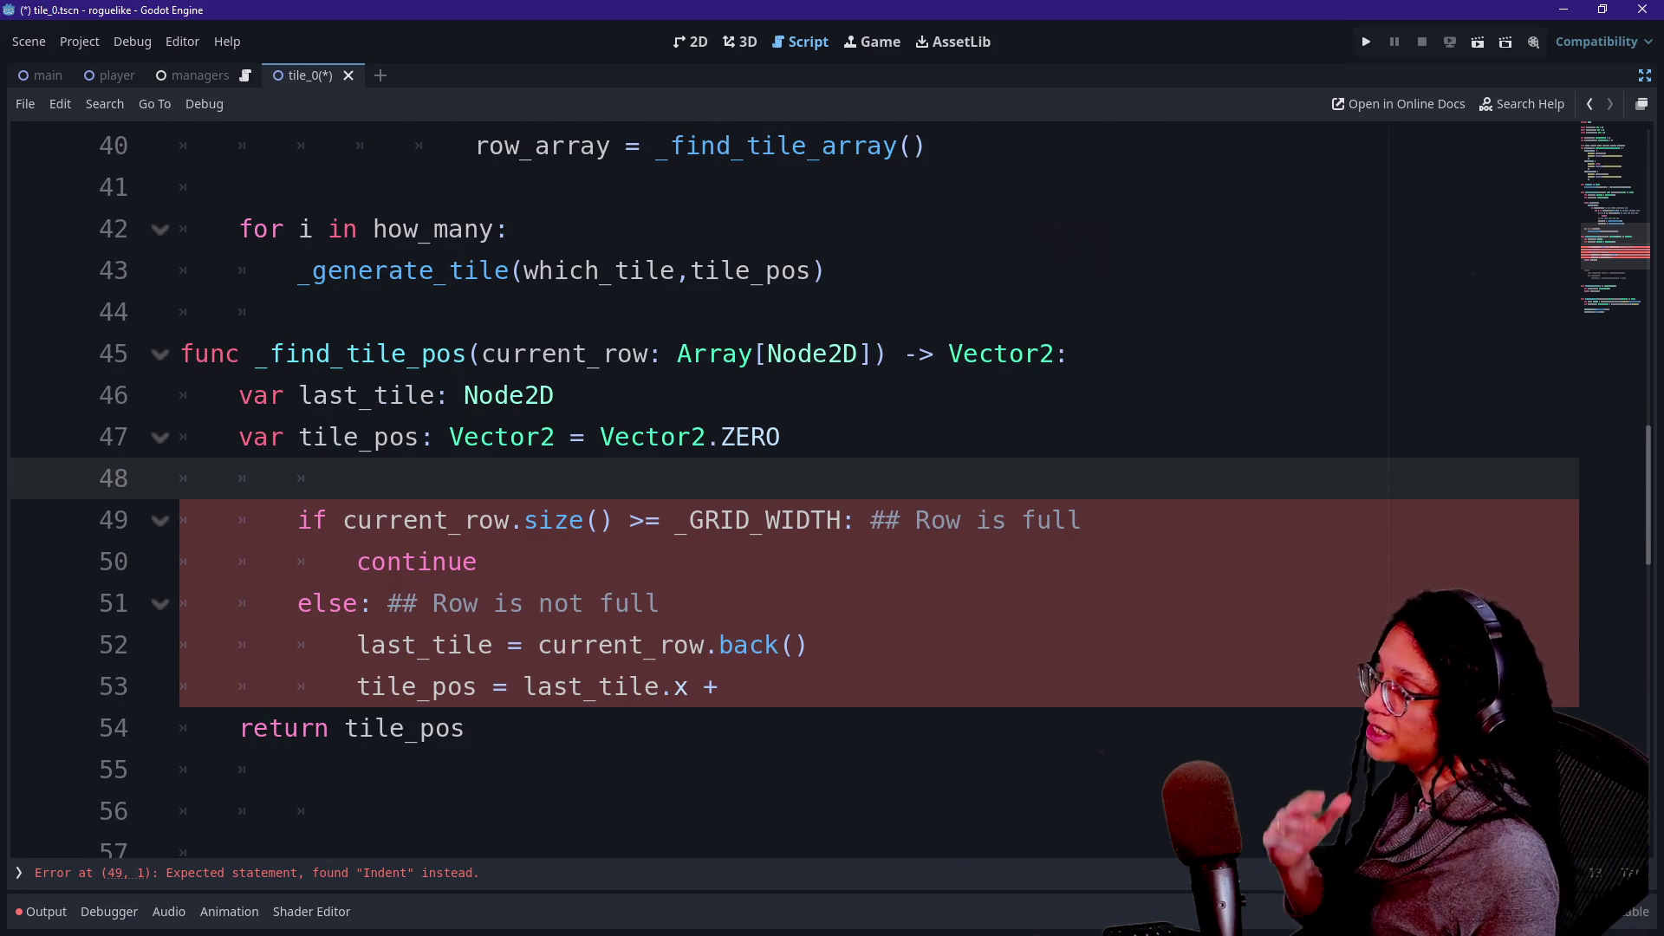
scroll(793, 486, "up", 3)
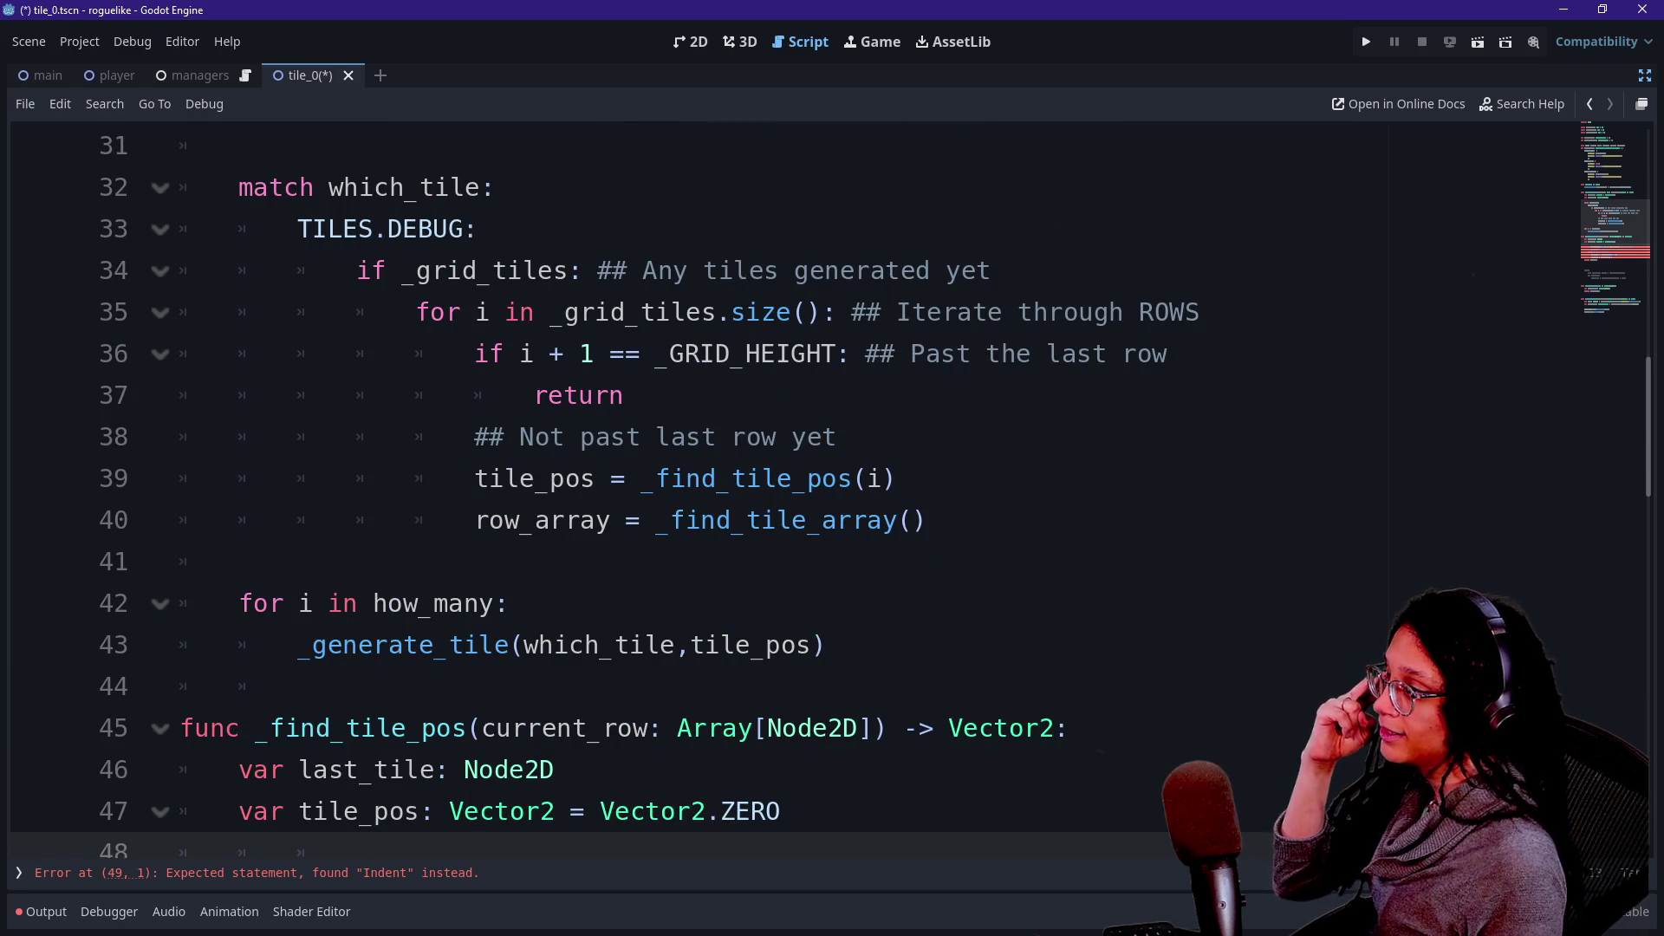
left_click(624, 395)
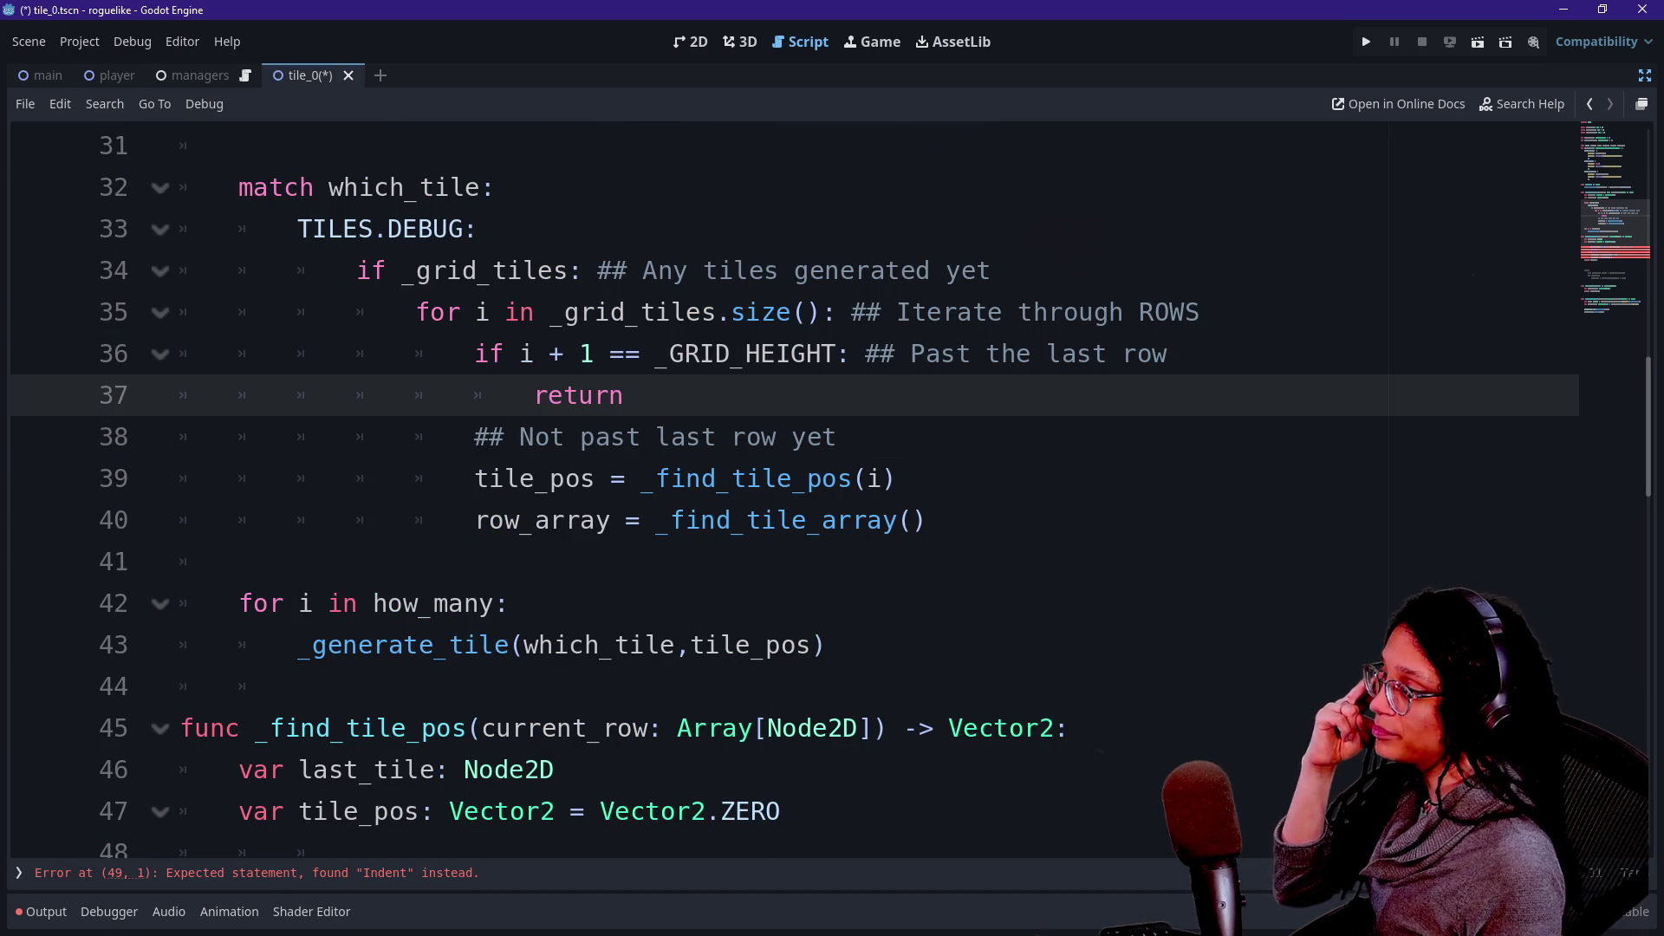
scroll(794, 486, "down", 2)
key("Down")
key("Down")
key("Down")
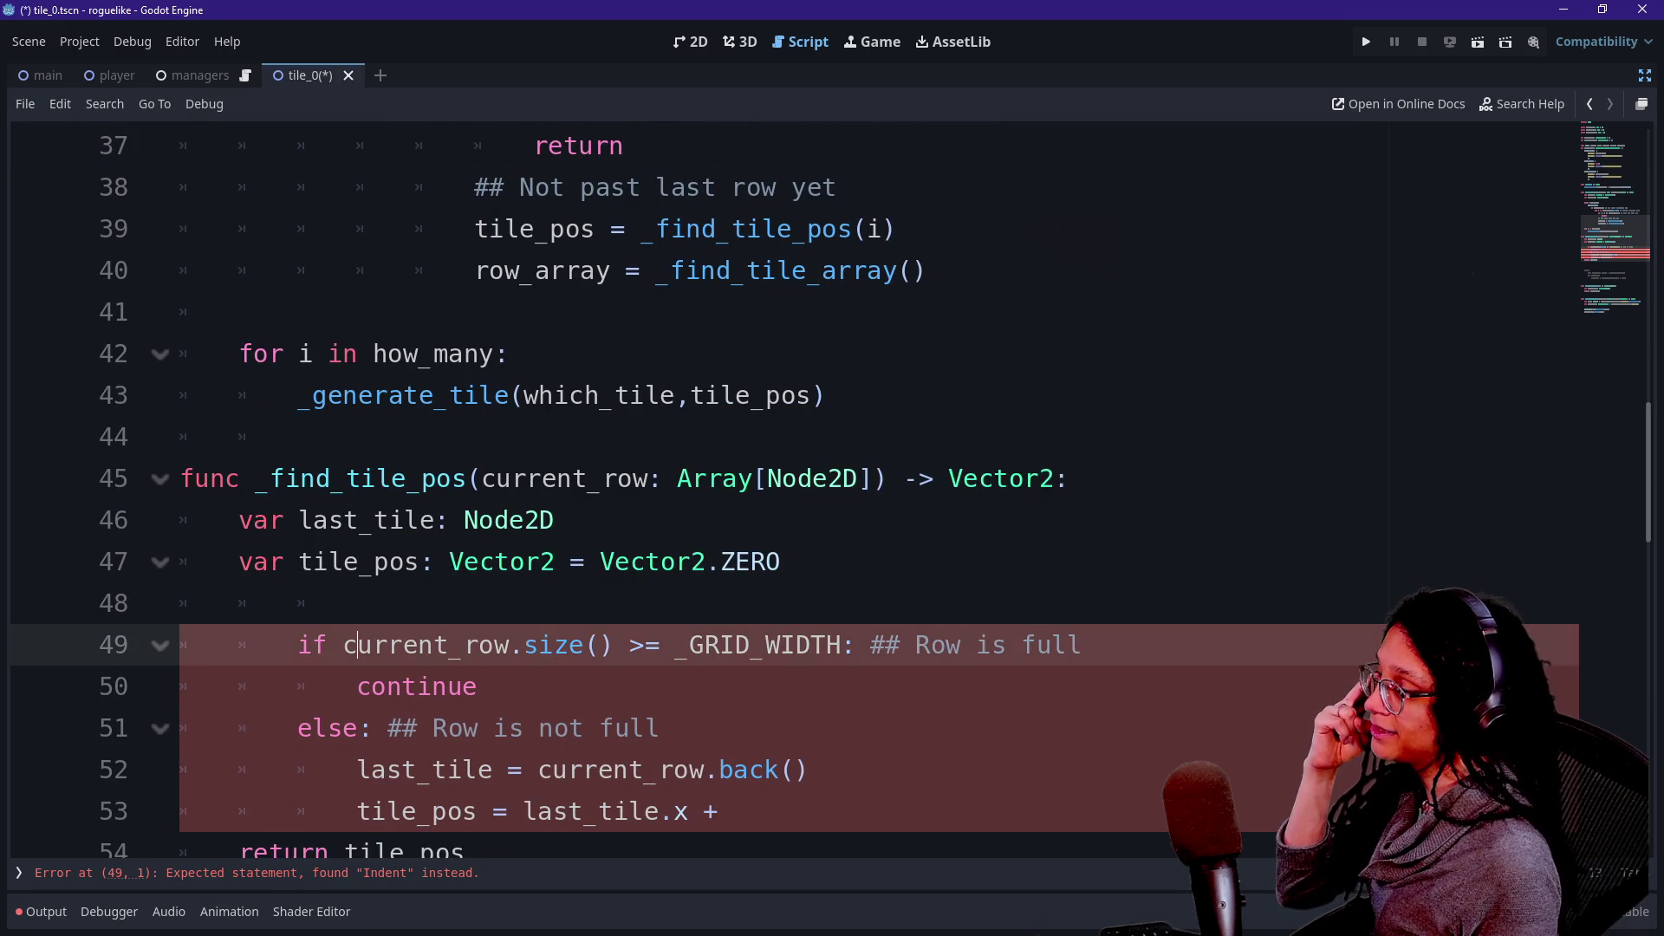
key("Down")
key("Down")
key("Down")
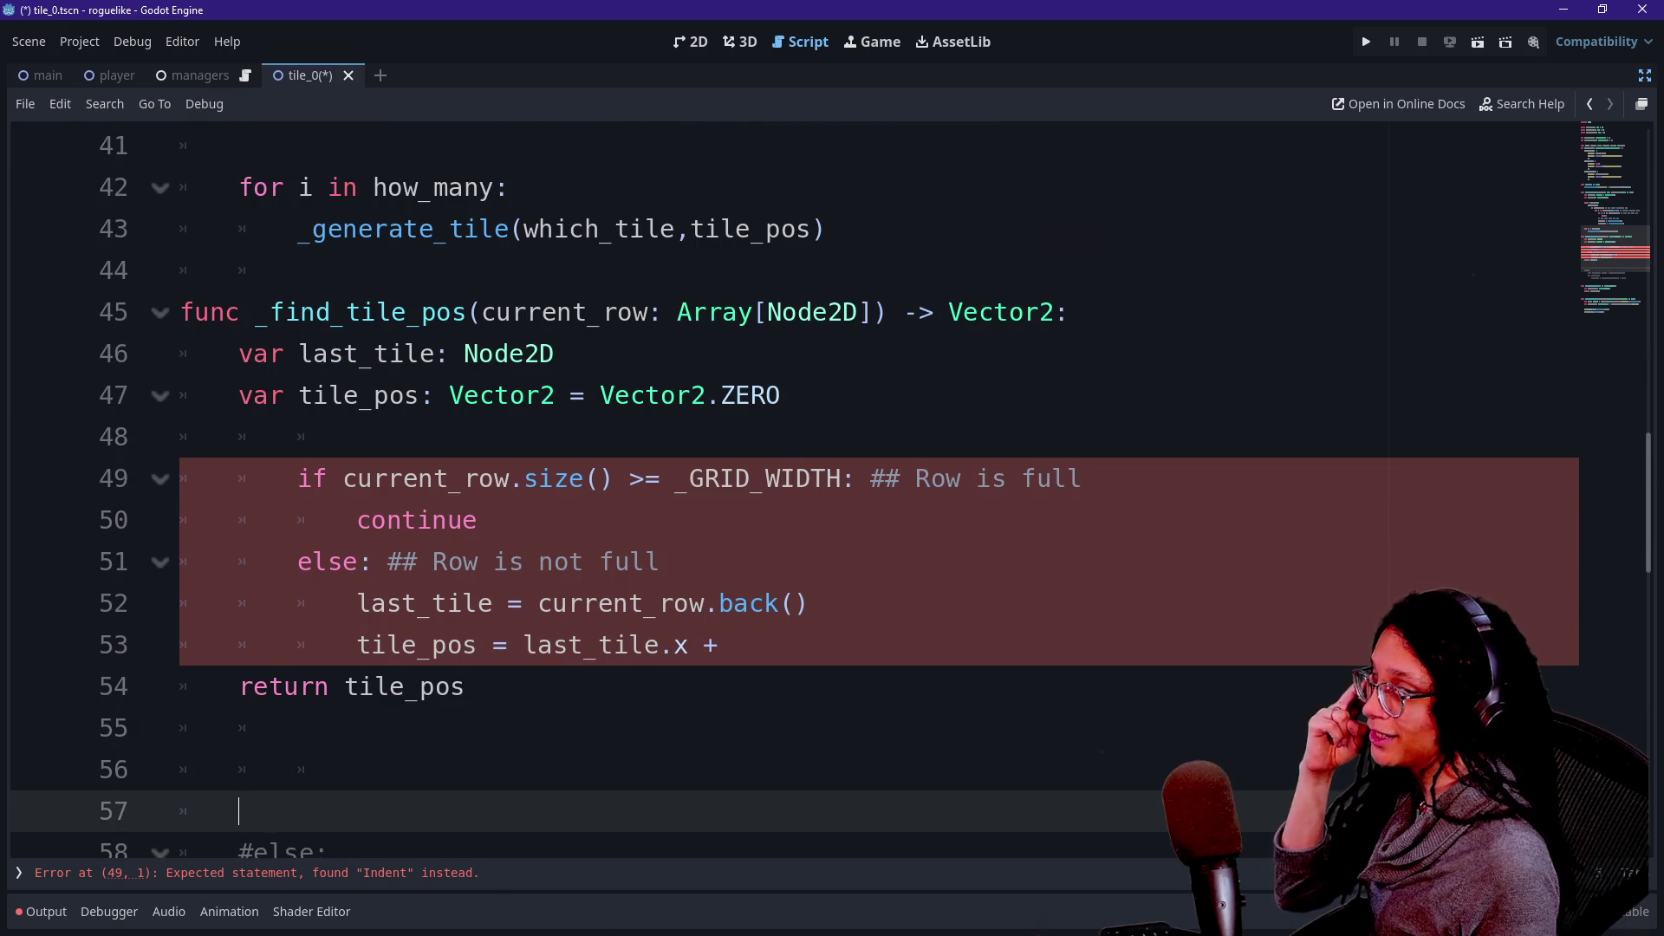
left_click(357, 395)
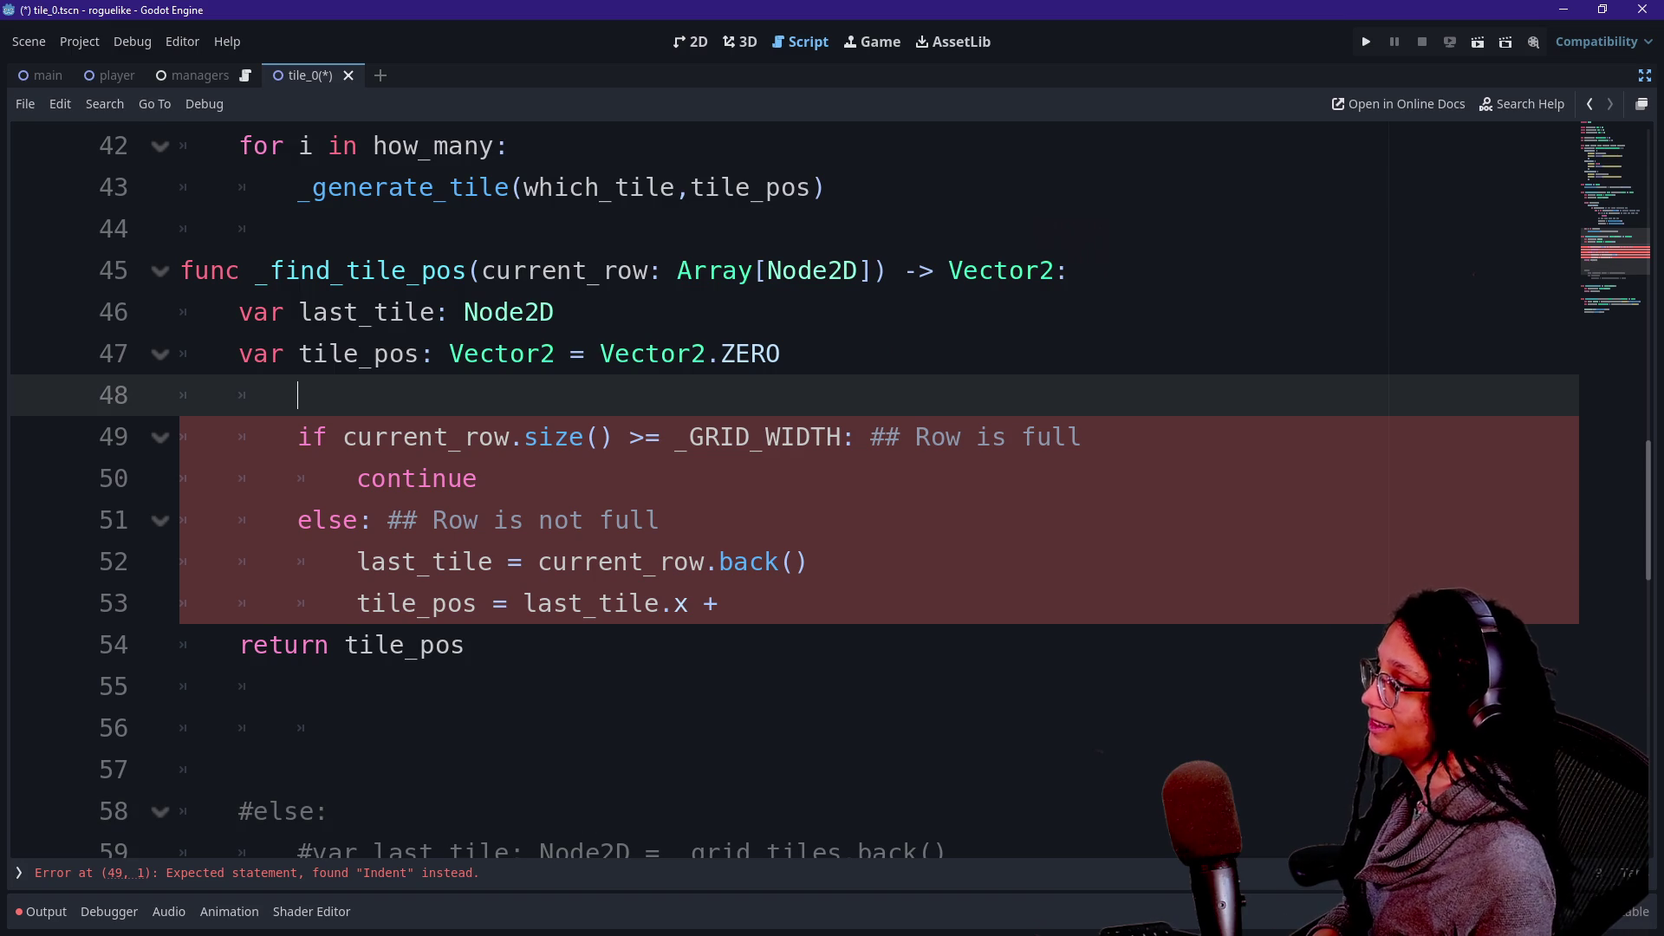
key("BackSpace")
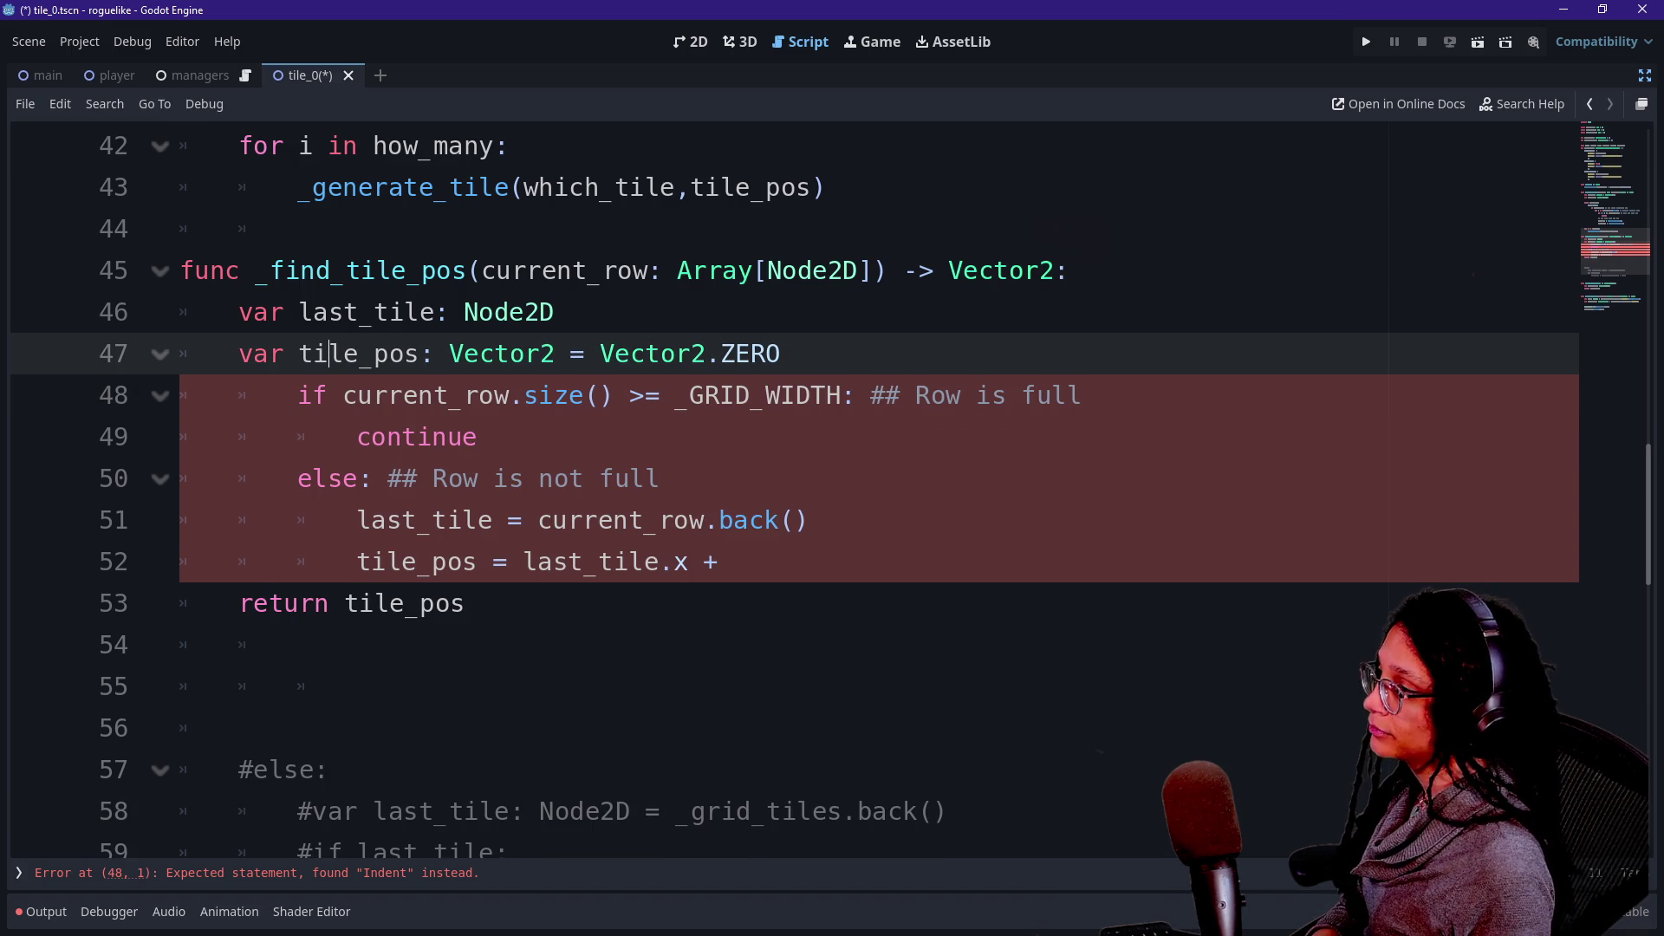
Step: Unindent the row-full if/else block one level and select its invalid continue statement
left_click(615, 395)
left_click_drag(373, 395, 537, 561)
key("shift+Tab")
left_click(452, 478)
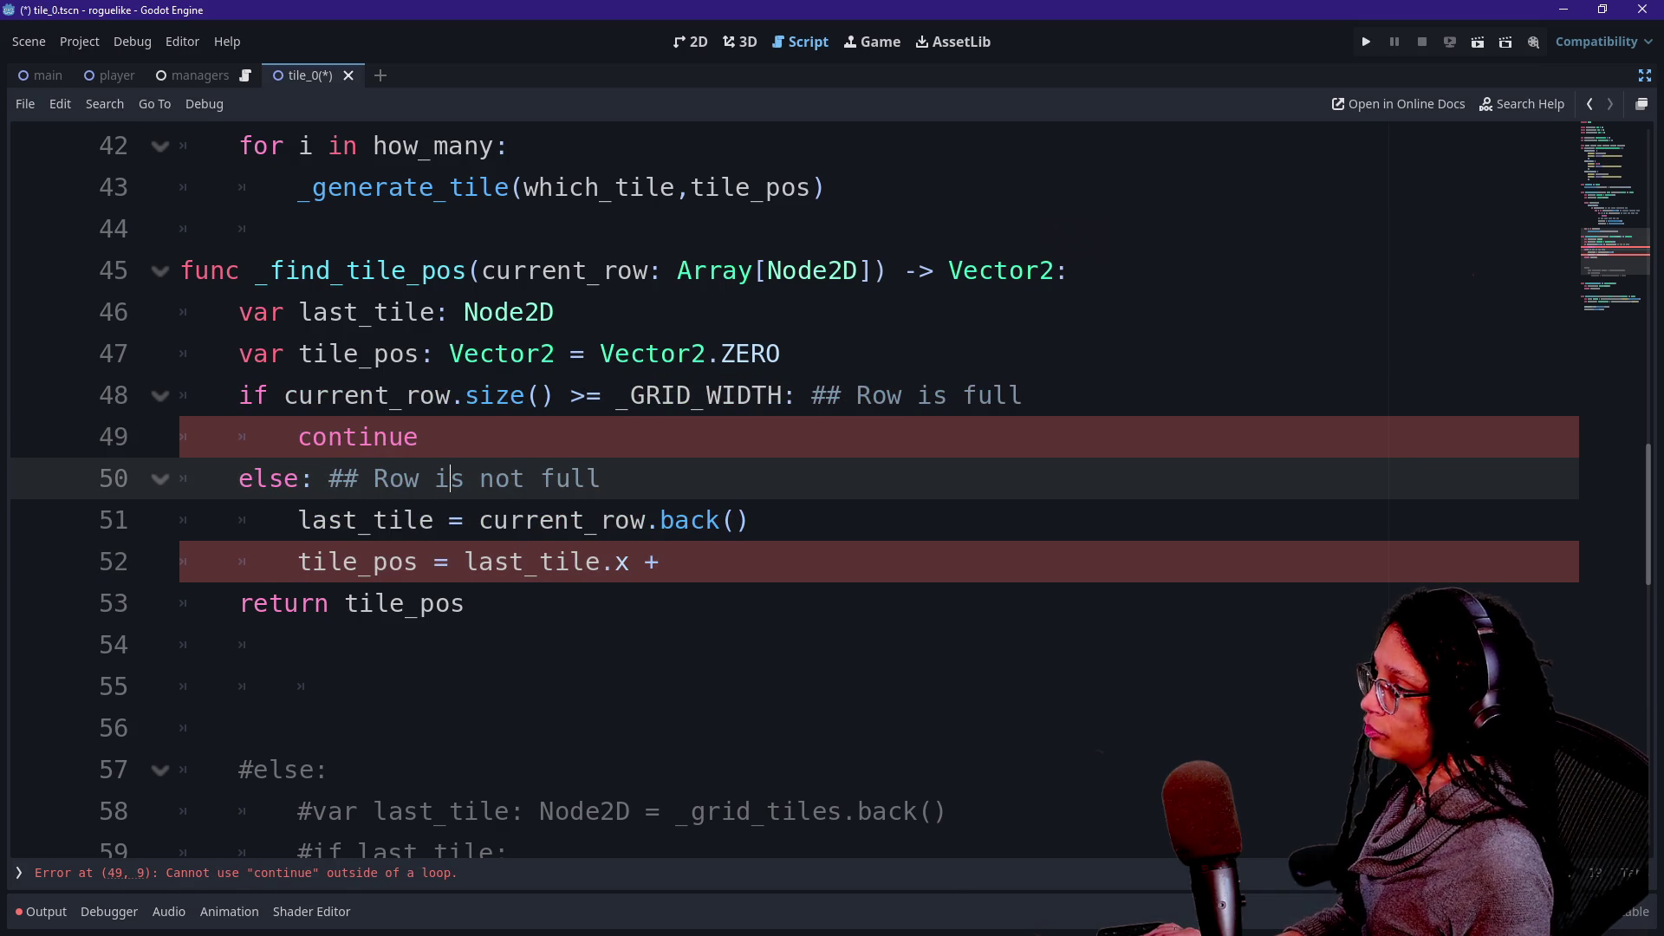
left_click_drag(1024, 395, 495, 395)
left_click(495, 395)
left_click(420, 437)
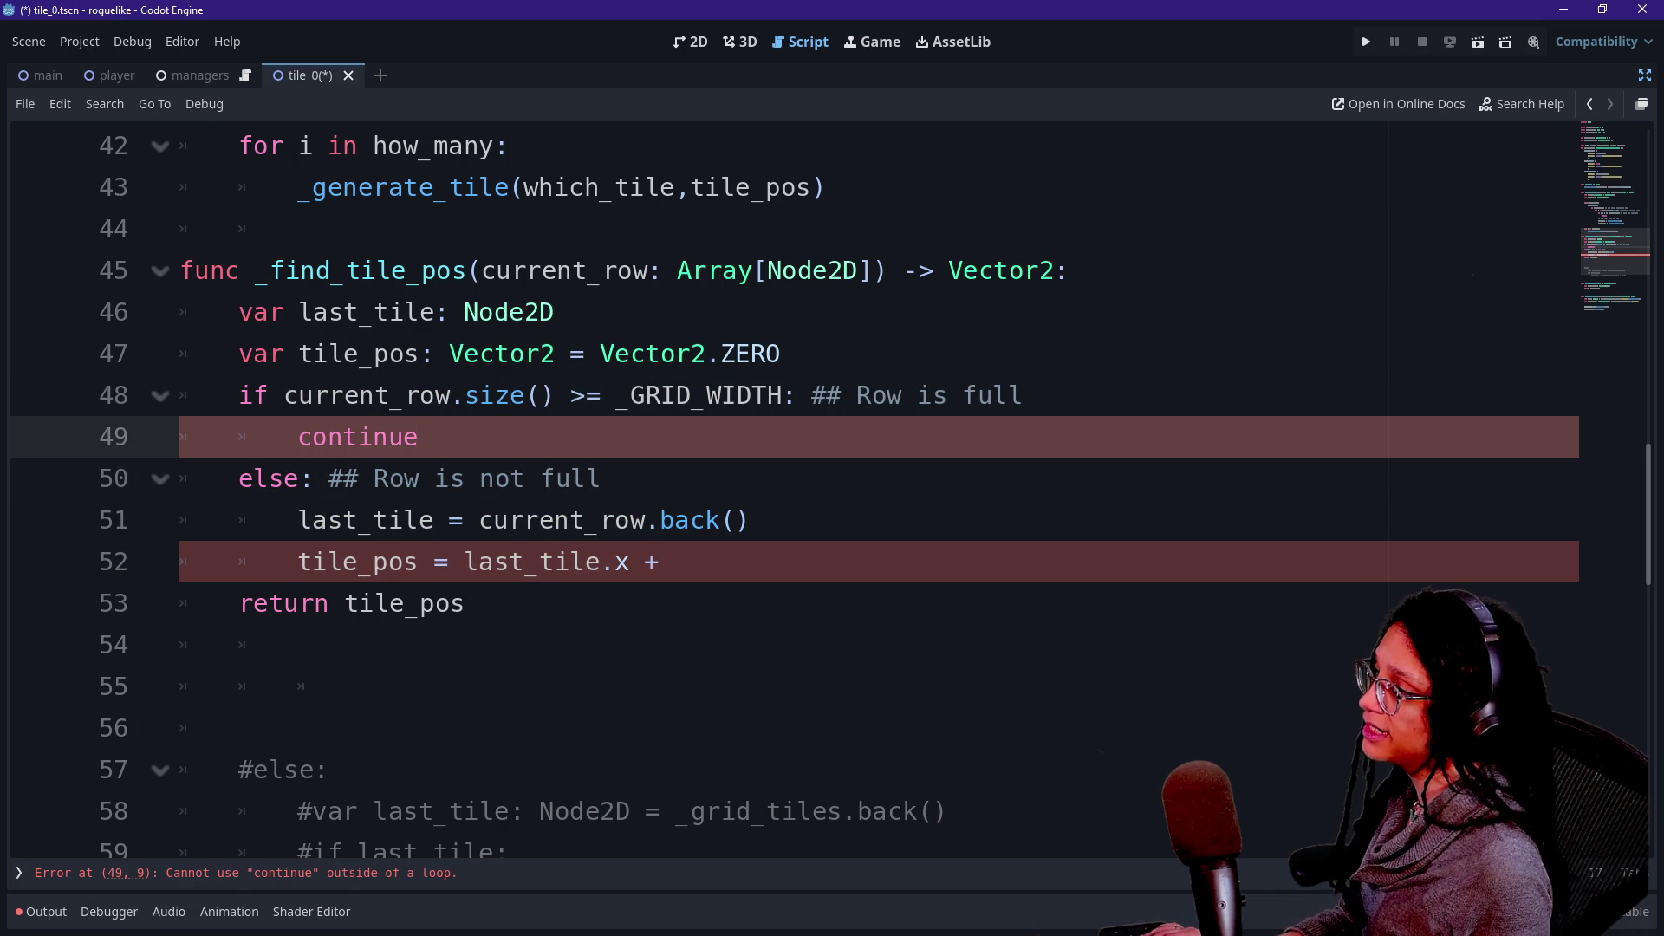
left_click(782, 354)
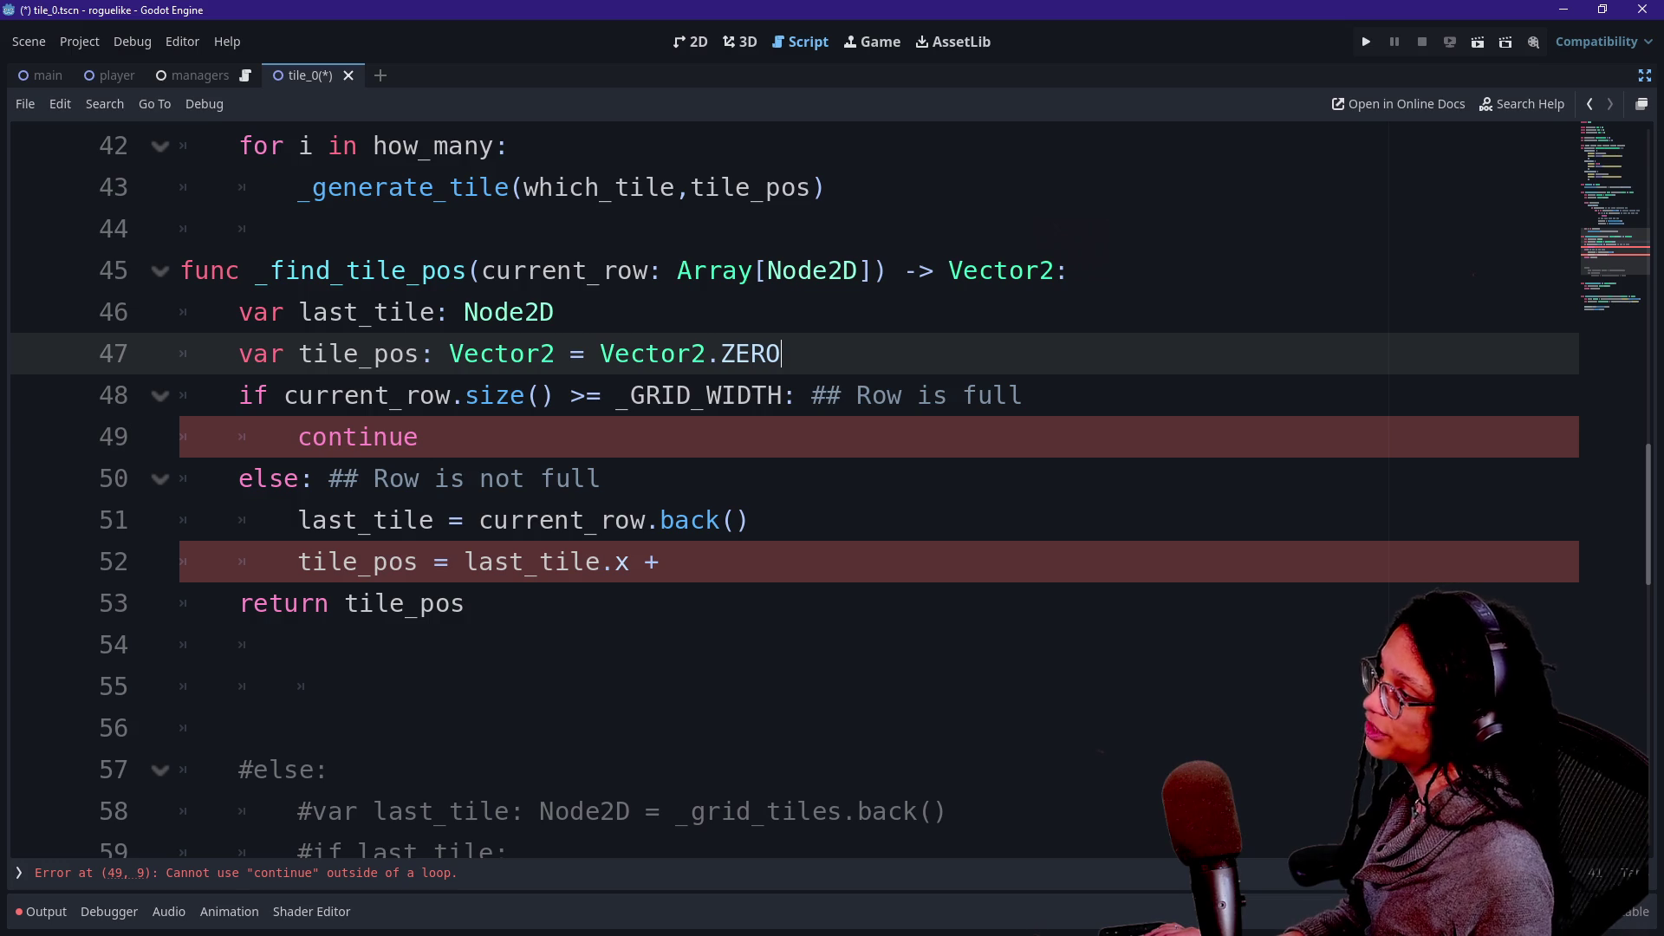
left_click_drag(419, 437, 298, 437)
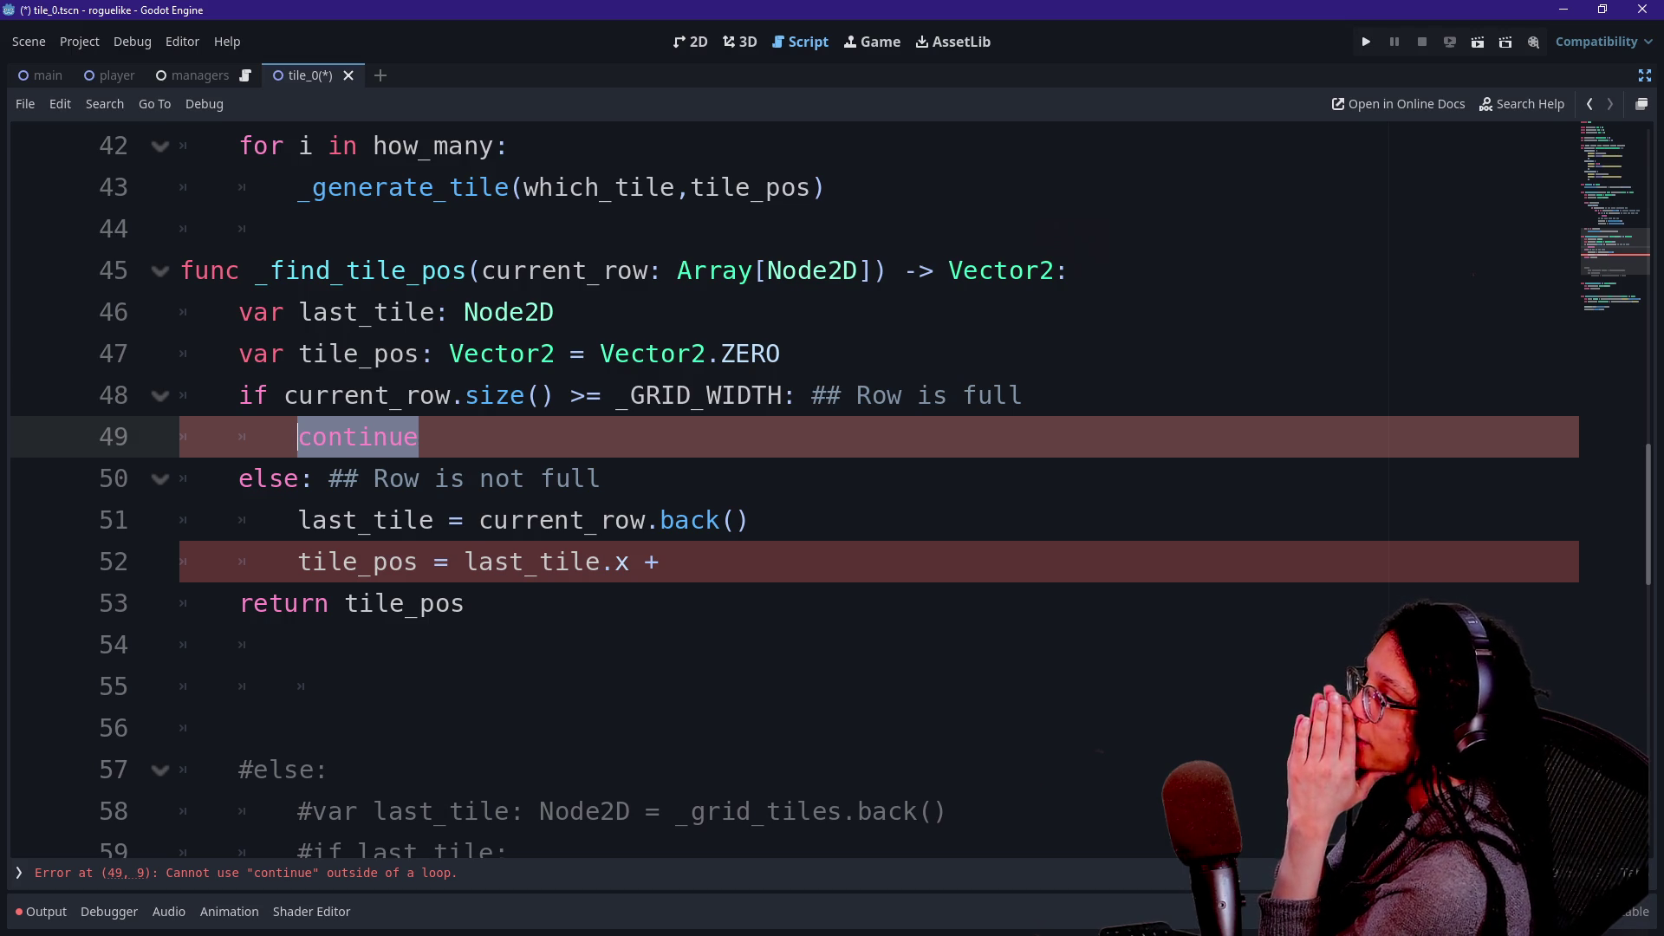
Step: Replace 'continue' with 'return' in the row-full branch of _find_tile_pos
scroll(780, 485, "up", 1)
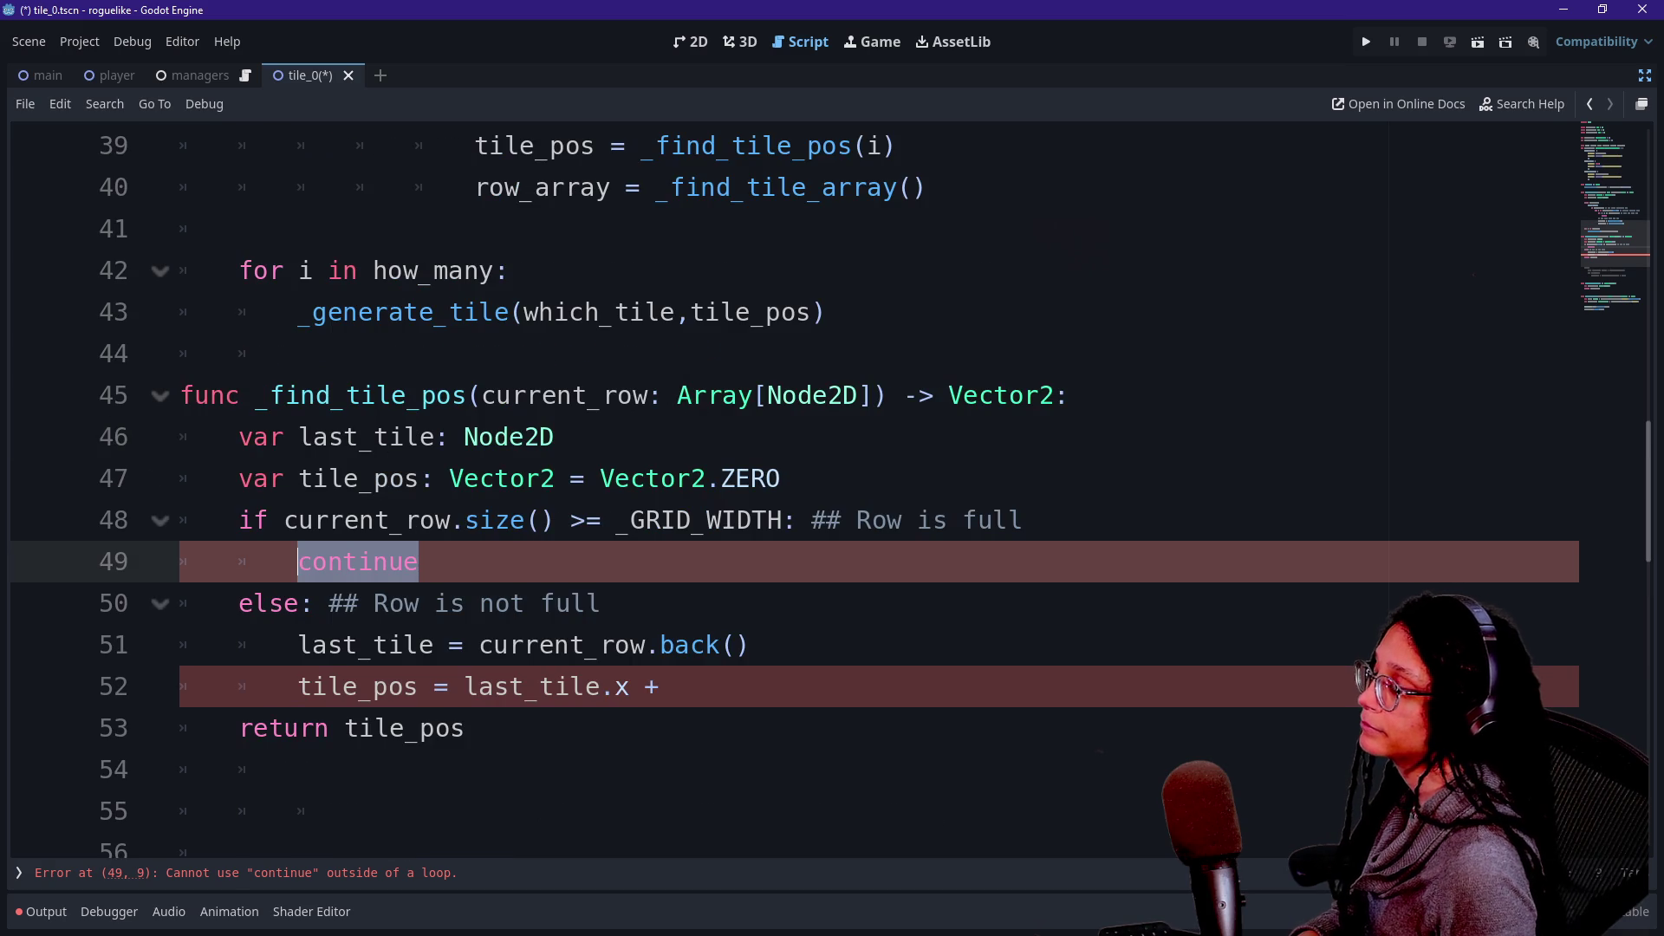
type("return")
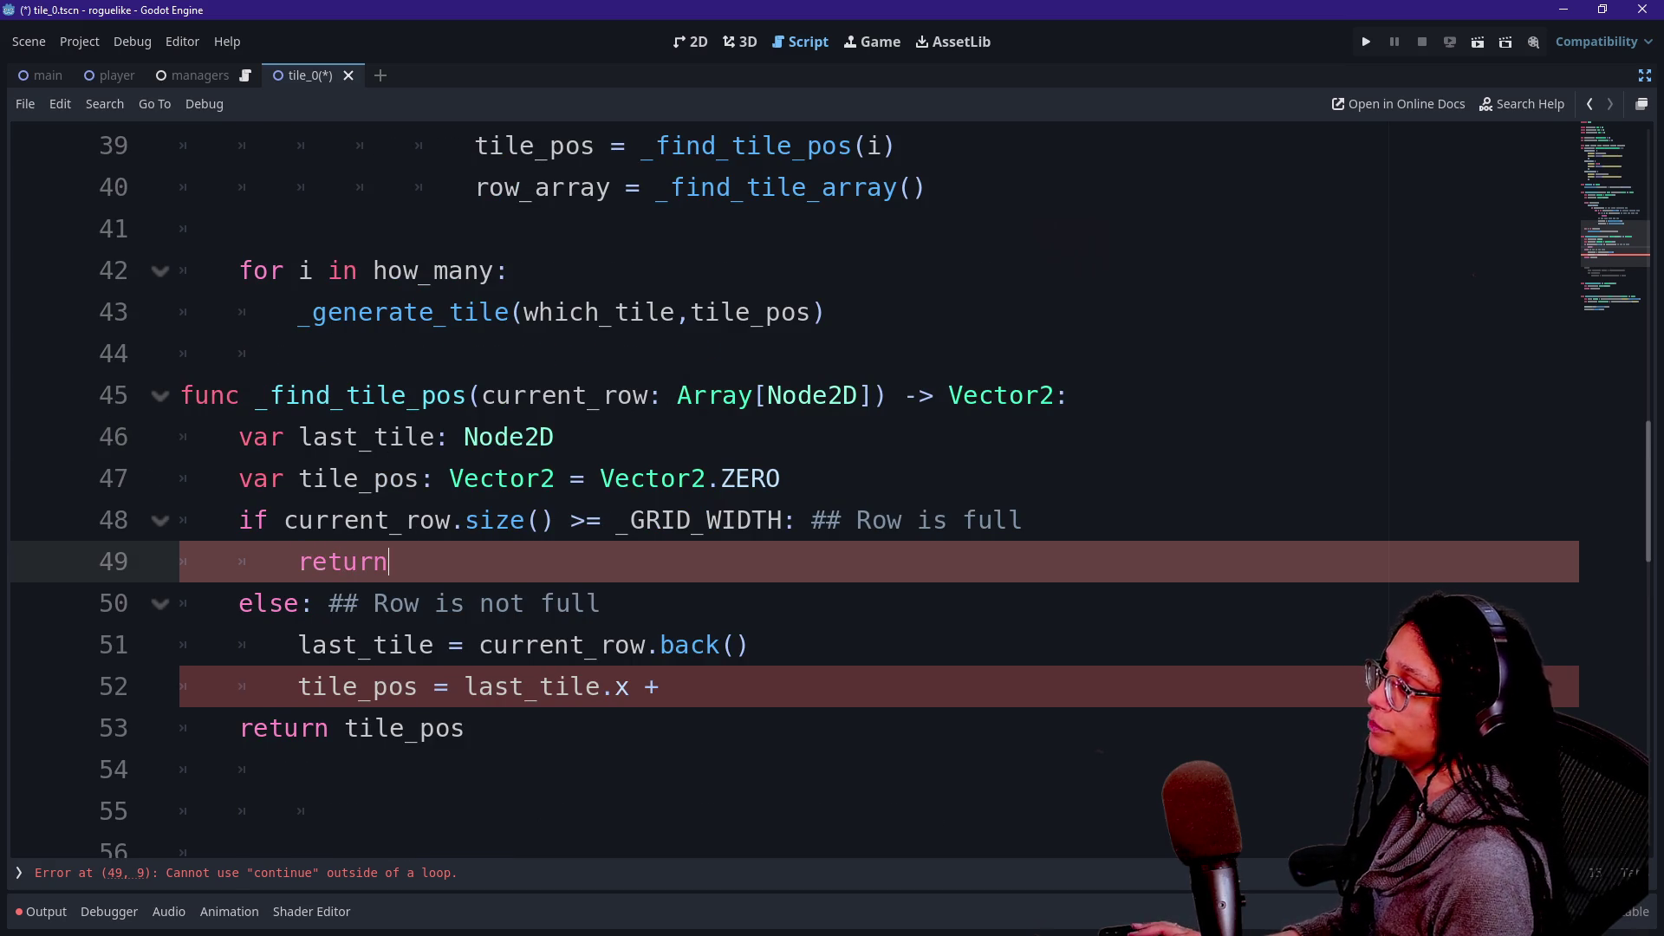
left_click(297, 352)
scroll(780, 485, "up", 3)
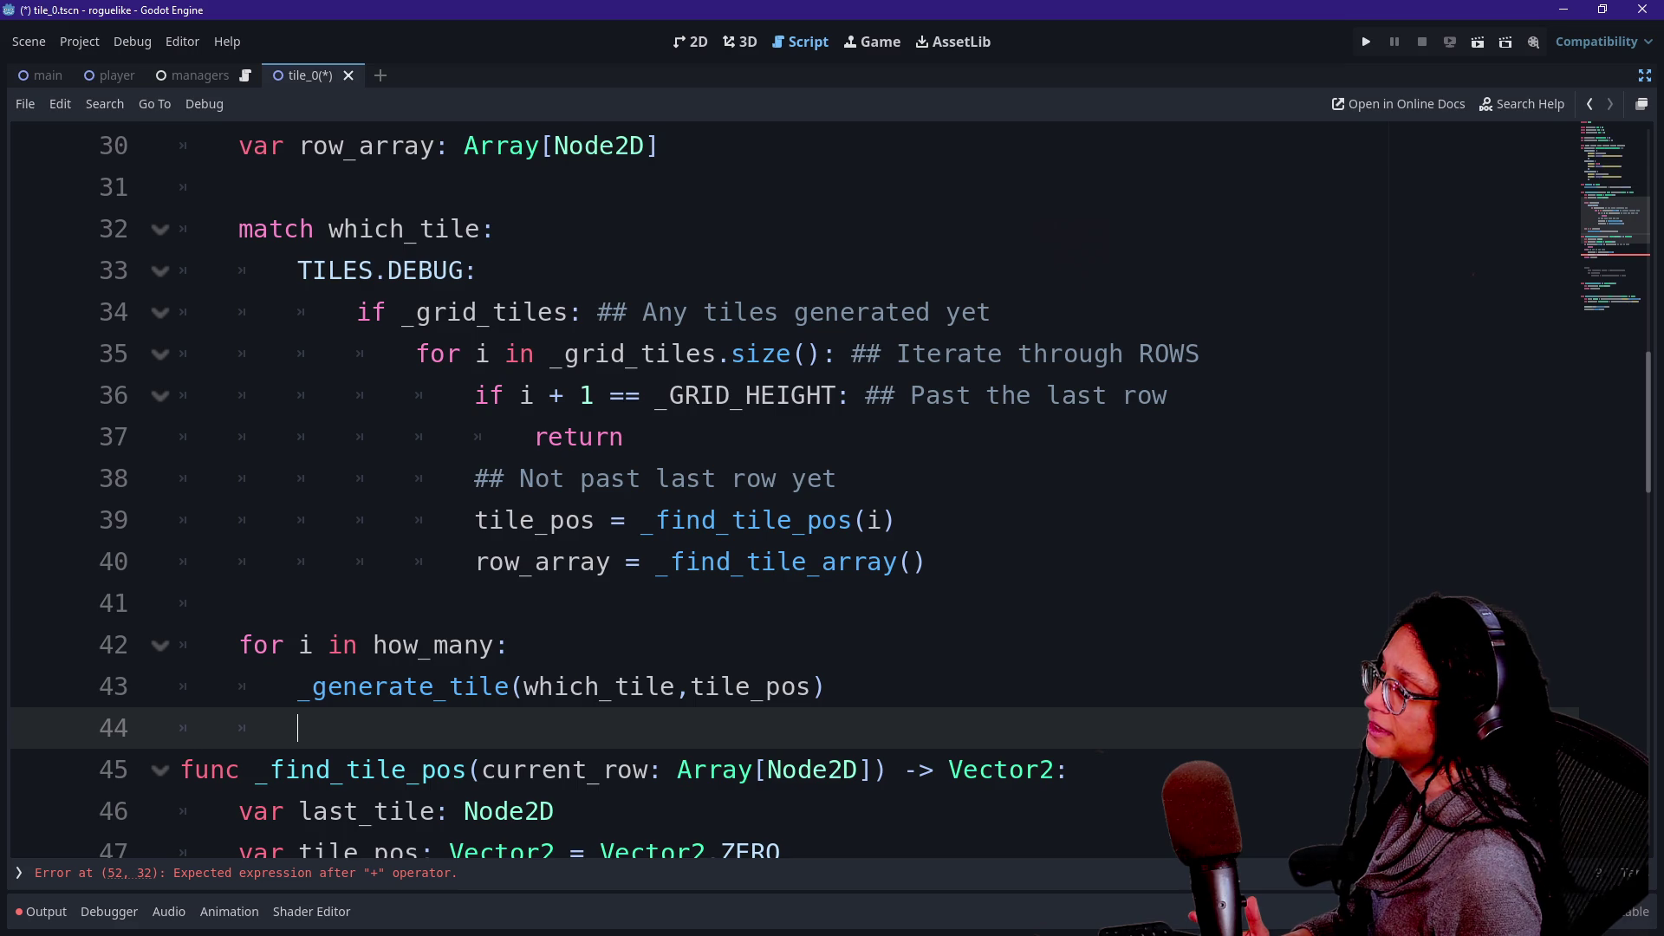
left_click(520, 520)
left_click(565, 520)
scroll(780, 485, "down", 3)
left_click(464, 603)
left_click(390, 561)
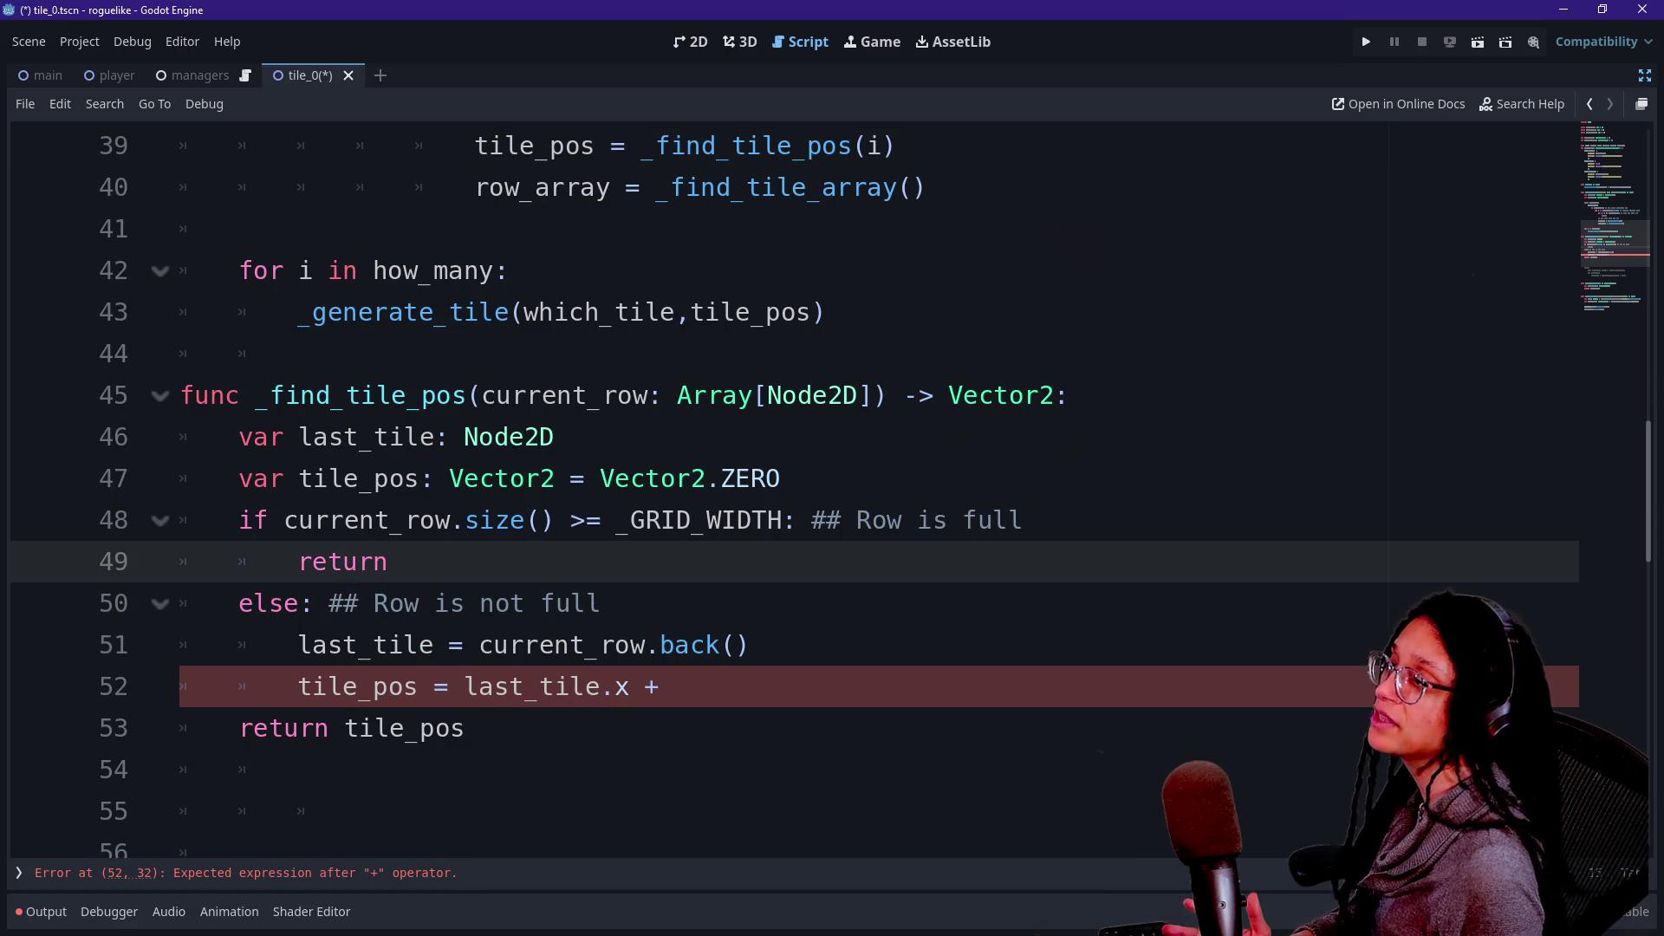
scroll(779, 485, "up", 1)
scroll(780, 485, "up", 2)
scroll(780, 485, "down", 3)
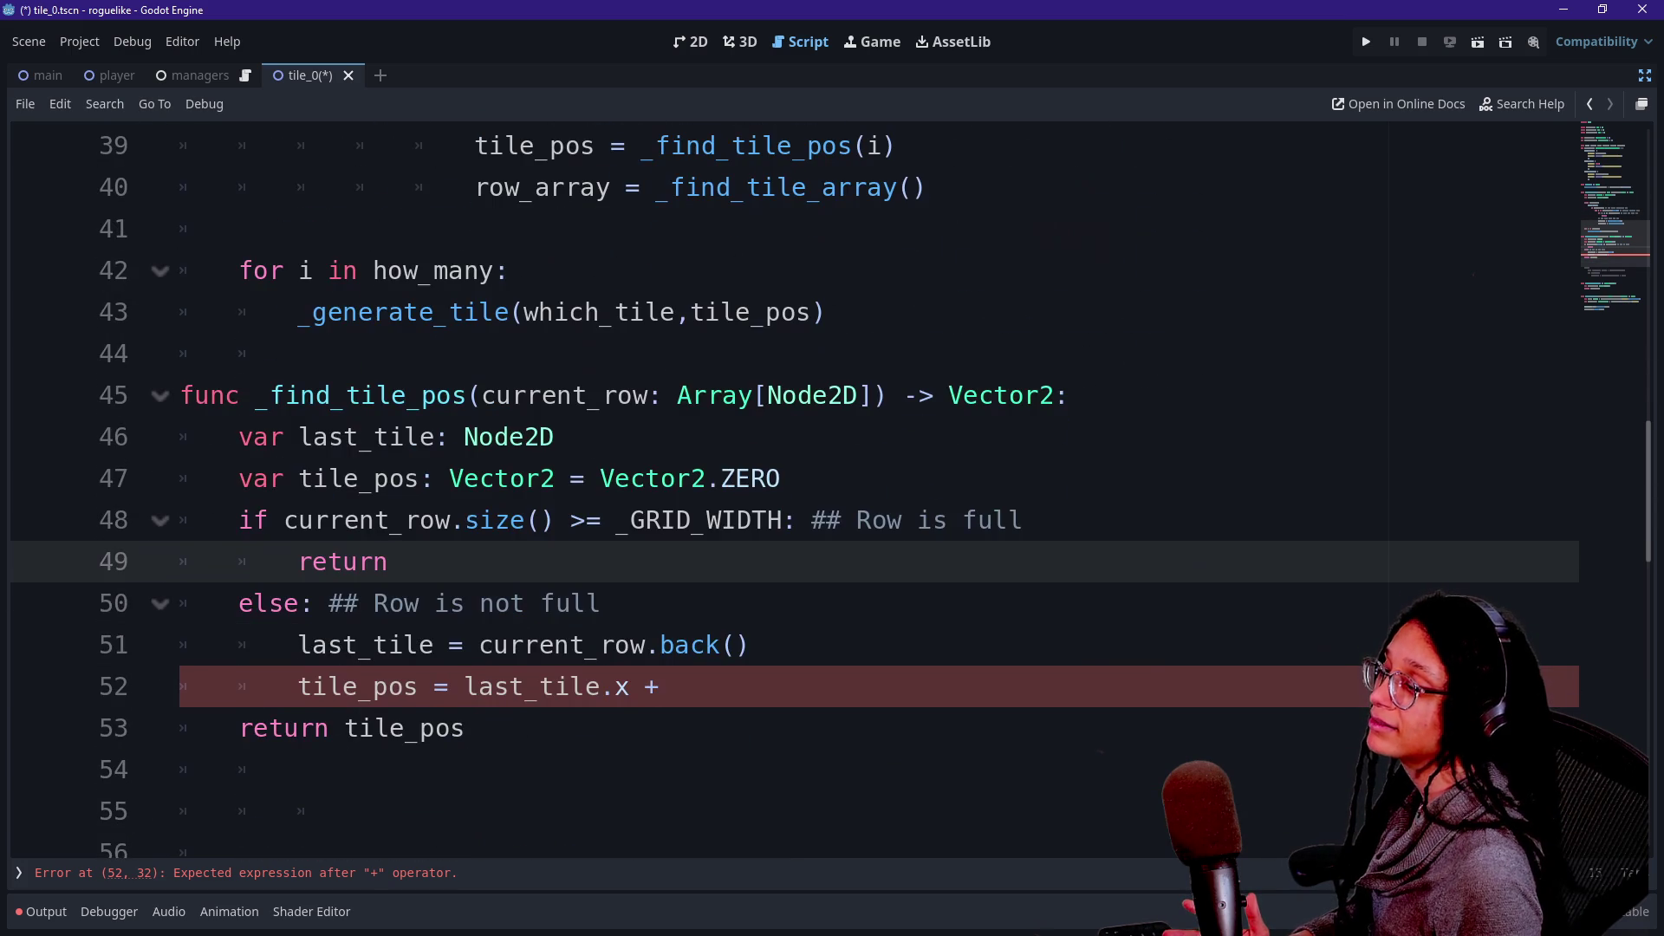
scroll(780, 485, "up", 1)
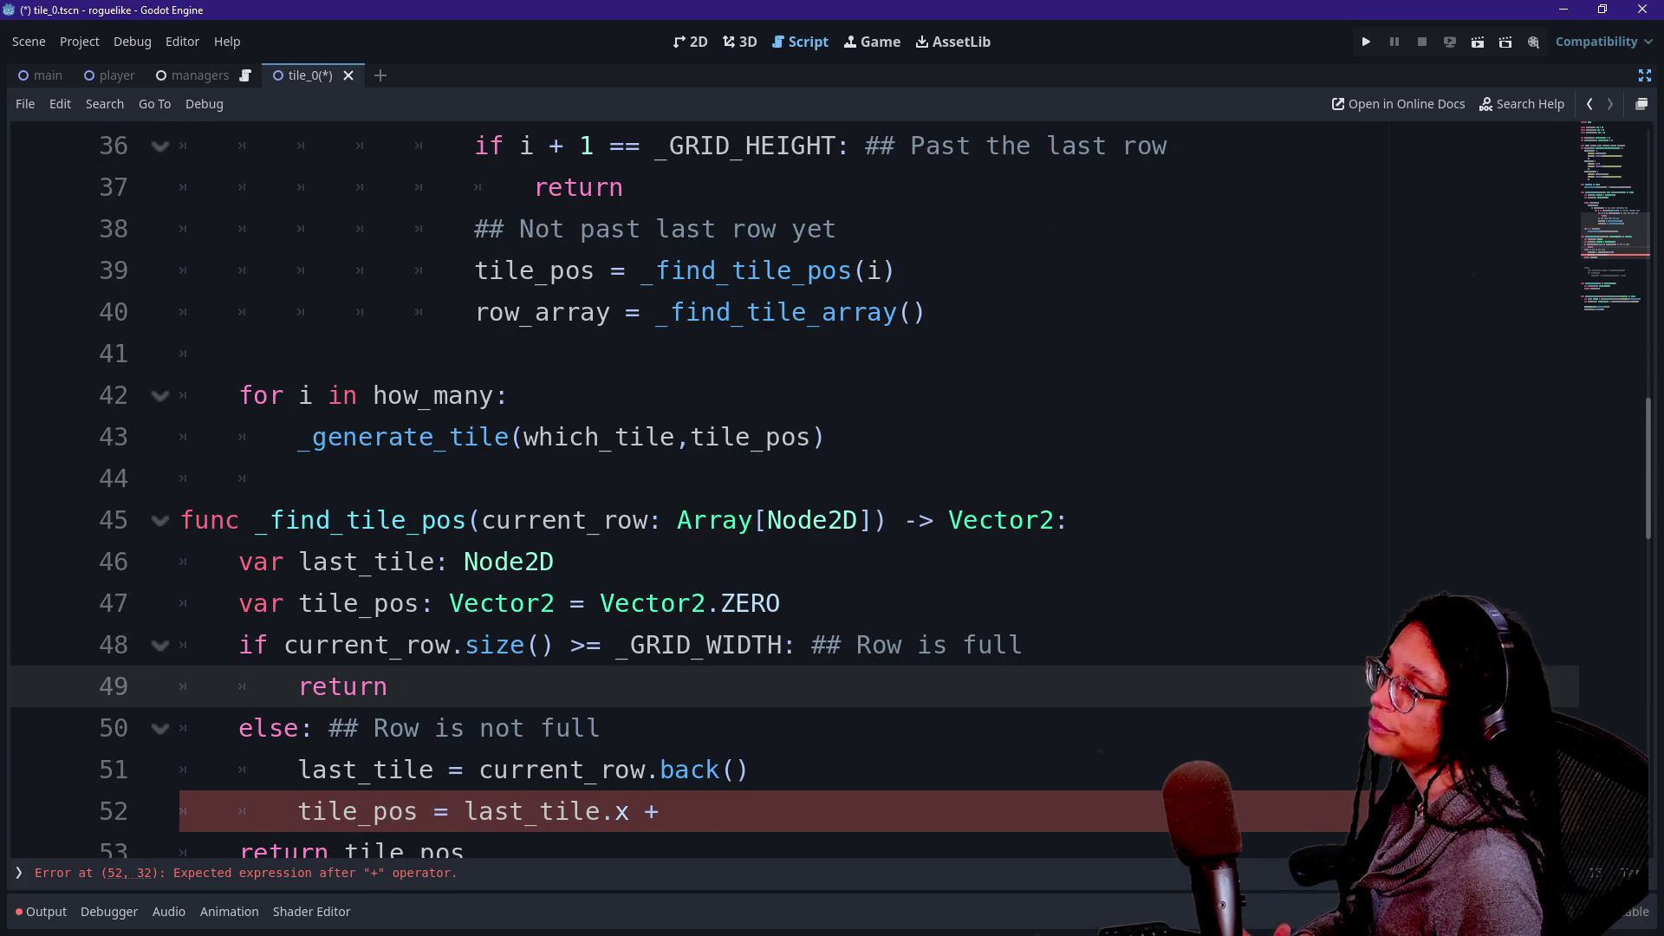
mouse_move(693, 314)
scroll(779, 485, "up", 1)
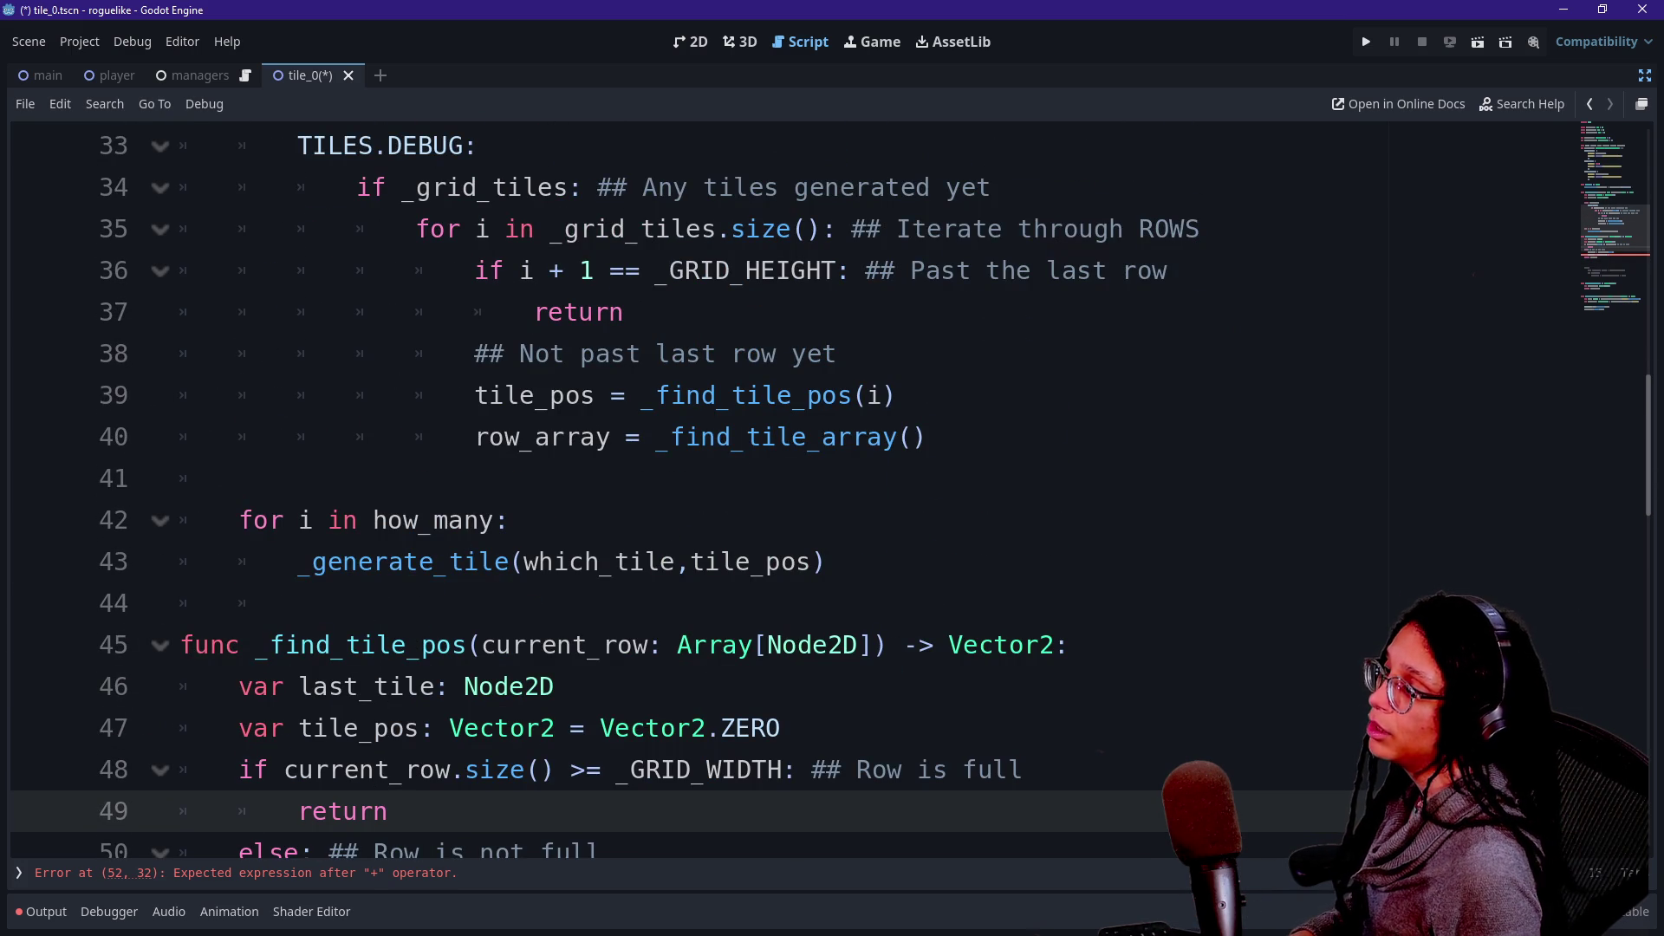
scroll(736, 398, "up", 3)
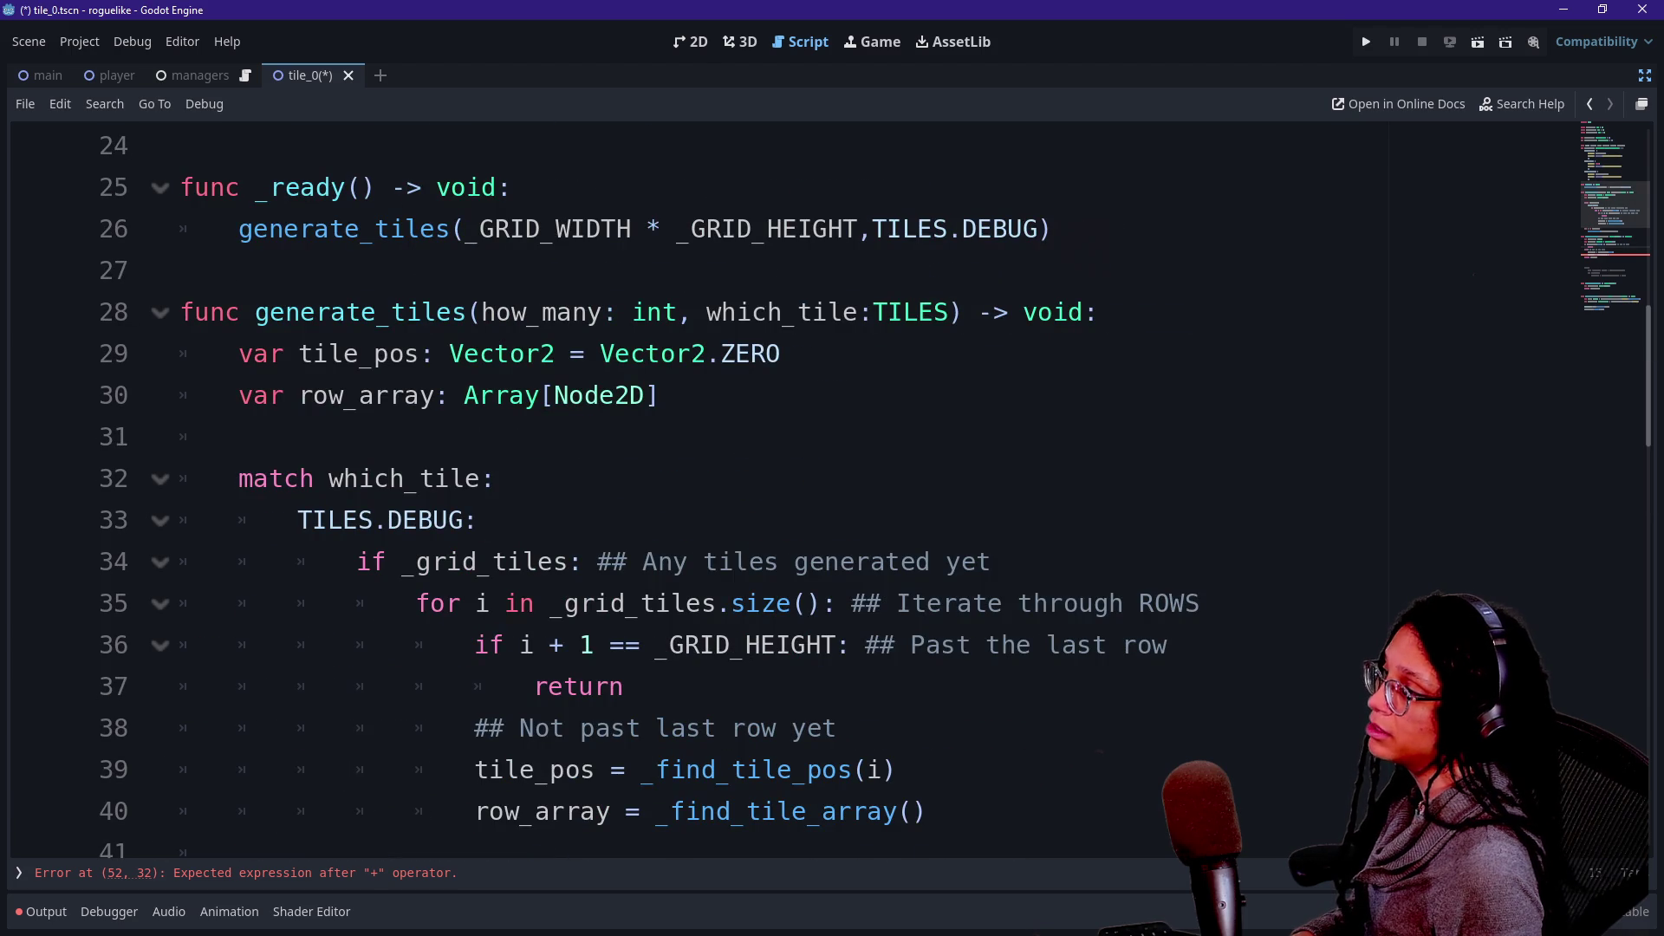
scroll(780, 486, "down", 2)
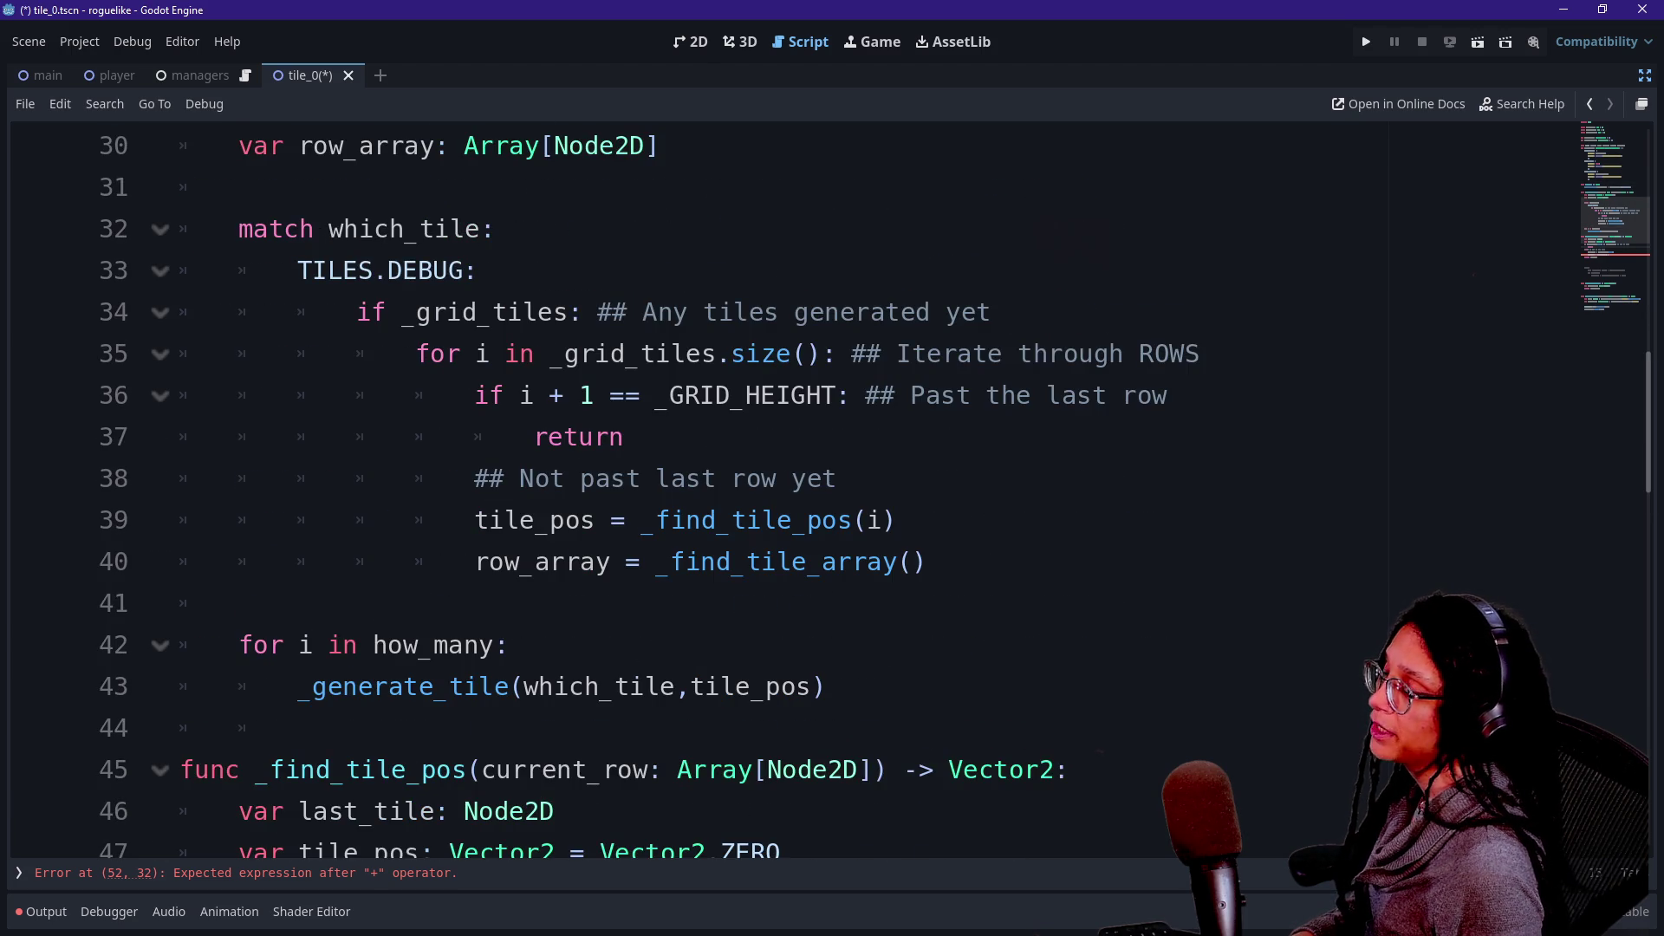
scroll(780, 485, "up", 1)
left_click_drag(390, 229, 782, 229)
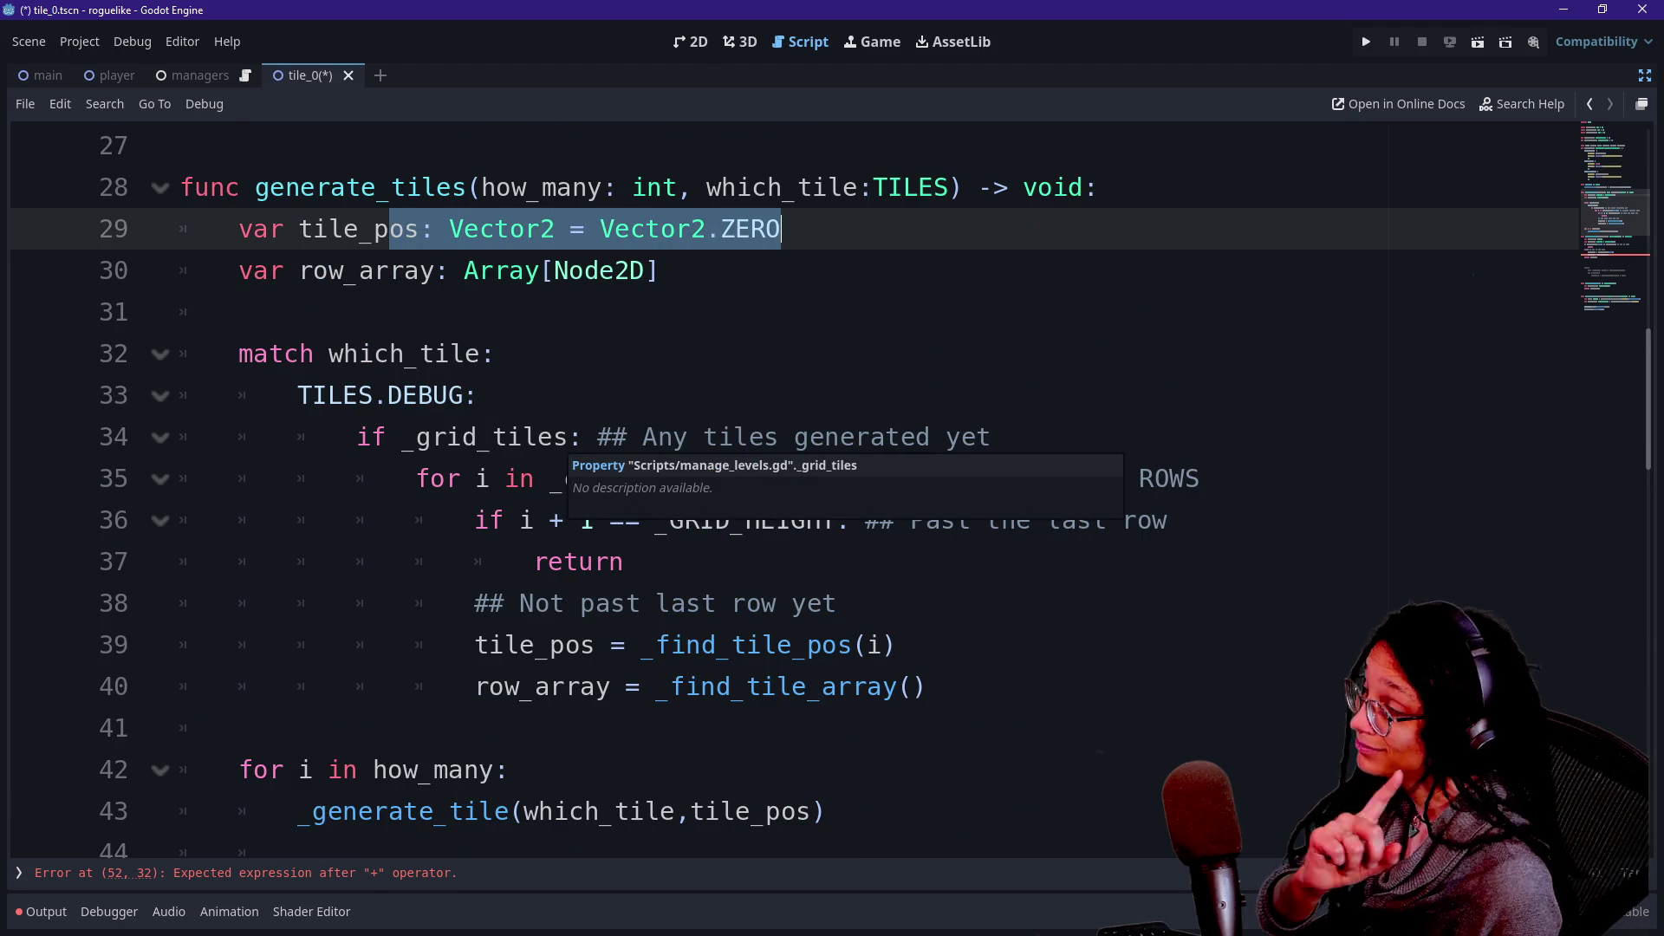
left_click(417, 478)
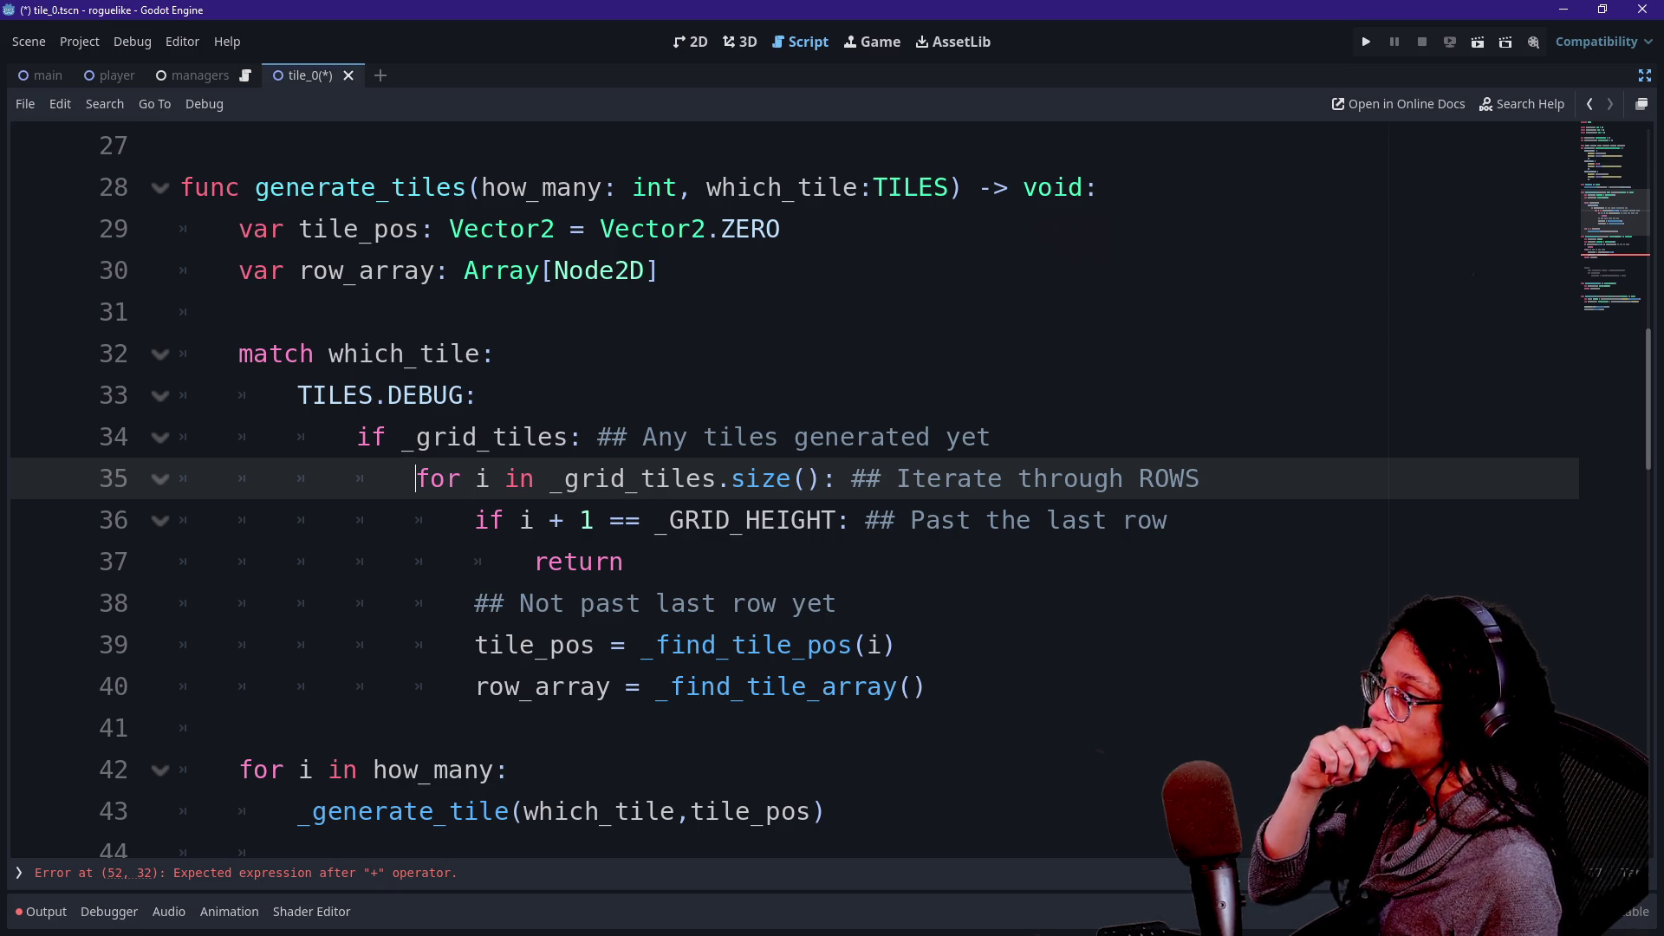
left_click(238, 727)
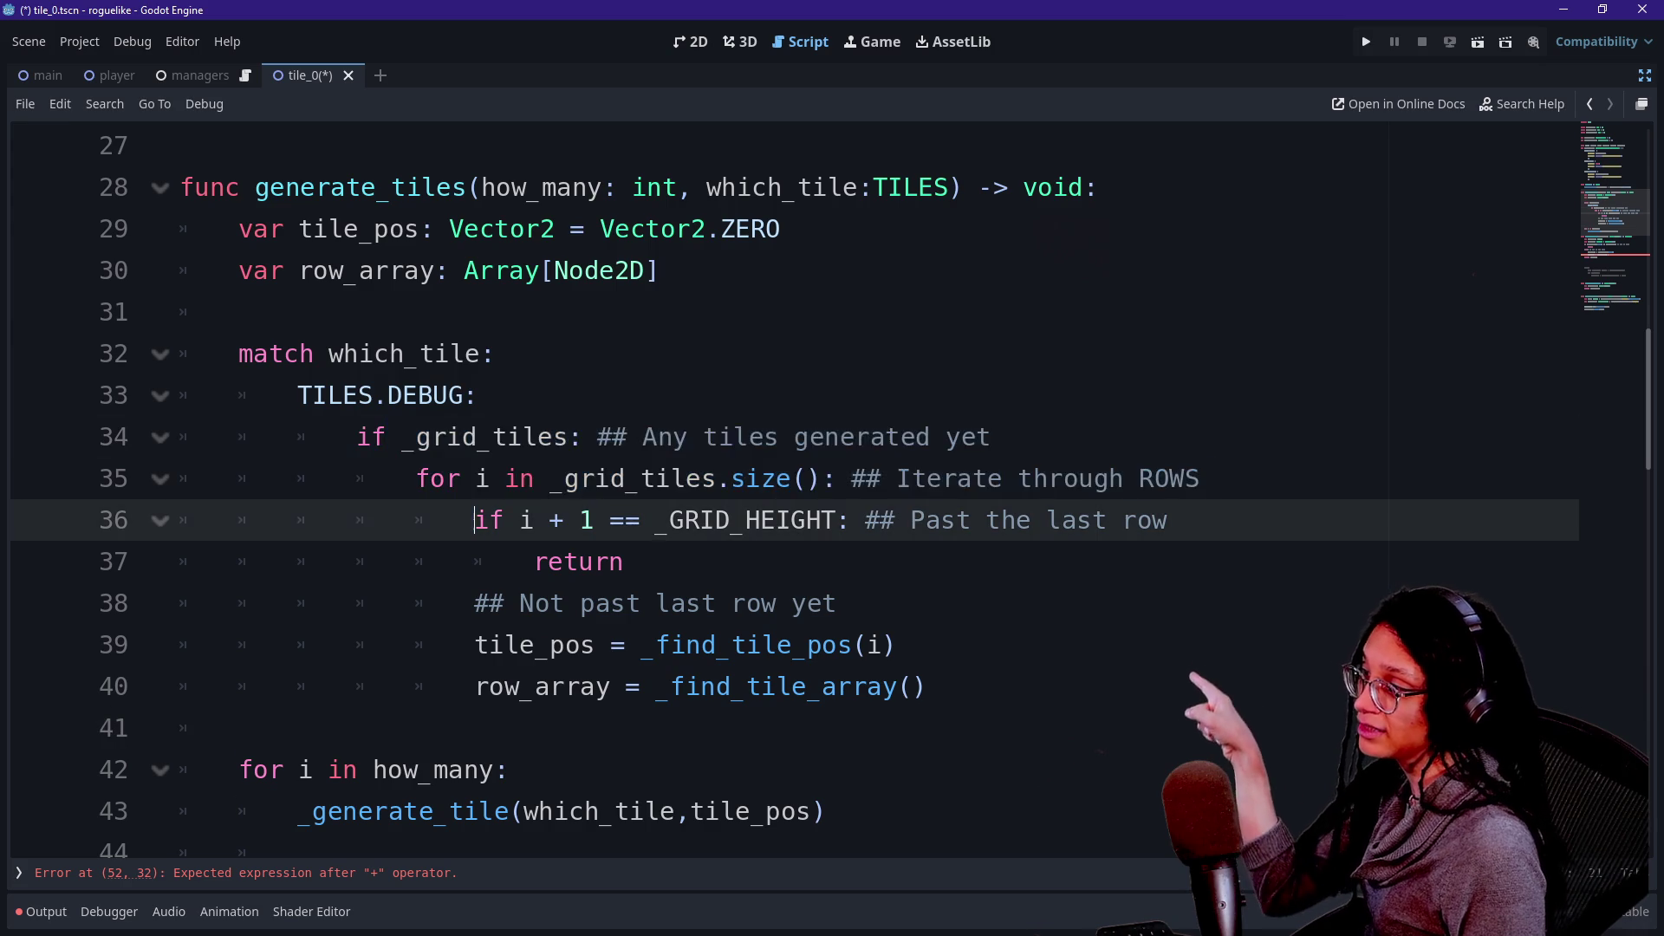
left_click(533, 561)
left_click_drag(356, 598, 434, 769)
left_click(433, 769)
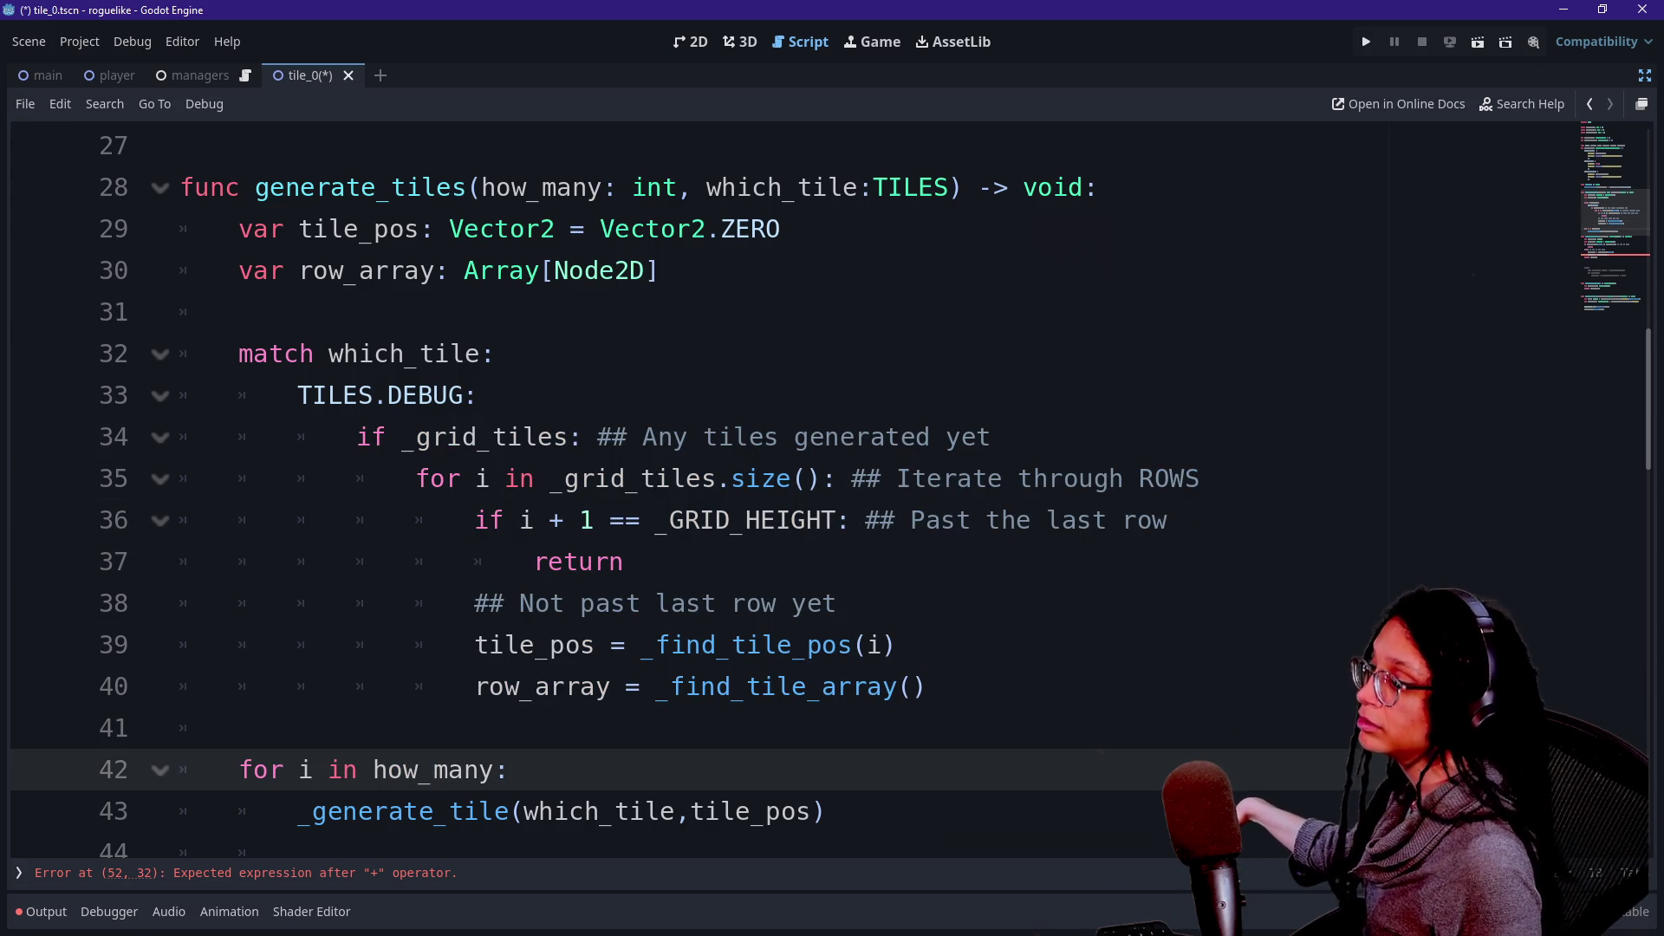
left_click(924, 686)
left_click_drag(299, 769, 359, 810)
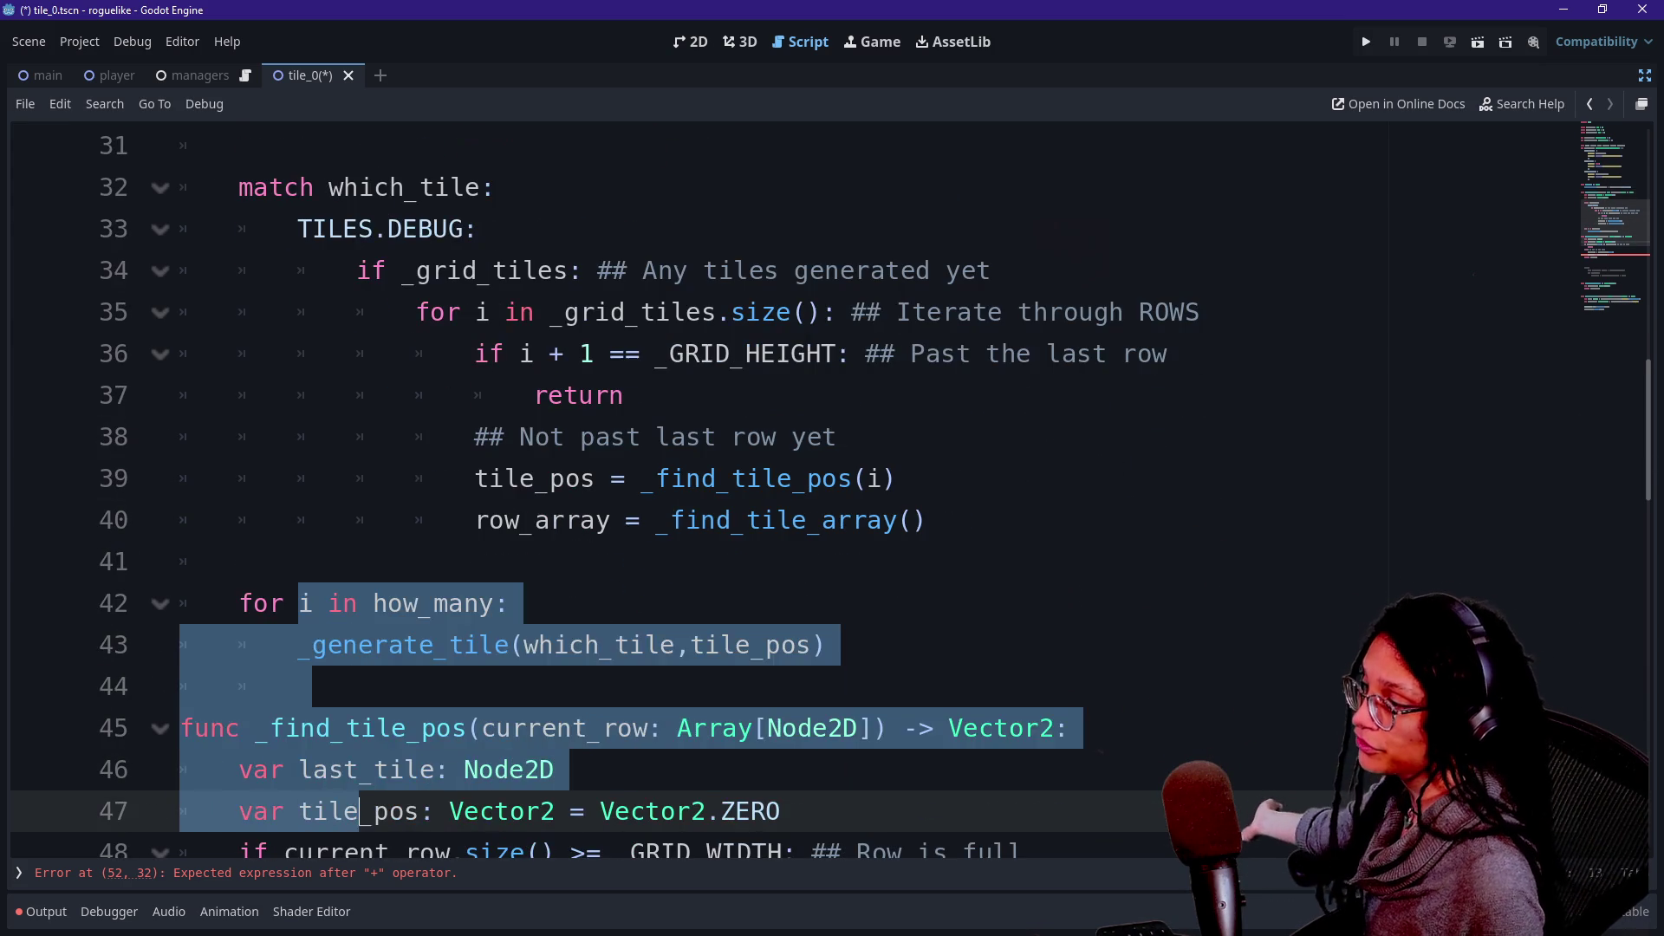
left_click(268, 603)
left_click(475, 396)
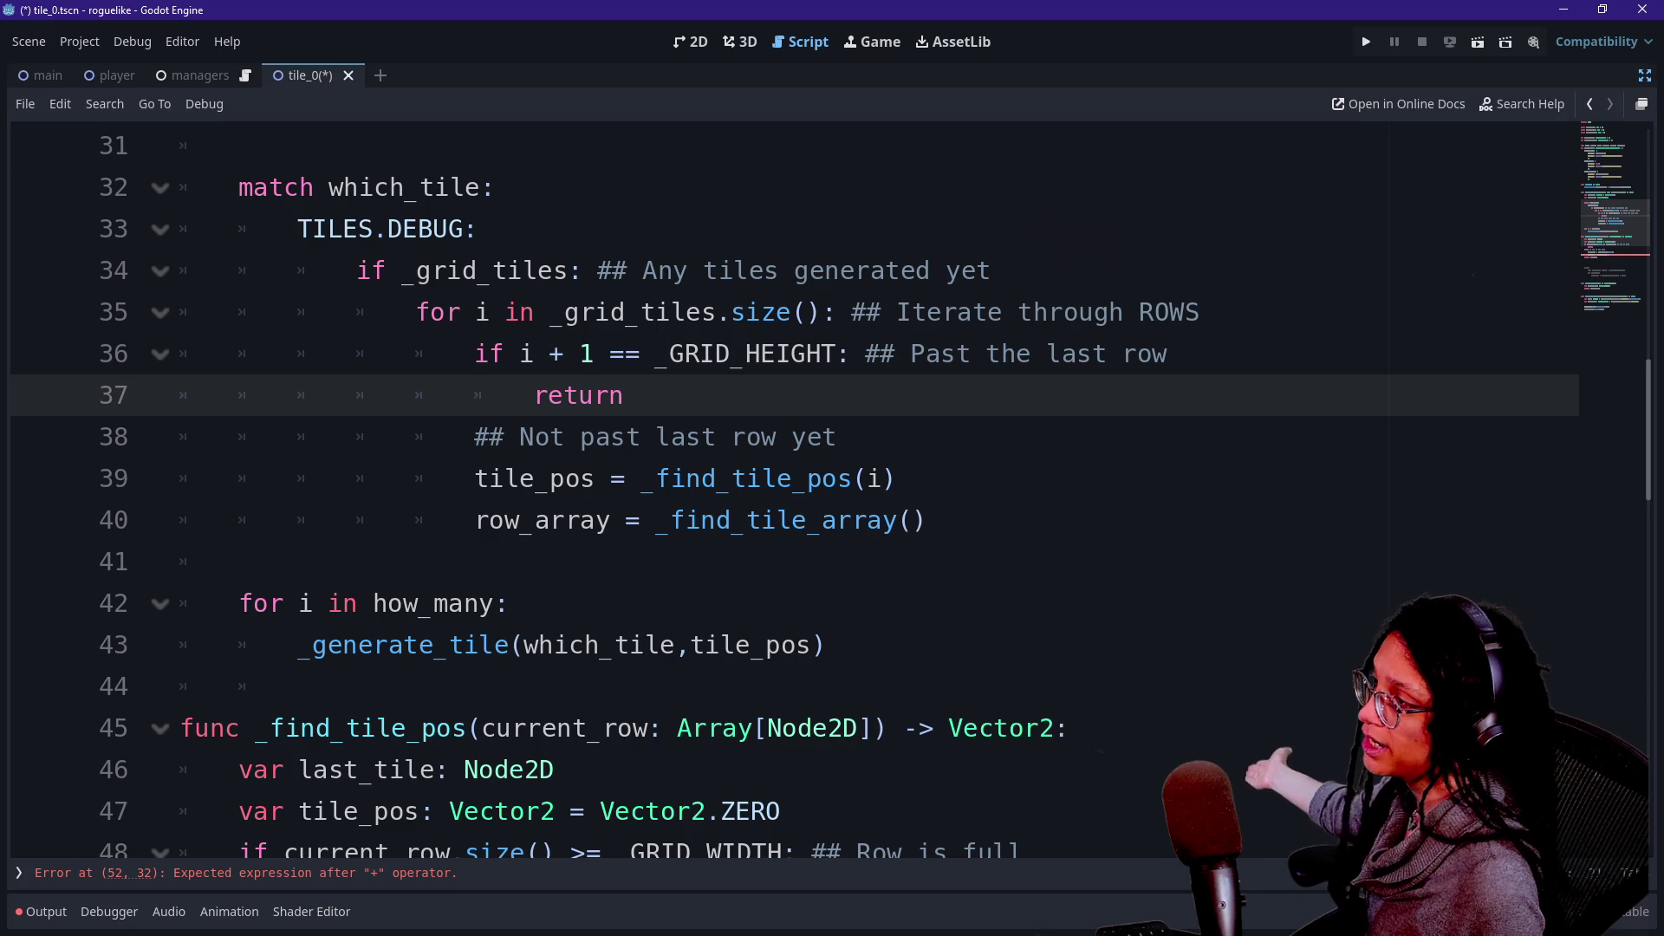
left_click_drag(299, 603, 297, 686)
left_click_drag(297, 229, 238, 562)
left_click(670, 520)
left_click(401, 270)
left_click(670, 520)
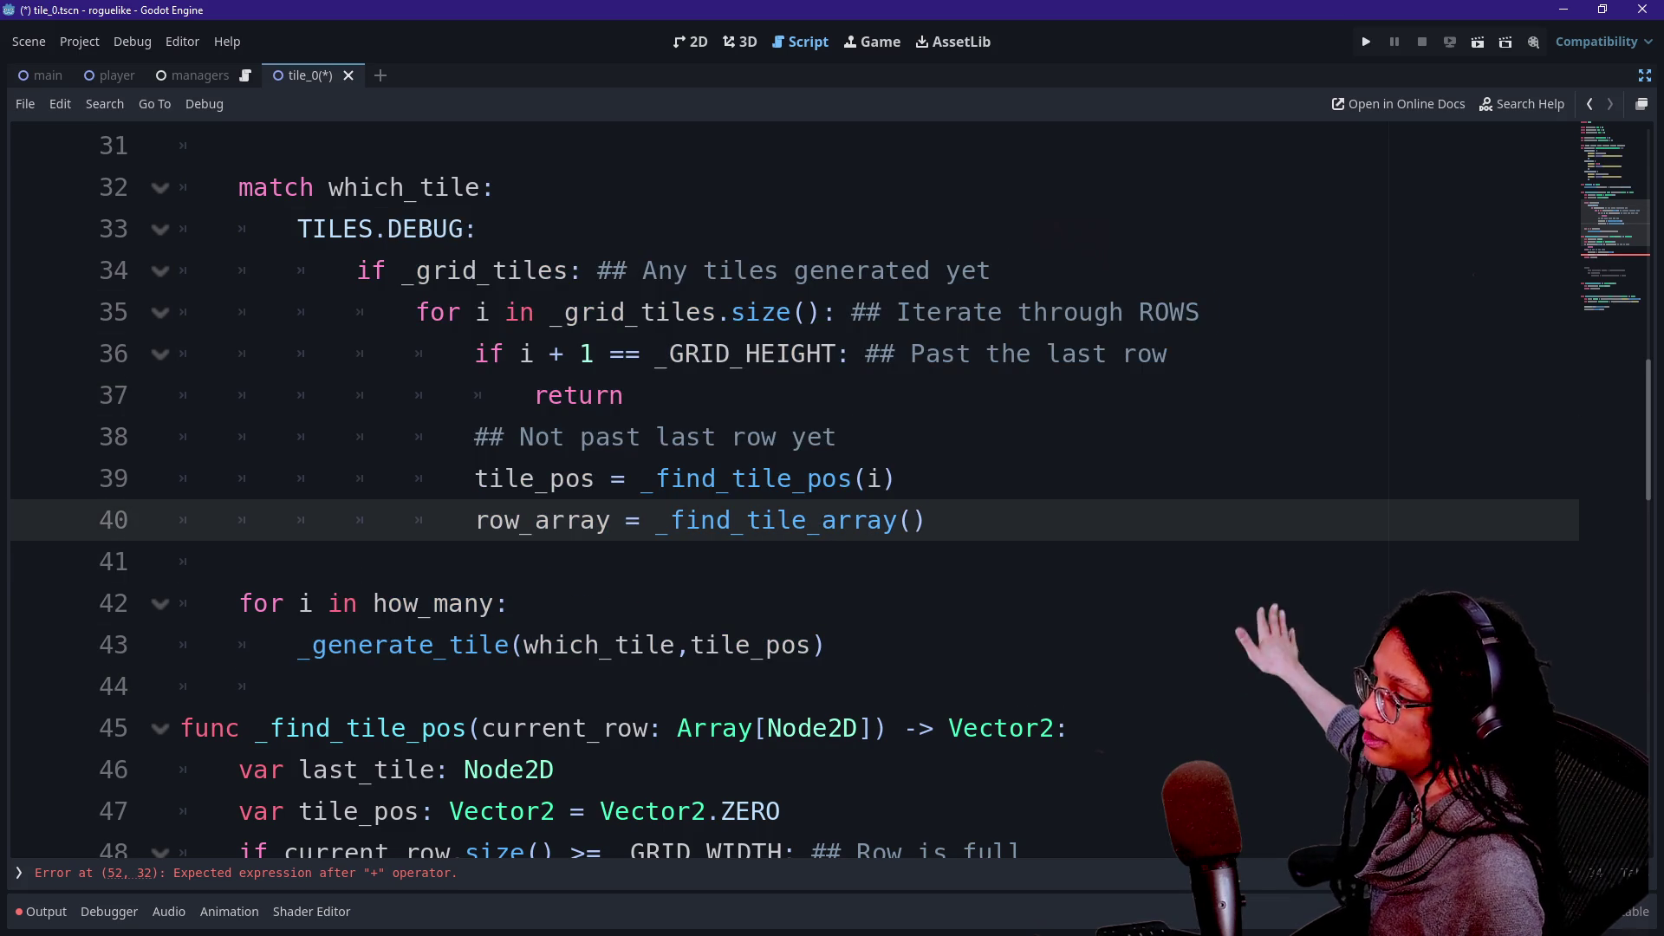
left_click(285, 603)
left_click(358, 645)
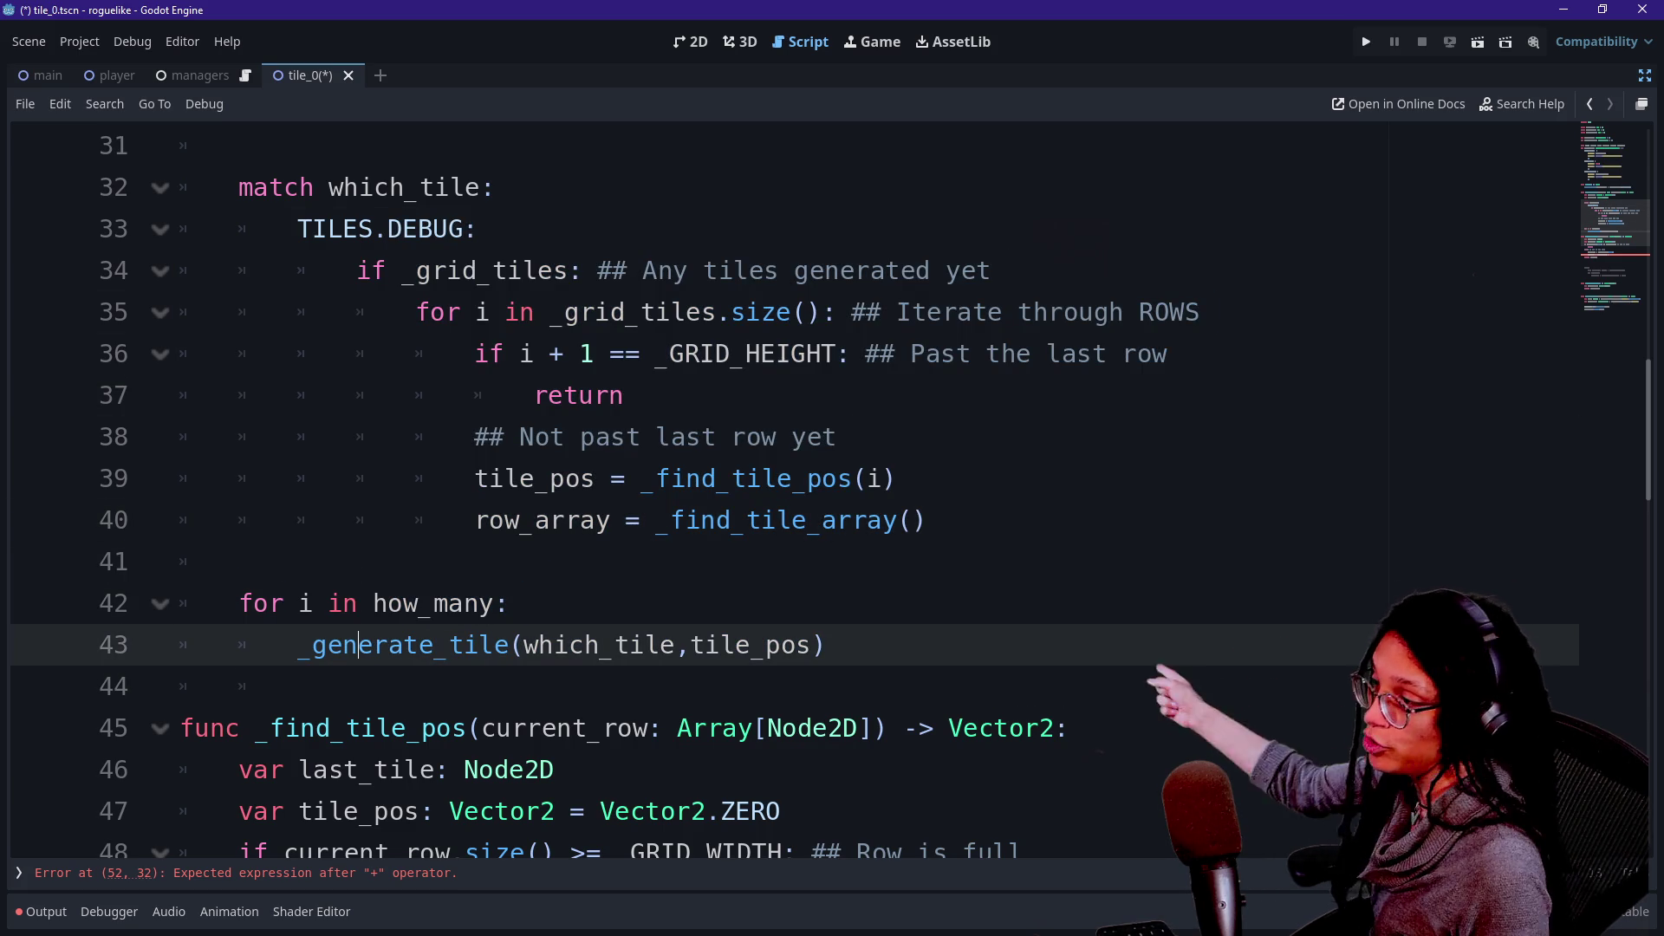
left_click_drag(691, 645, 809, 645)
scroll(808, 644, "up", 3)
mouse_move(779, 436)
left_mouse_down()
mouse_move(601, 437)
mouse_move(780, 436)
left_mouse_up()
scroll(780, 437, "down", 4)
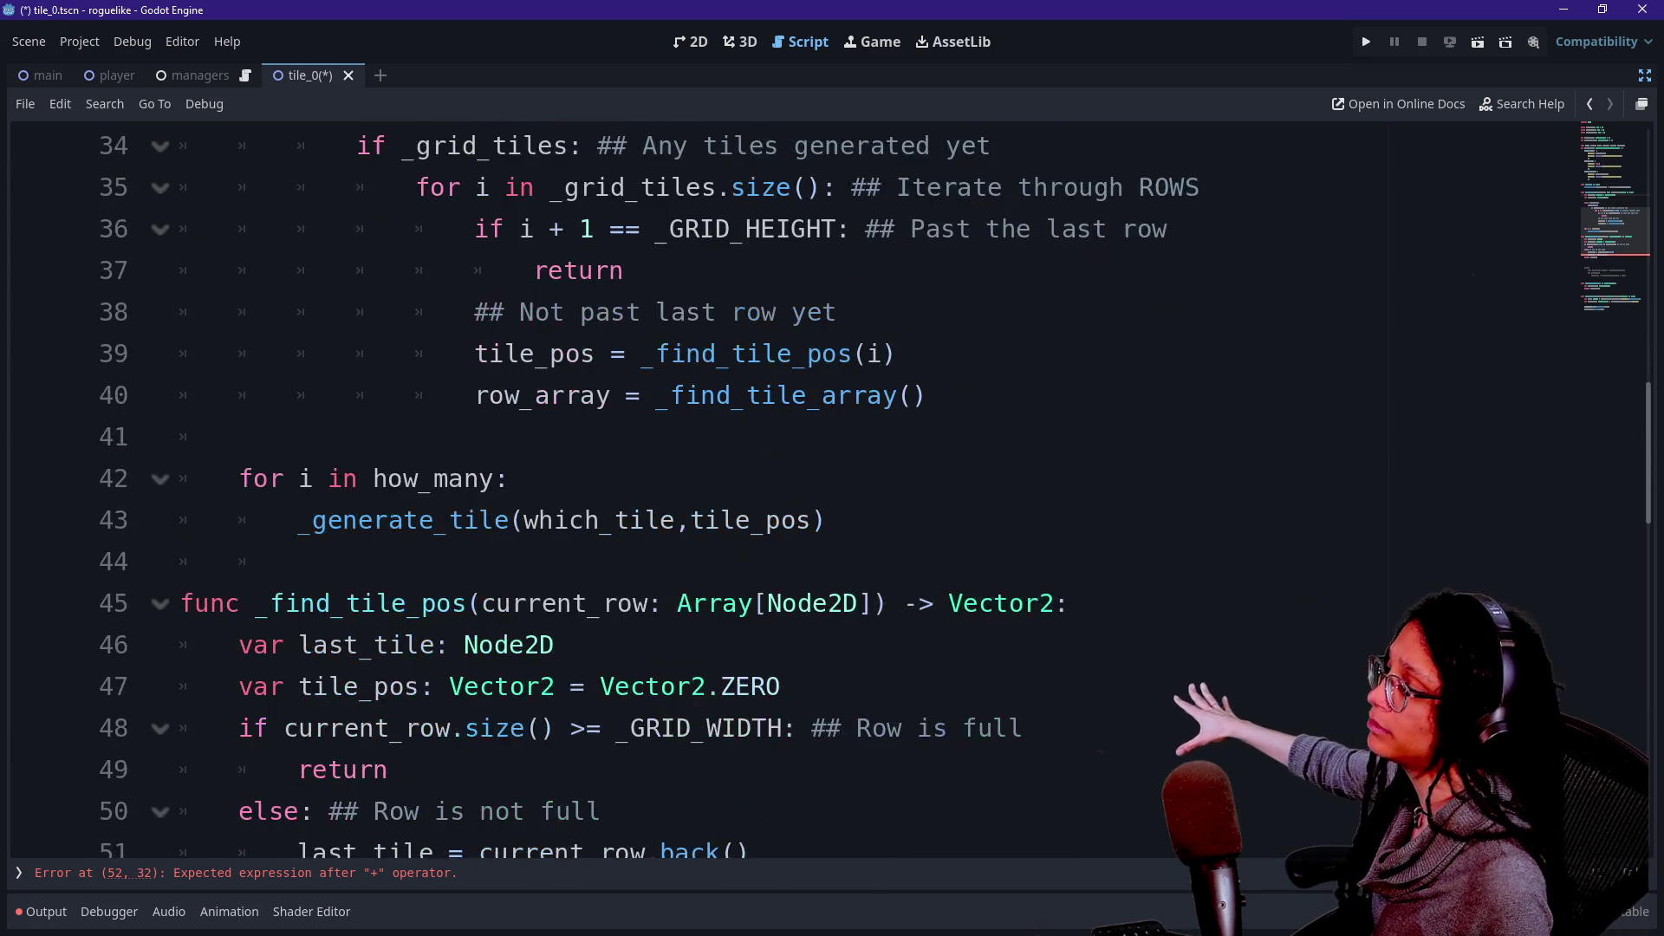
scroll(416, 645, "up", 3)
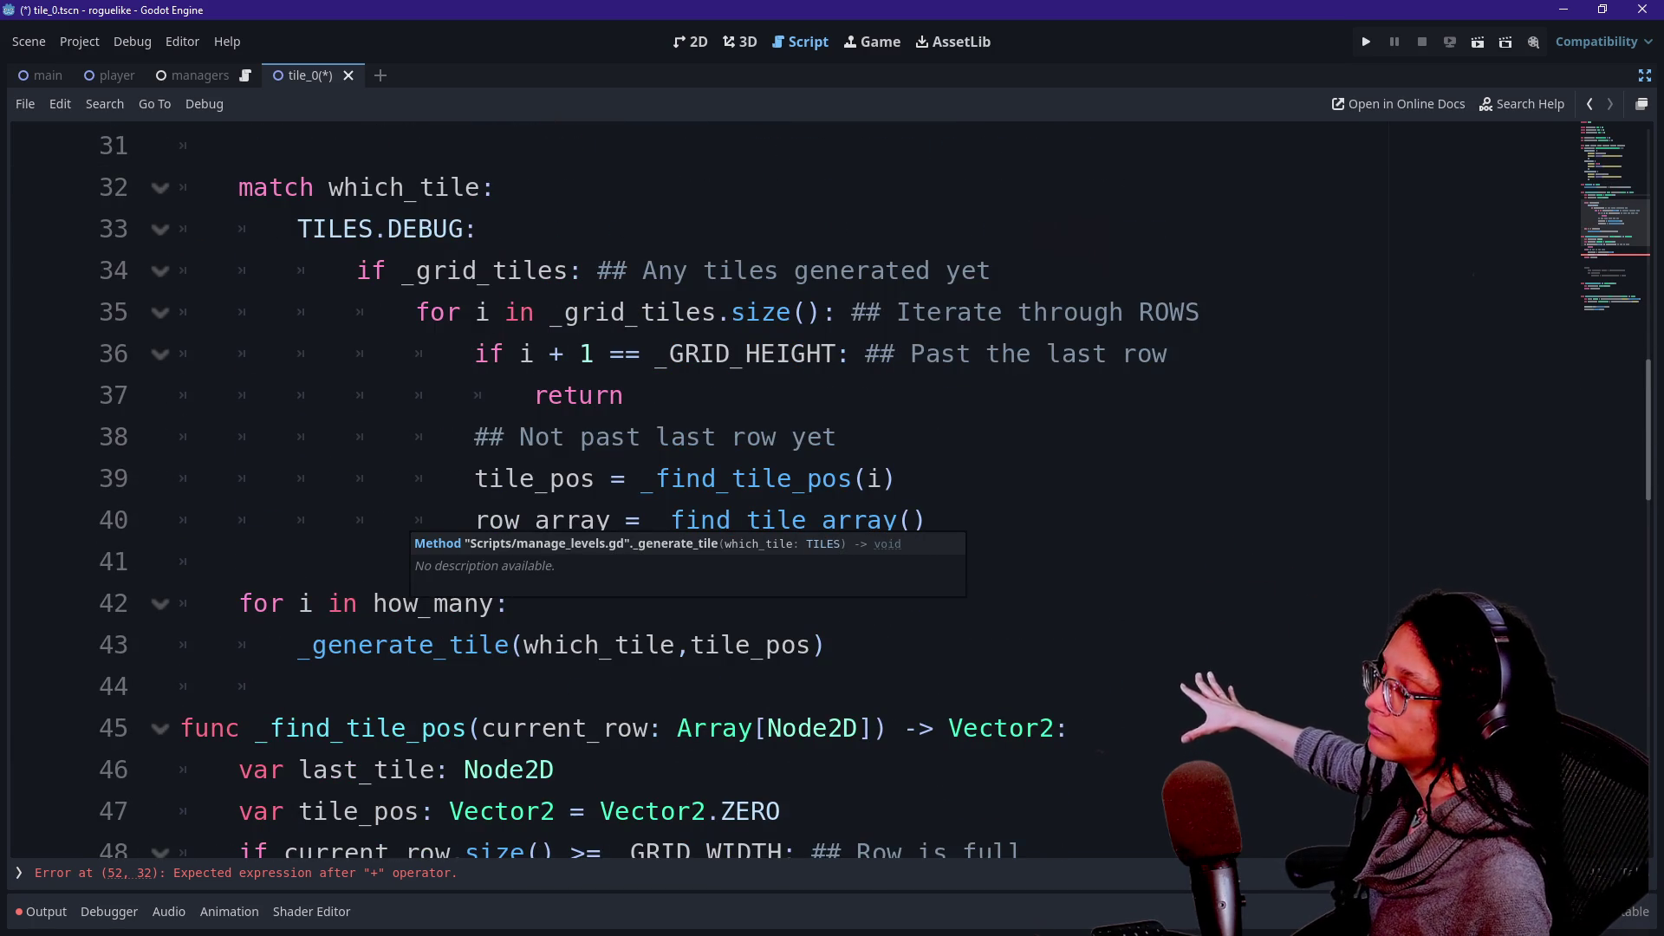
left_click_drag(356, 270, 927, 520)
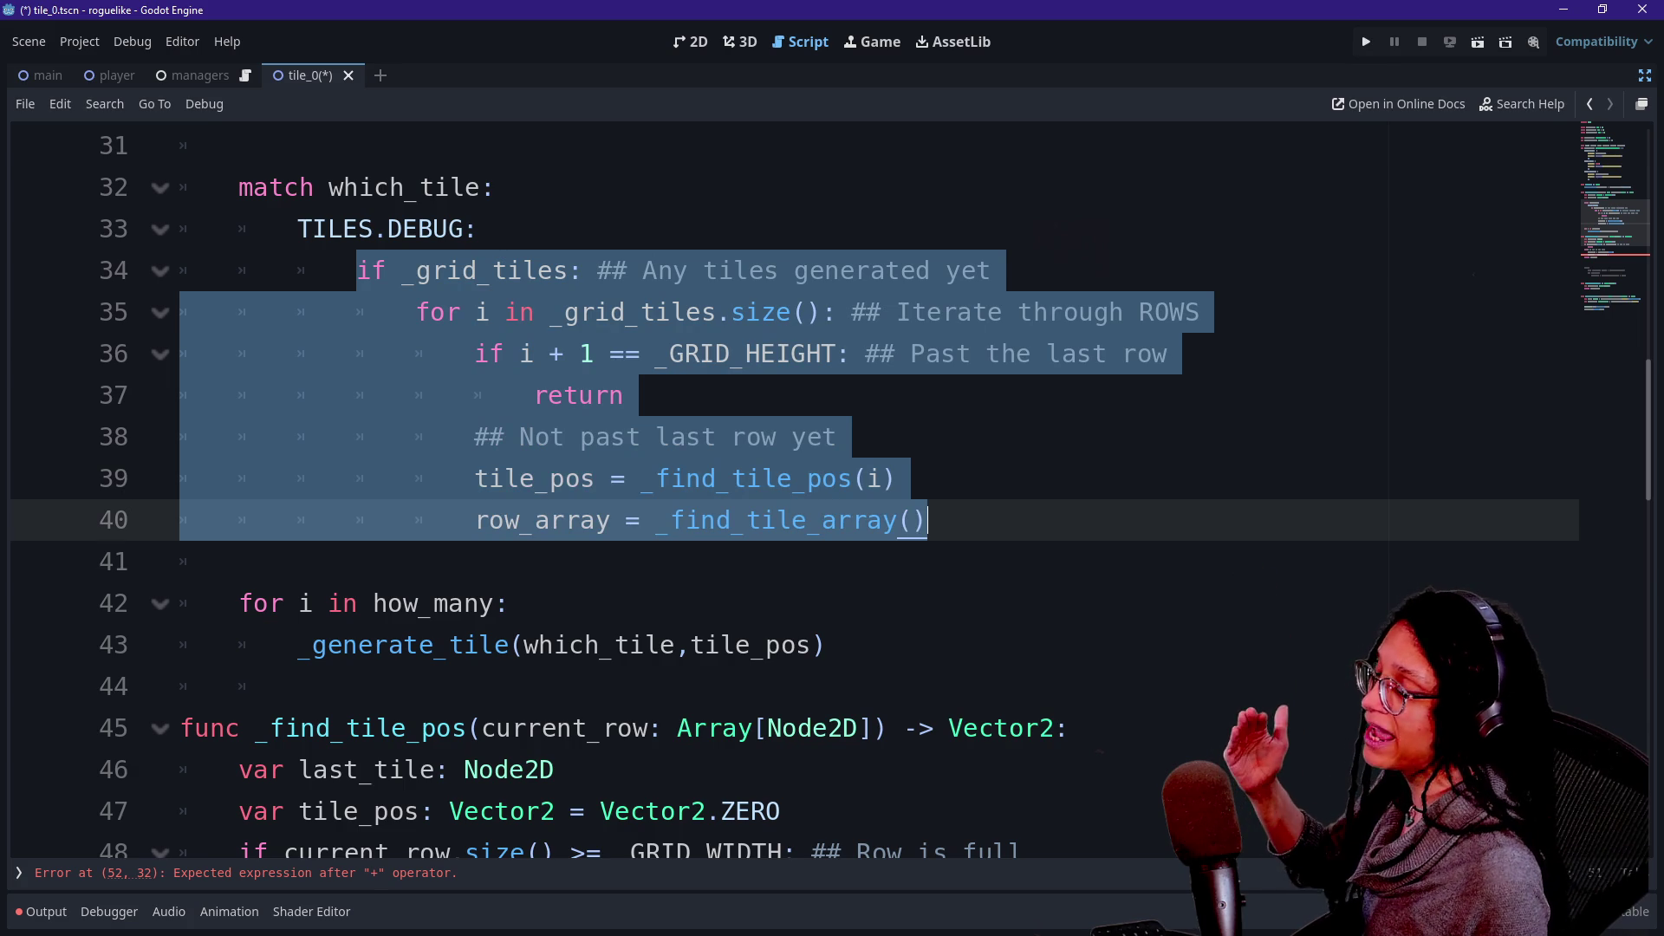
left_click(475, 353)
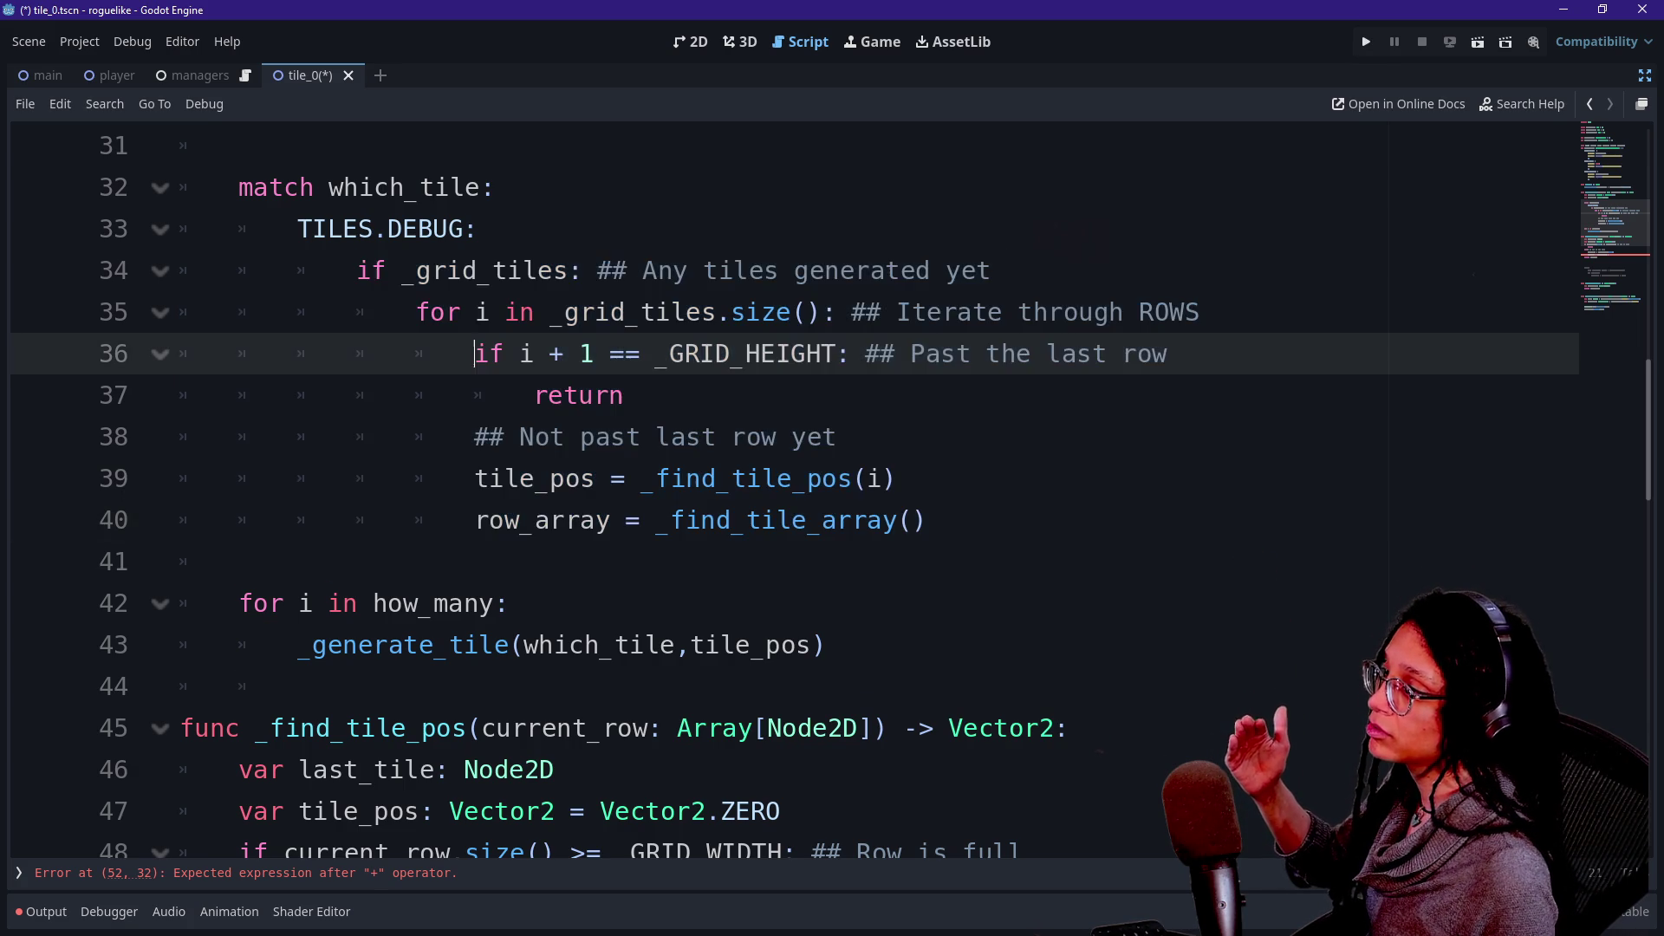
left_click(356, 270)
left_click(901, 270)
left_click_drag(520, 603, 659, 644)
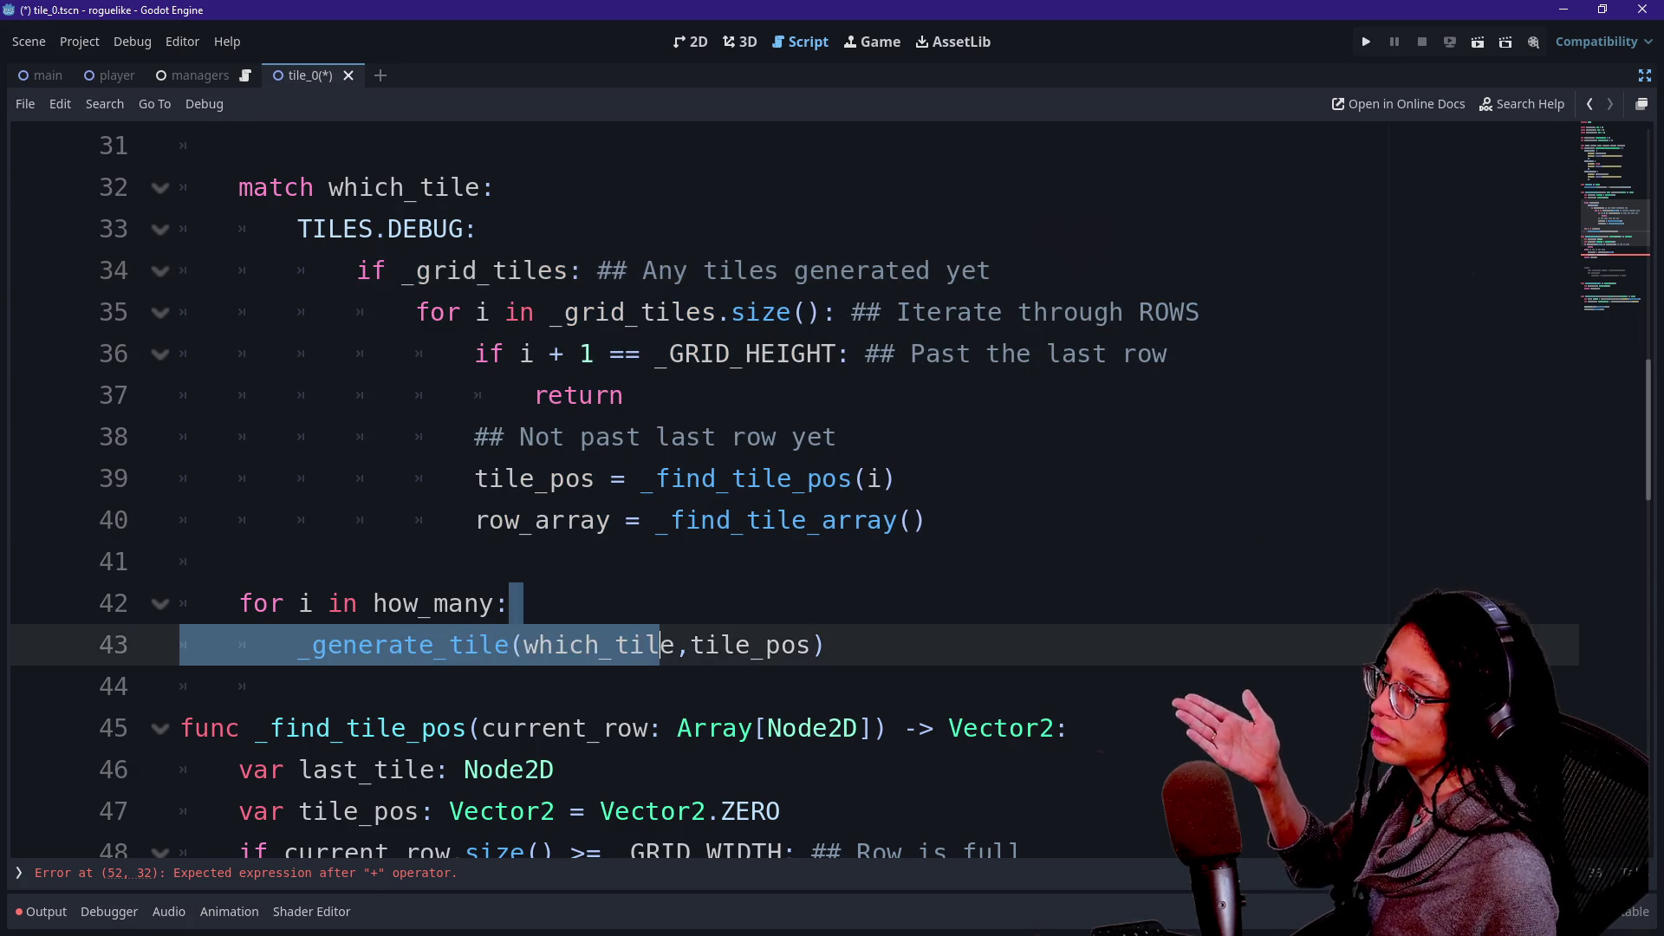
scroll(658, 645, "down", 2)
scroll(659, 645, "up", 3)
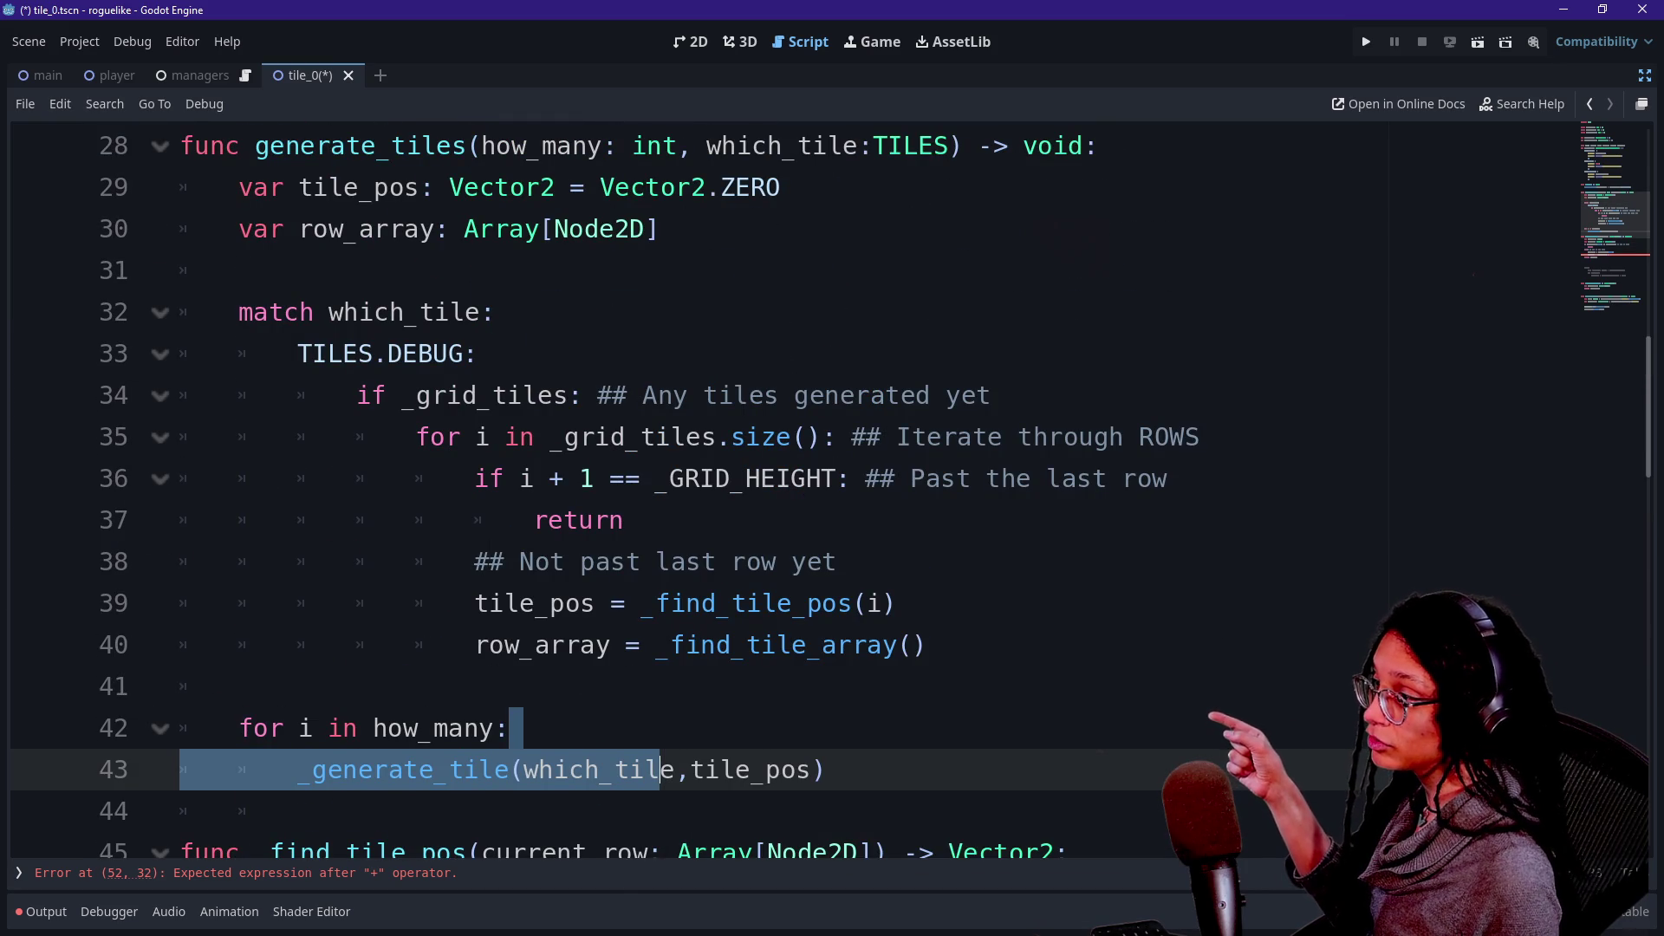
left_click_drag(850, 562, 624, 520)
left_click_drag(897, 603, 475, 603)
left_click(610, 603)
mouse_move(639, 603)
left_mouse_down()
mouse_move(845, 561)
mouse_move(650, 603)
mouse_move(660, 562)
left_mouse_up()
left_click(641, 603)
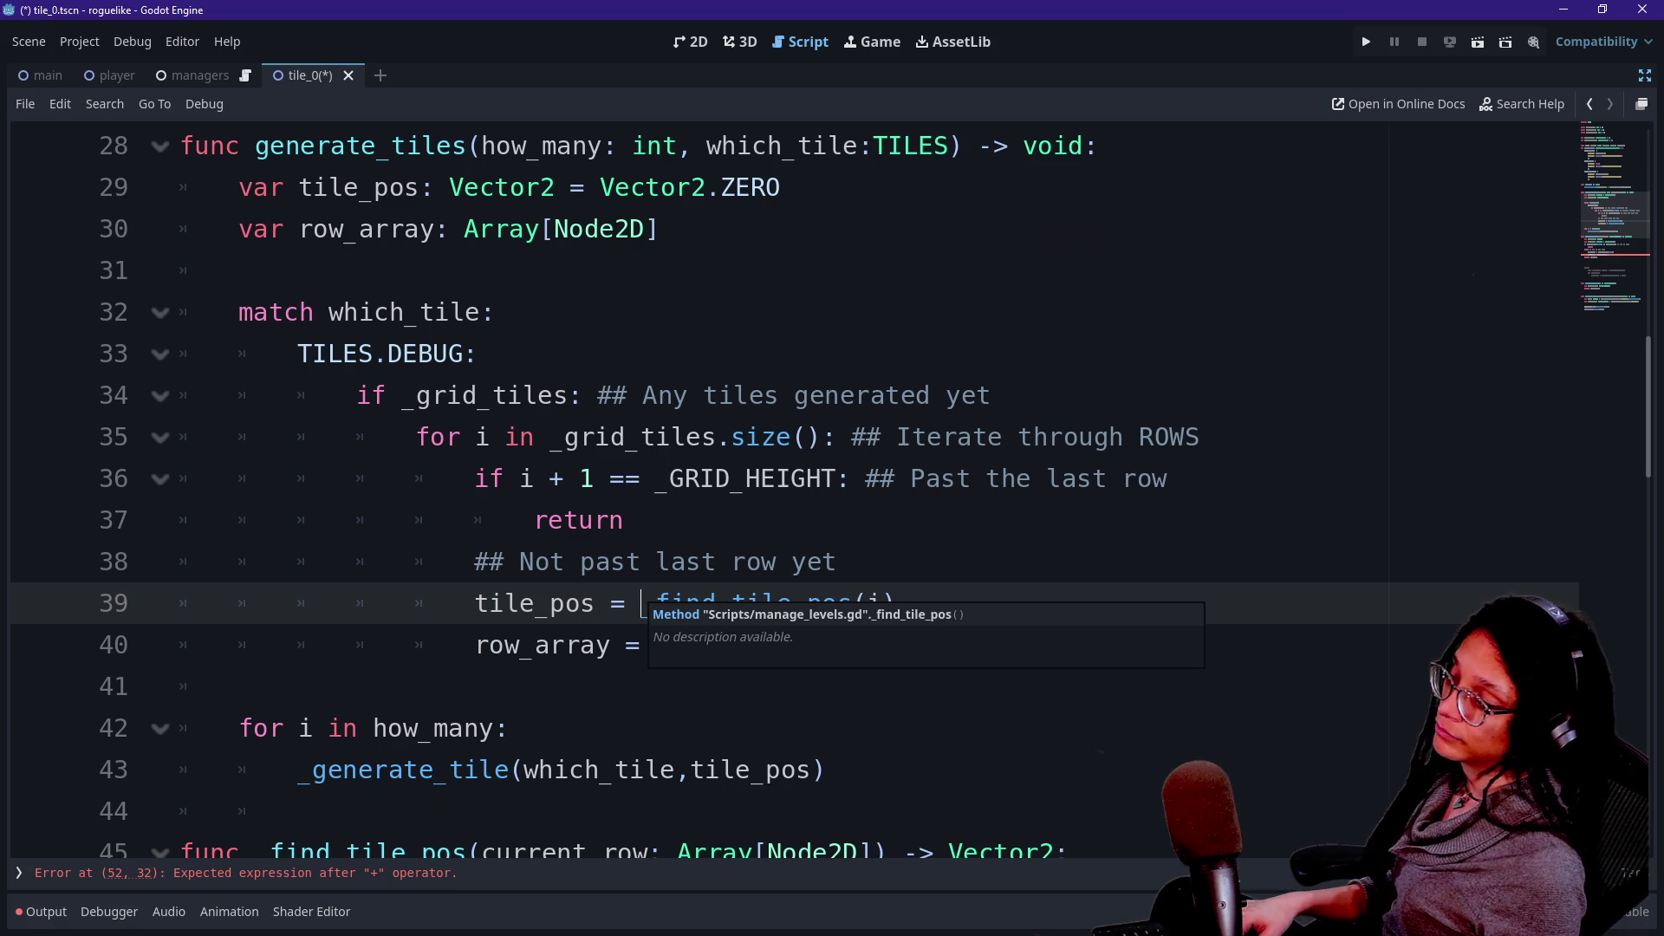
Step: Review script lines 38–50 around the _find_tile_pos call, then open a new Chrome tab
left_click_drag(849, 603, 685, 562)
left_click(896, 603)
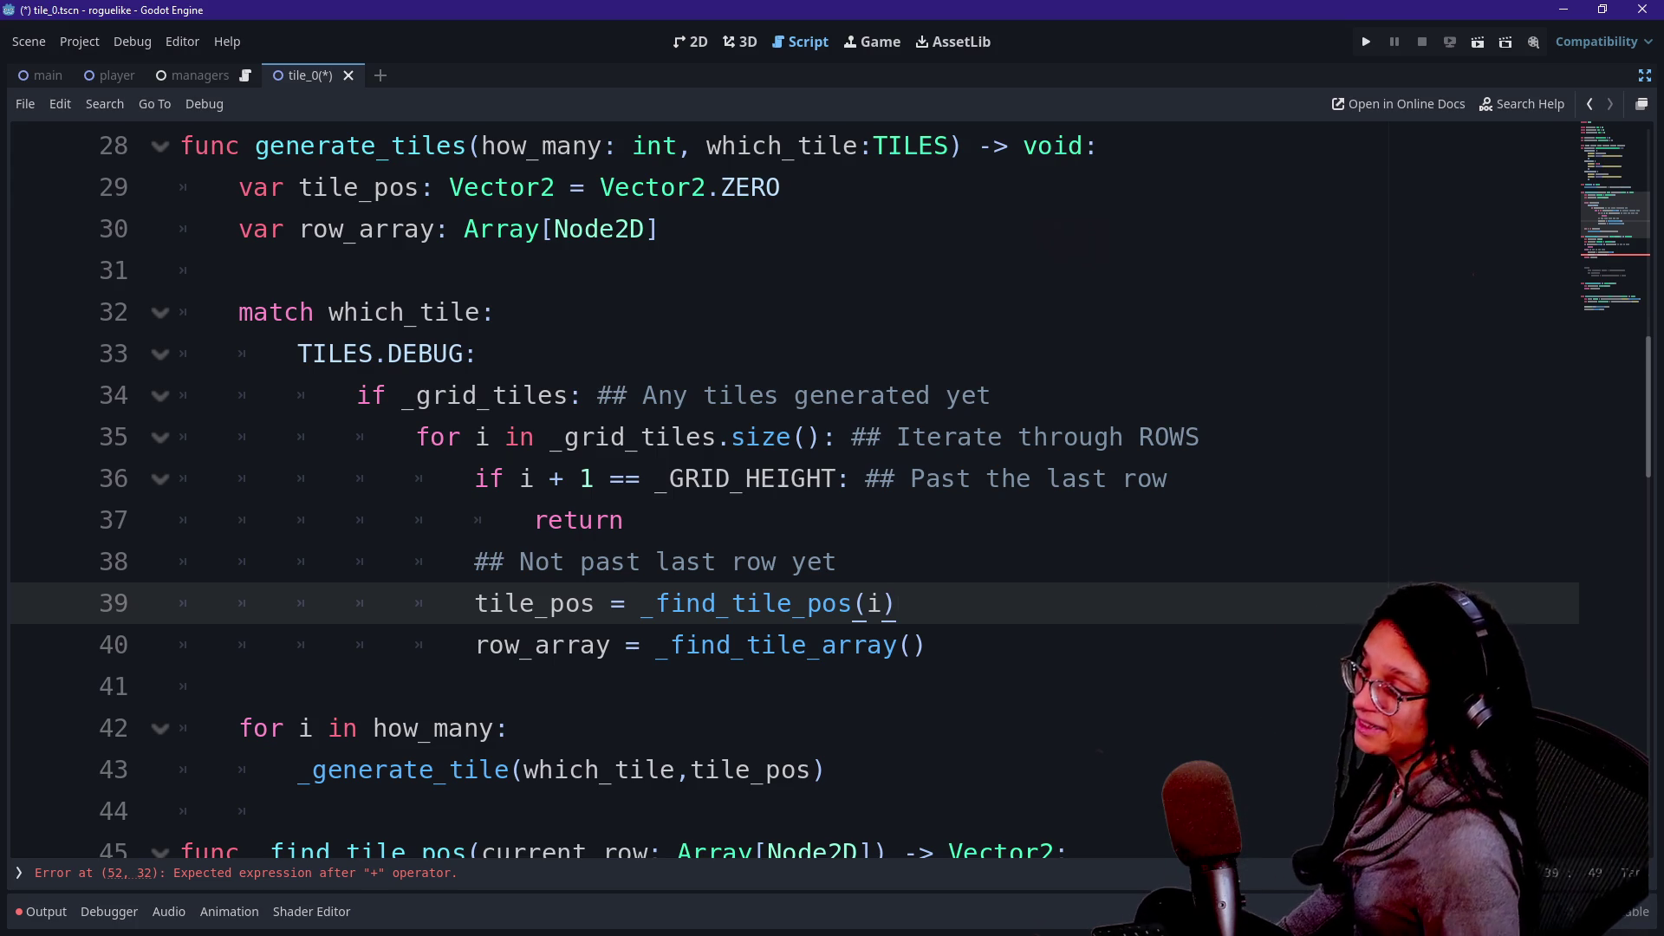
key("Down")
key("Down")
key("Down")
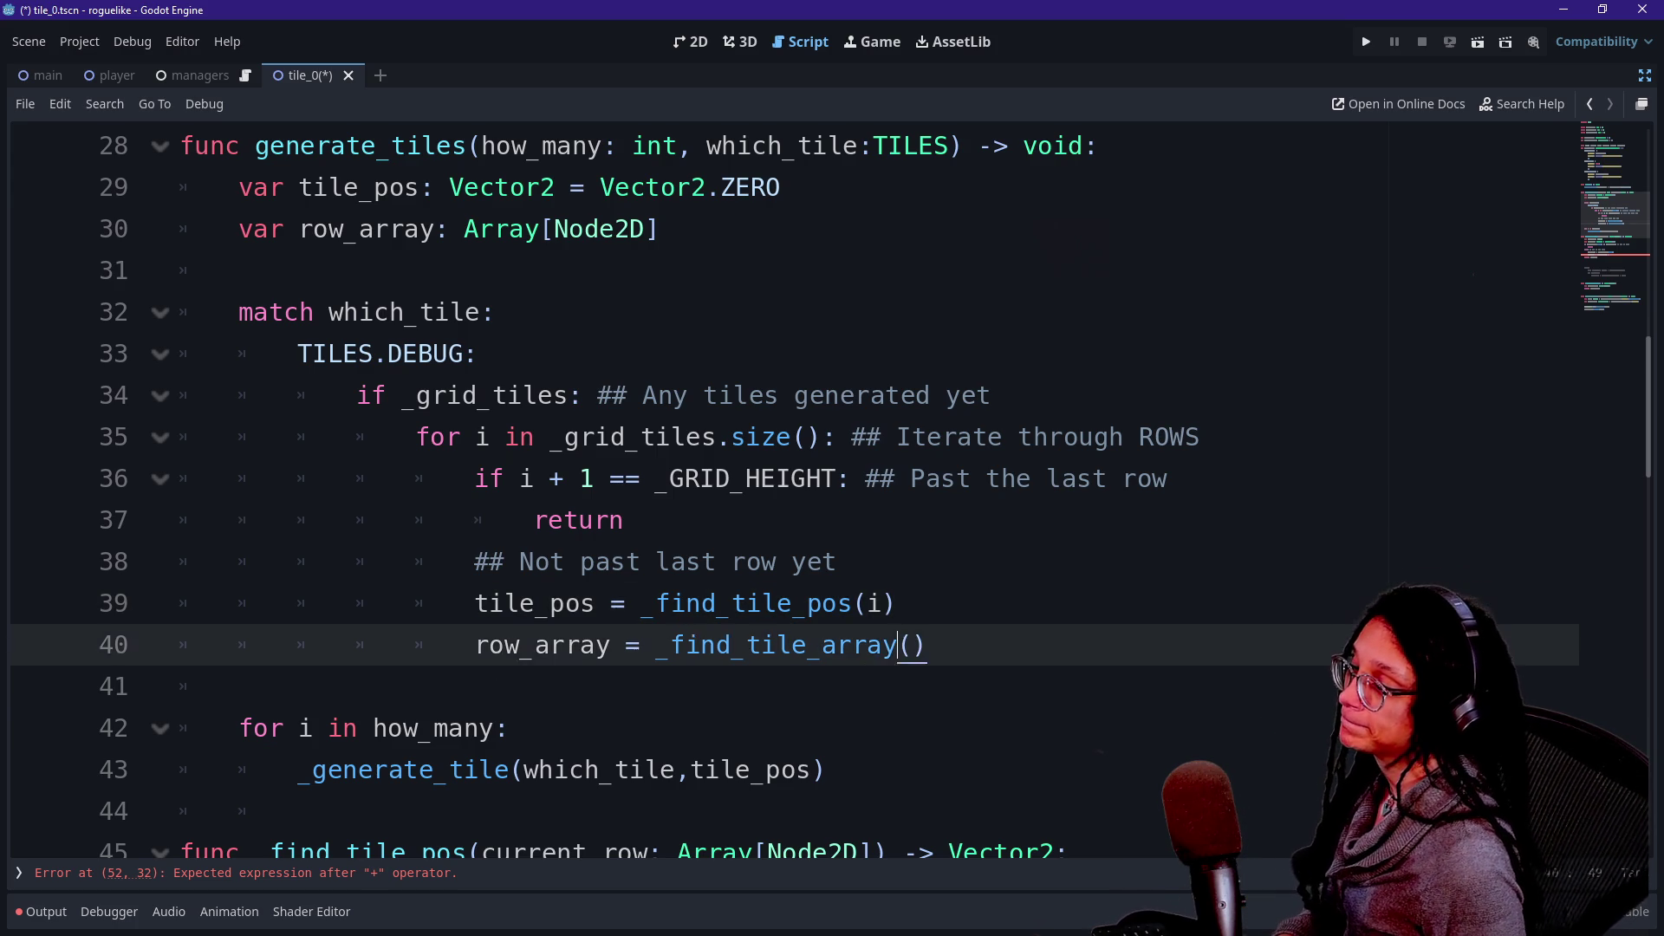
key("Down")
key("Down")
key("Down")
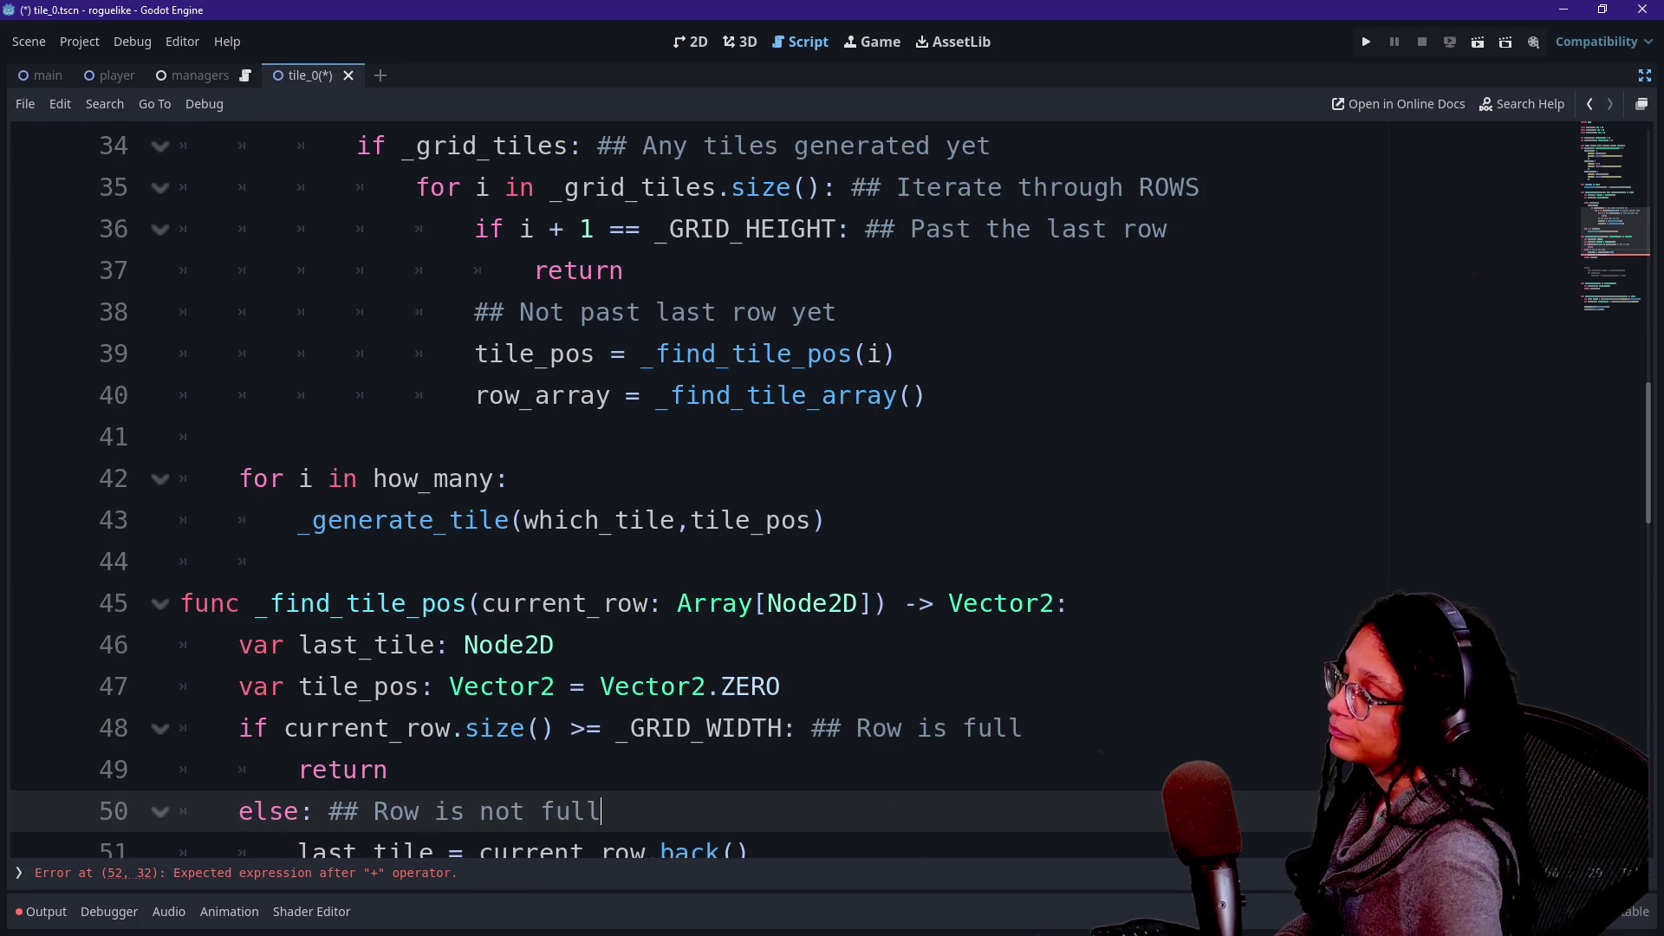
left_click(239, 437)
left_click(838, 312)
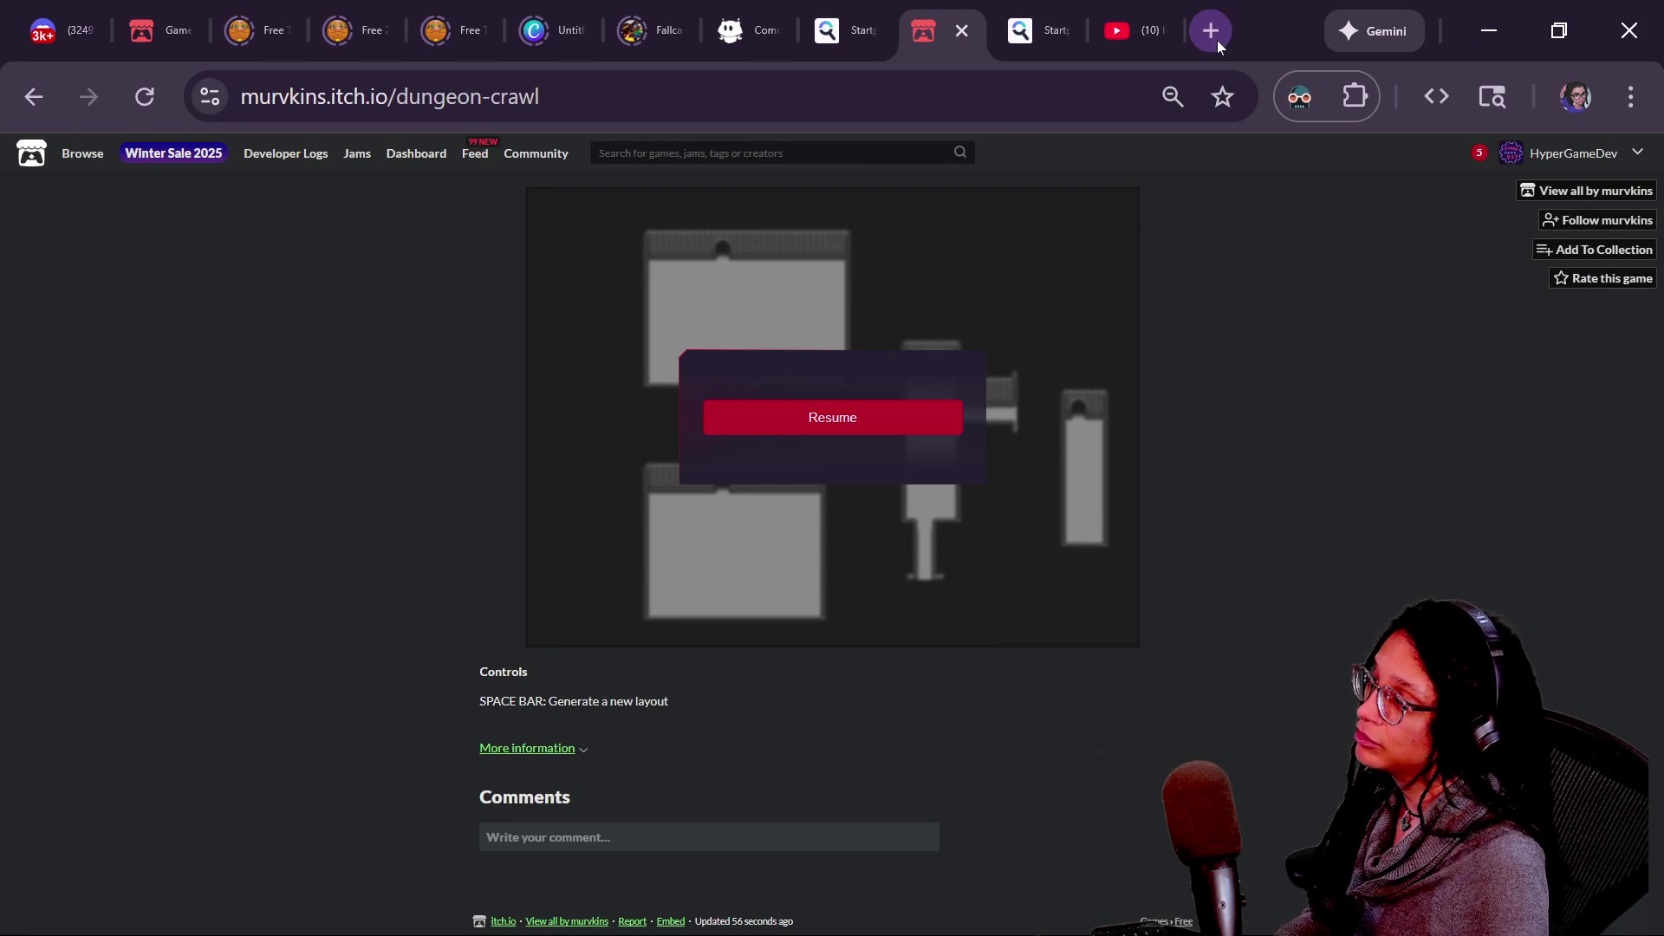
left_click(1216, 39)
Step: Enter 'bloc' in the address bar to load the blockydigandmatch itch.io page
type("h")
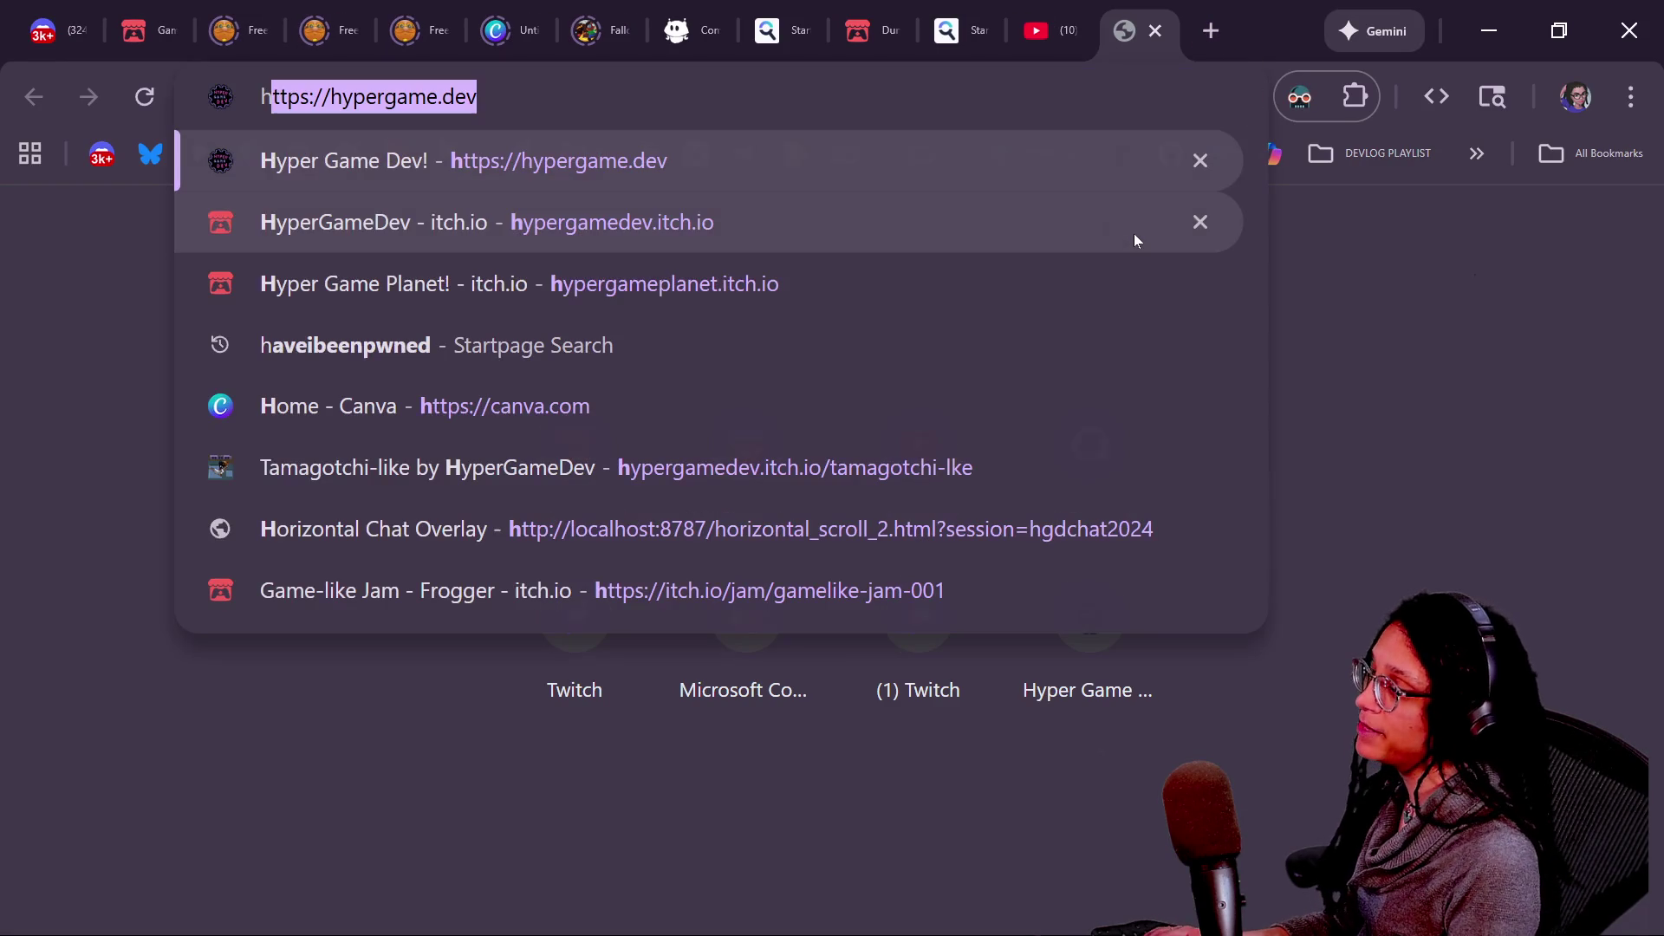
key("BackSpace")
key("BackSpace")
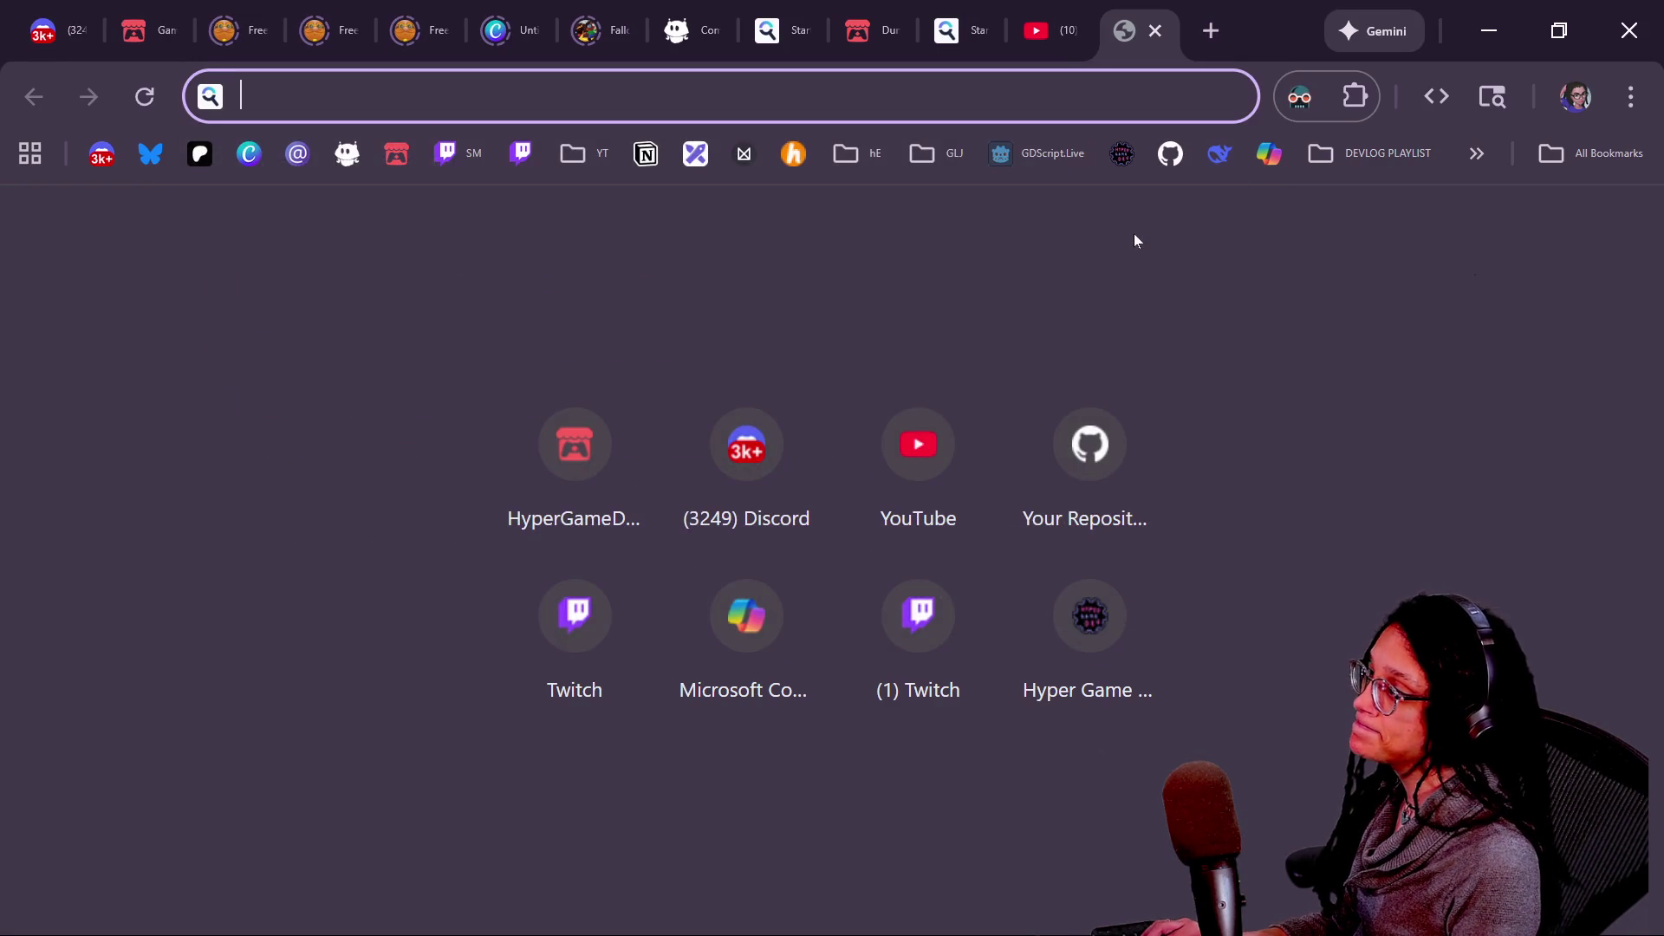
type("bloc")
key("Return")
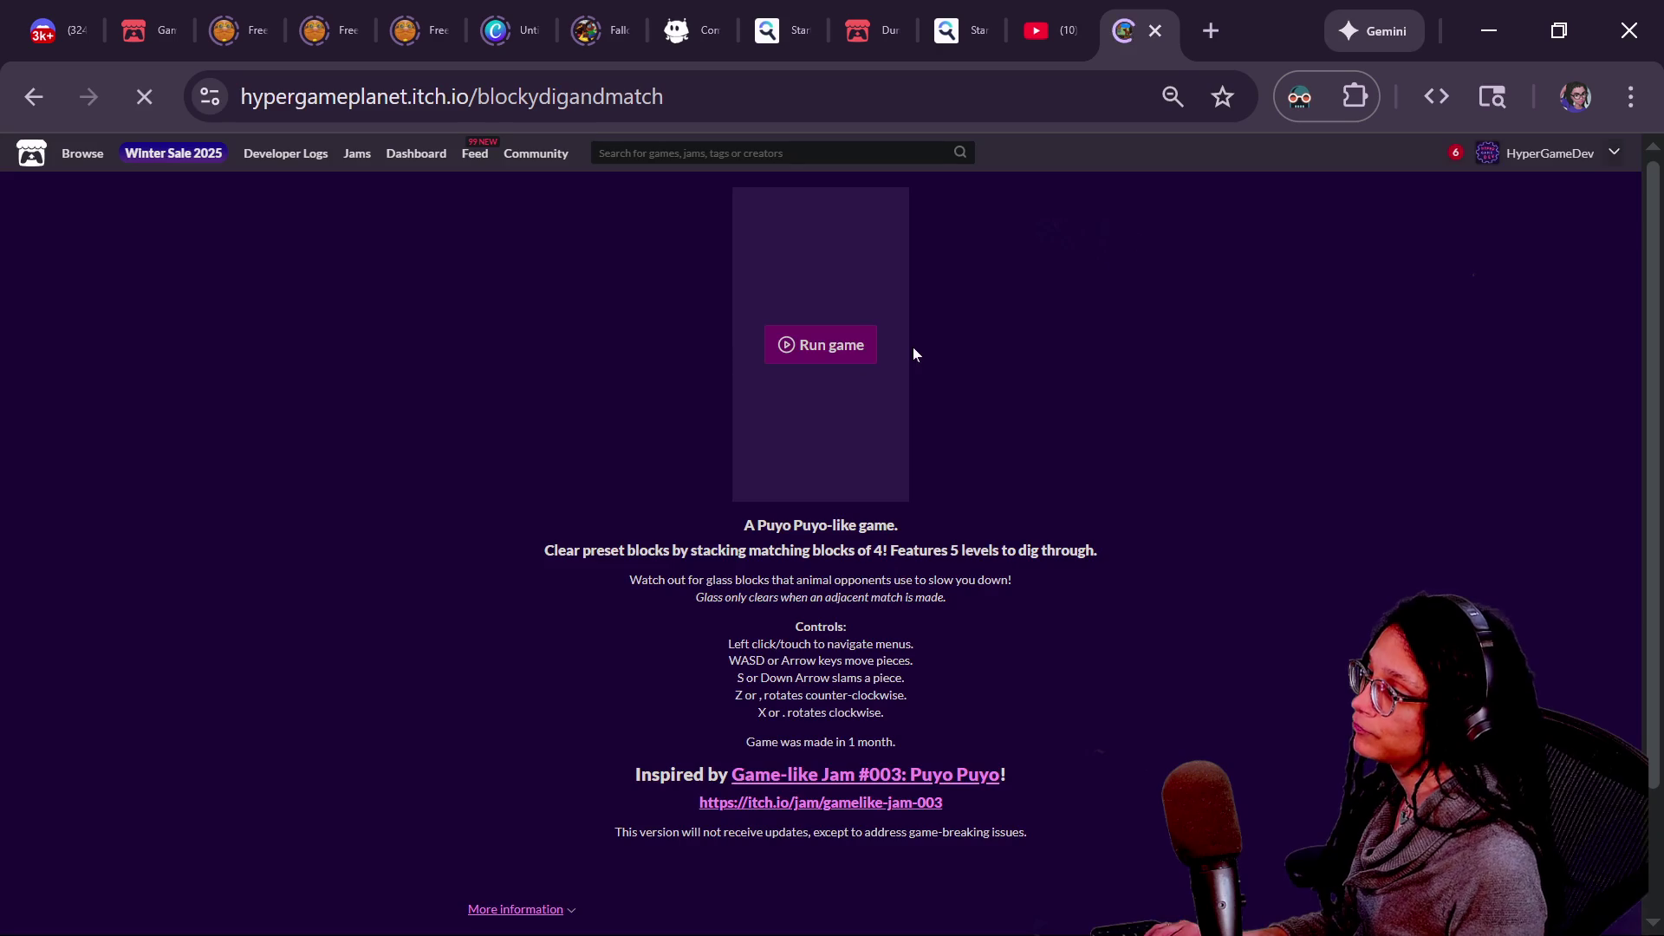
Step: Run Blocky Dig and Match fullscreen and start a new game from its main menu
left_click(780, 347)
key("ctrl+l")
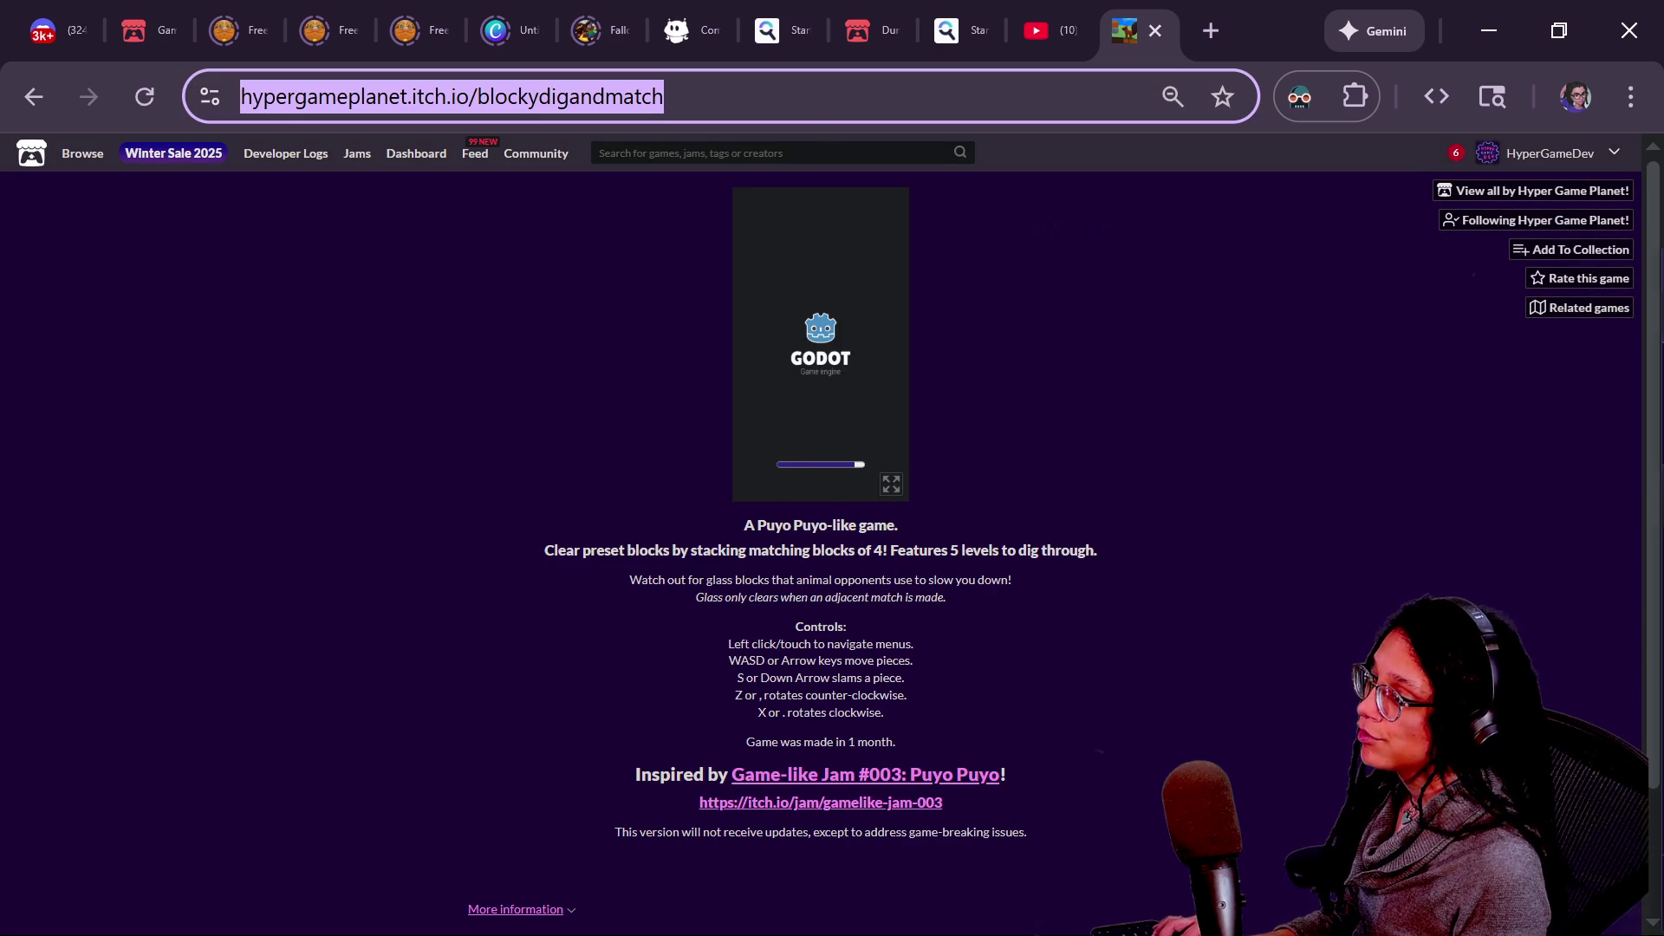
key("alt+Tab")
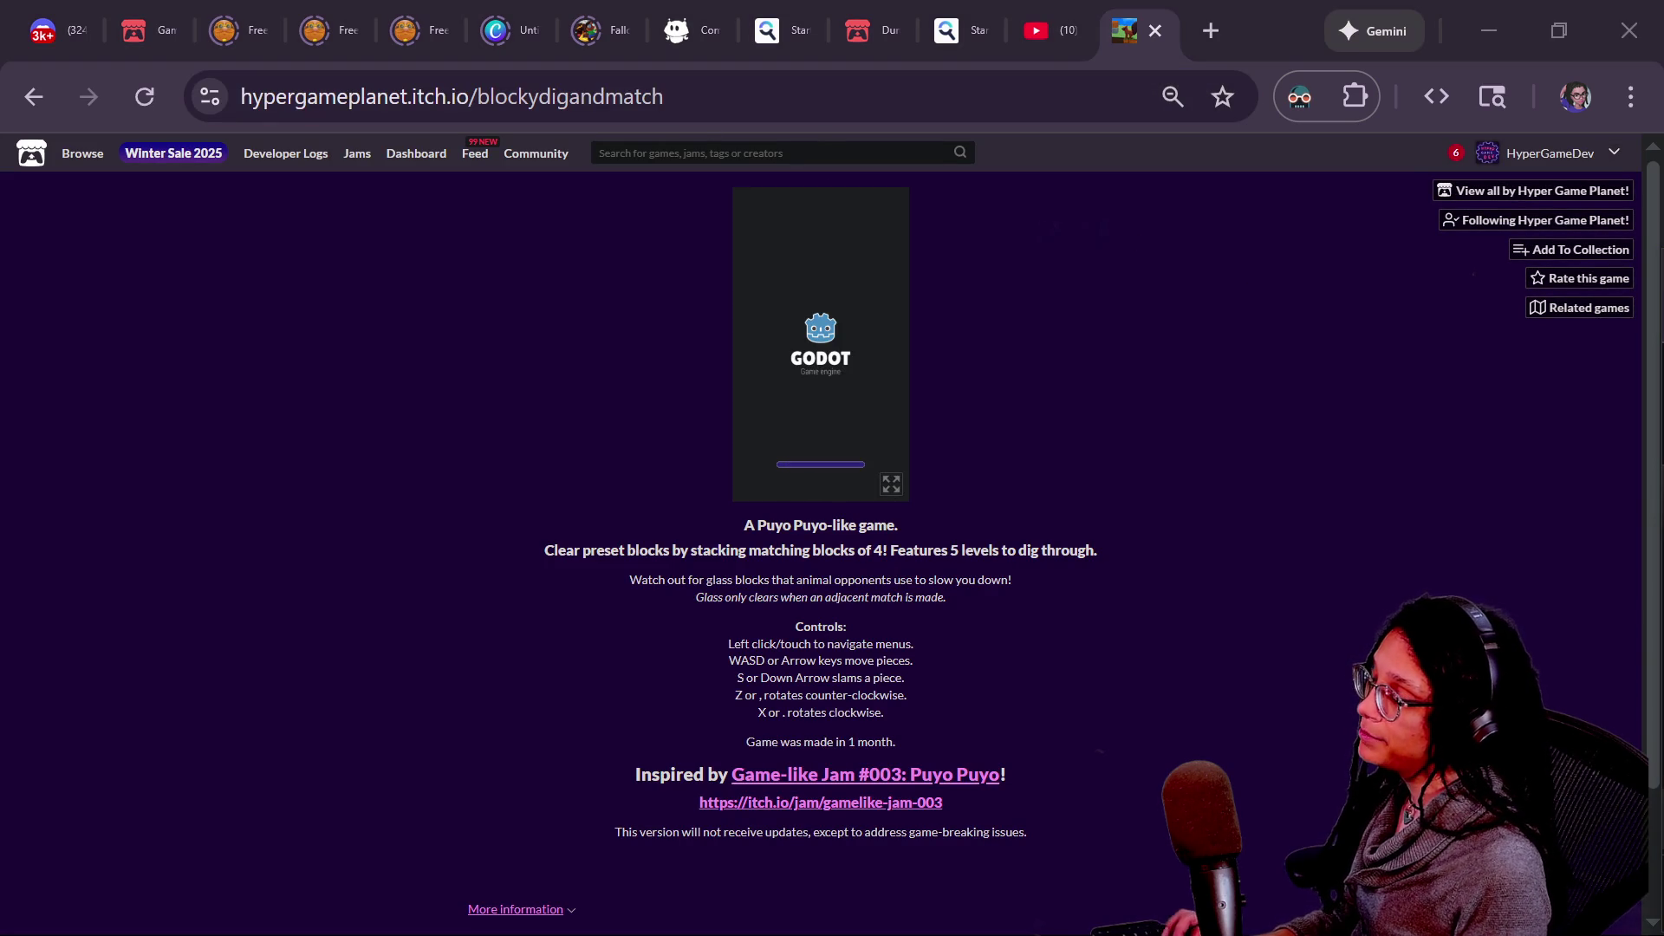
left_click(885, 494)
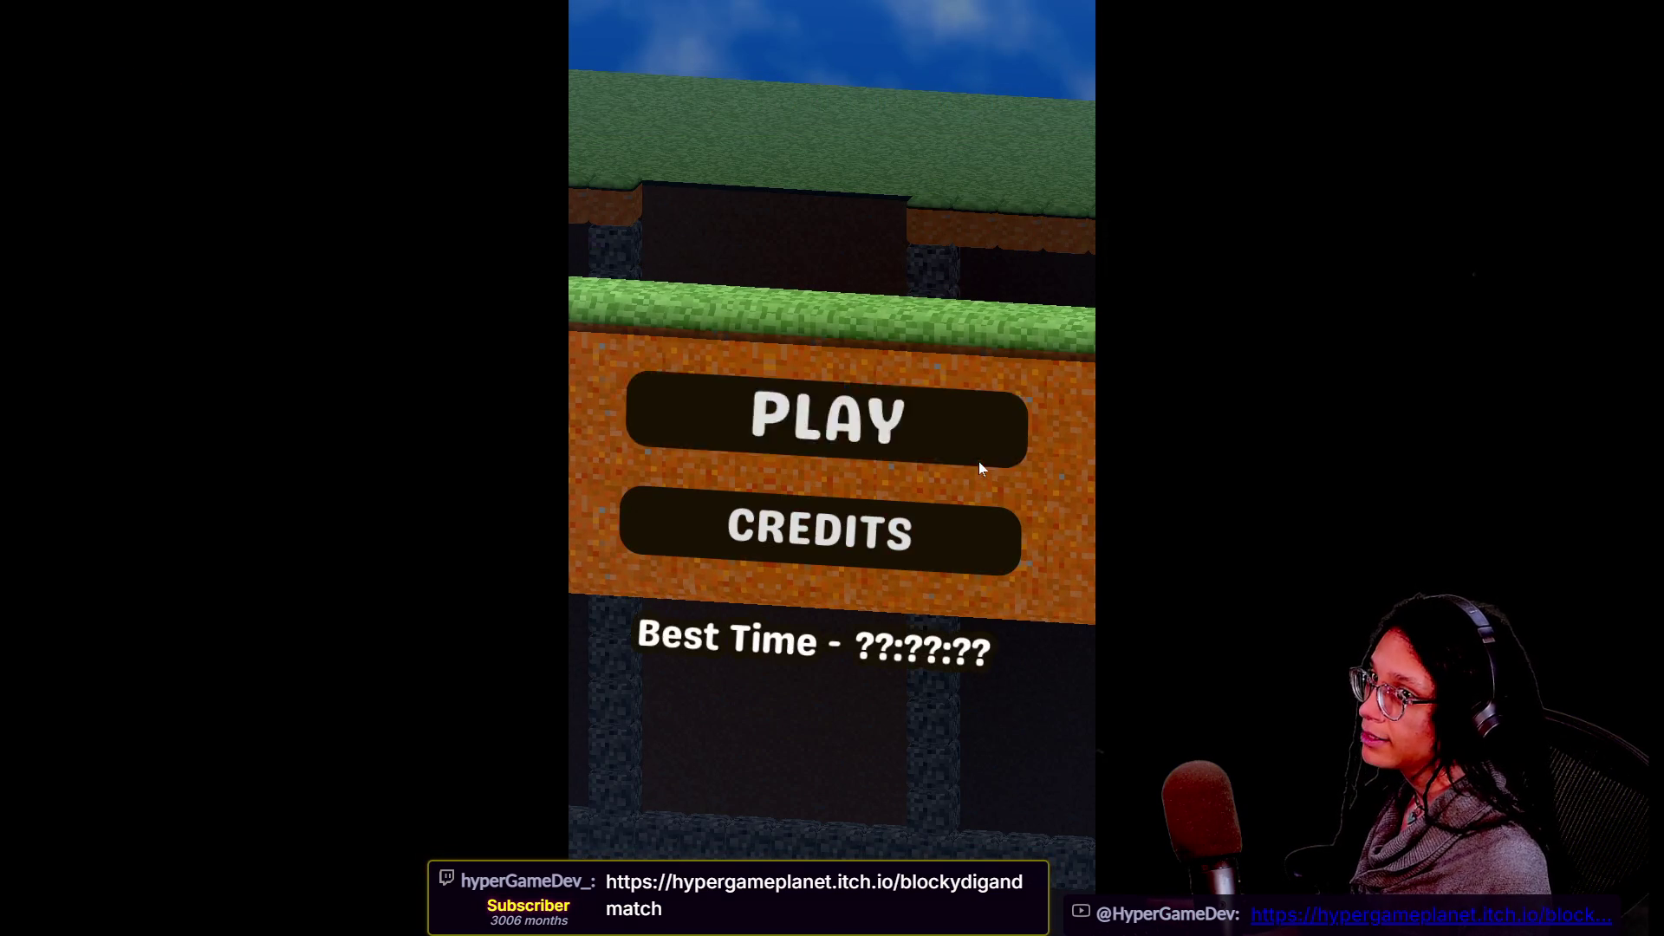
left_click(932, 438)
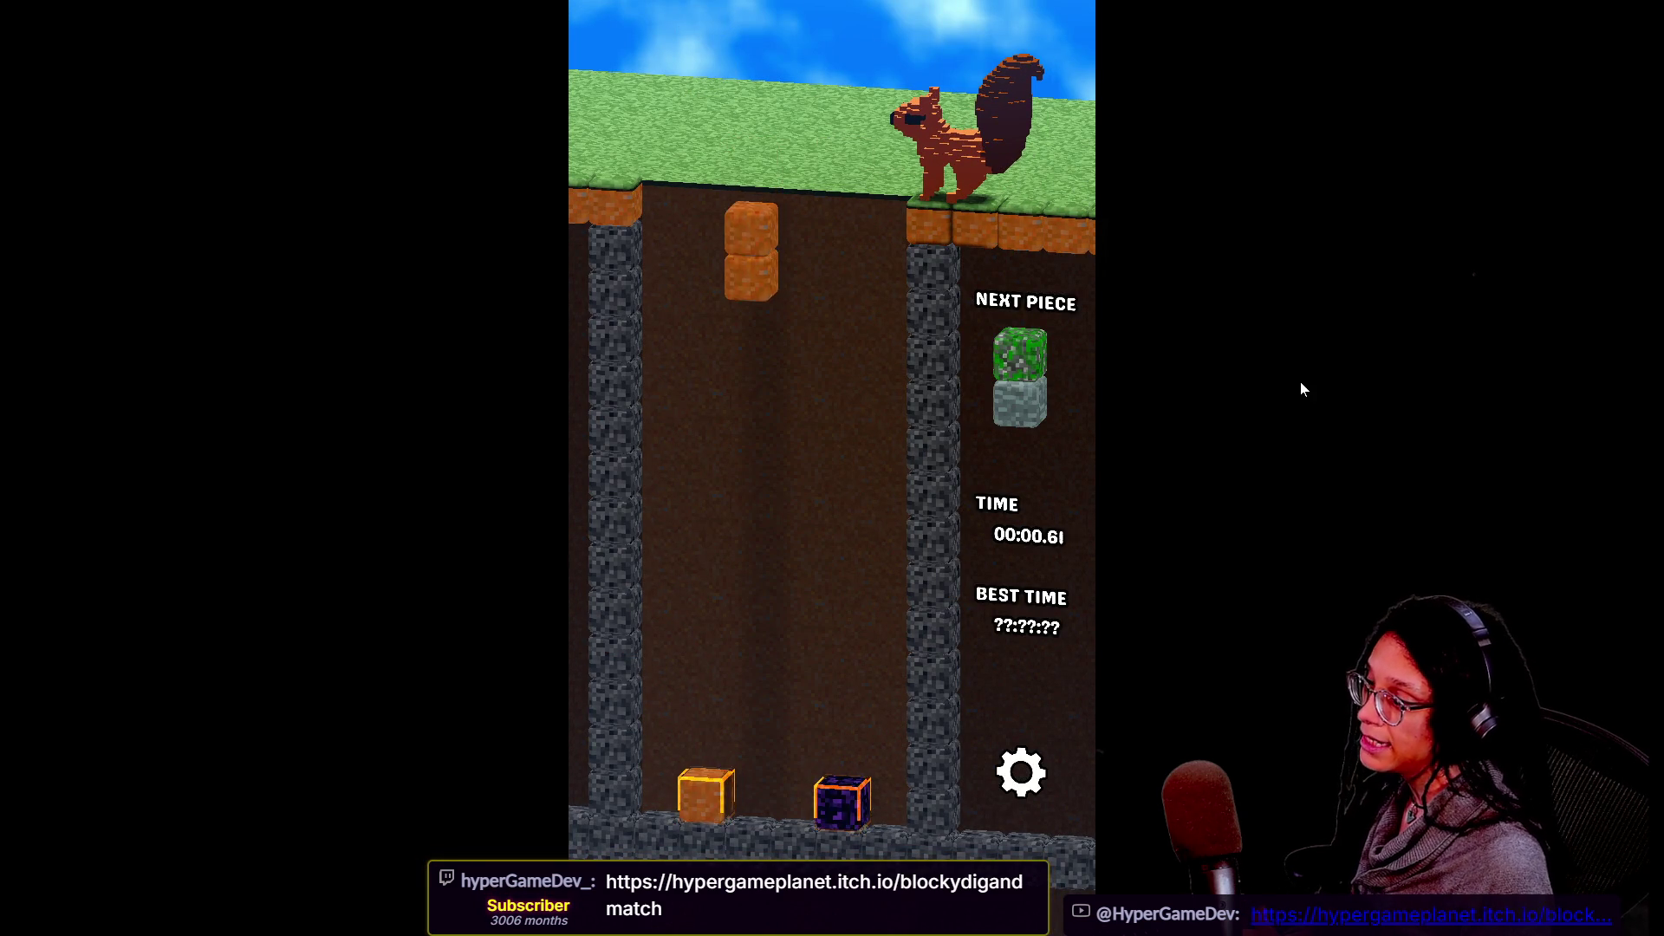
Step: Drop the orange piece, land the green-grey piece flat, and set a glass block by the left wall
key("Up")
key("space")
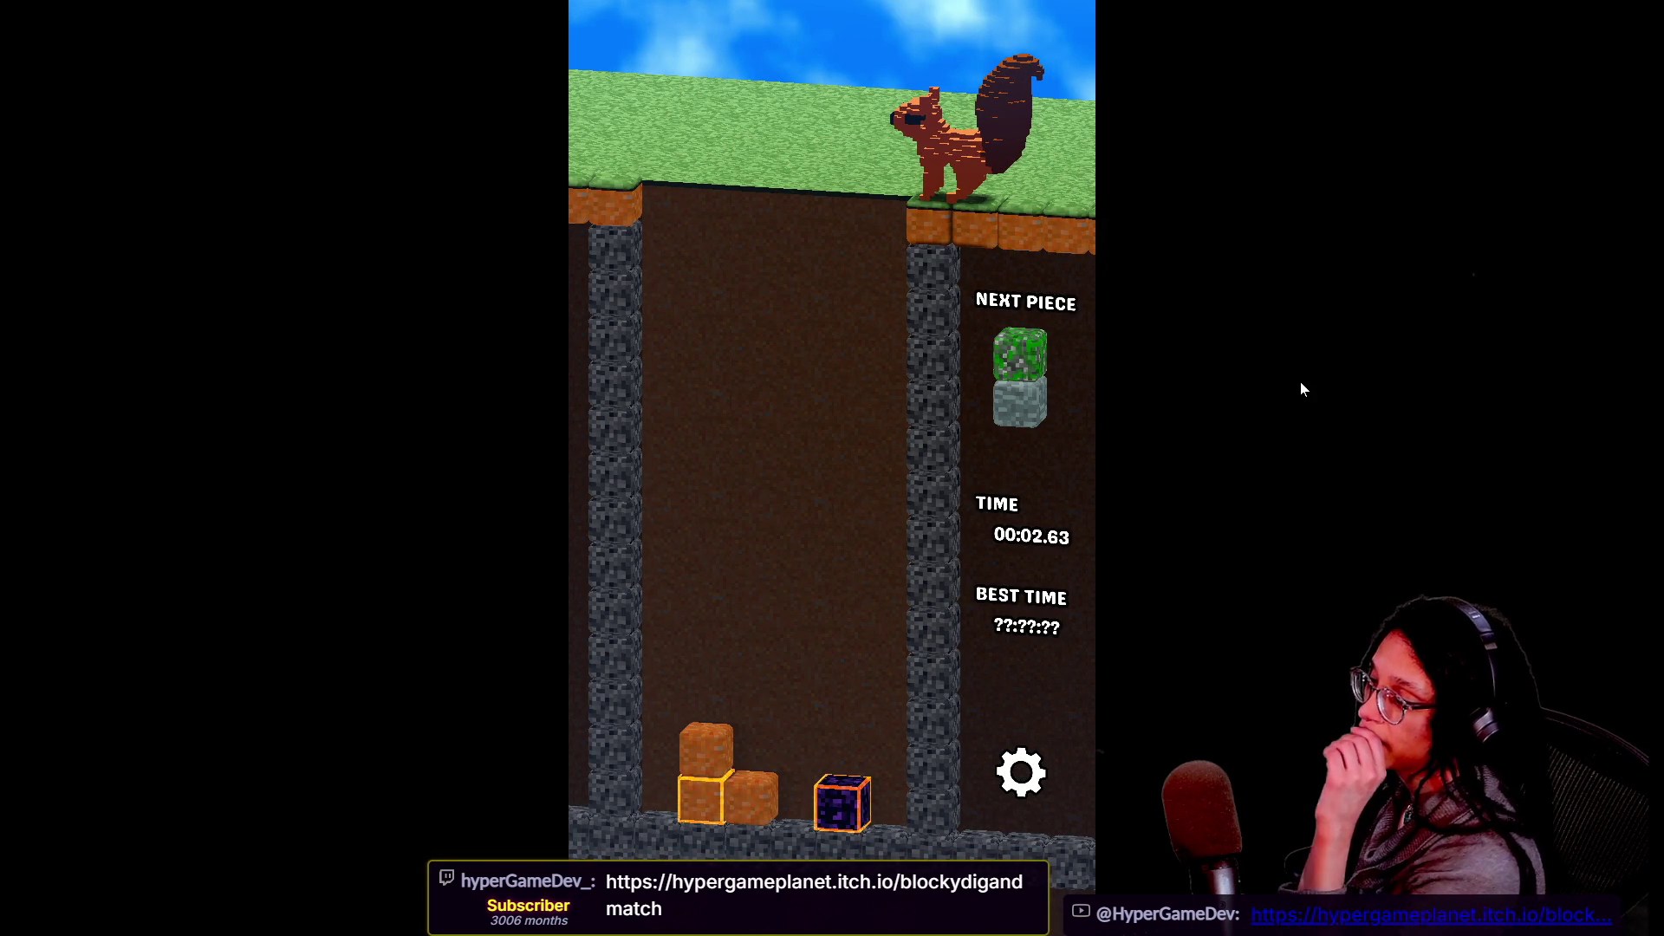
key("Right")
key("Right")
key("Right")
key("Up")
key("Up")
key("Up")
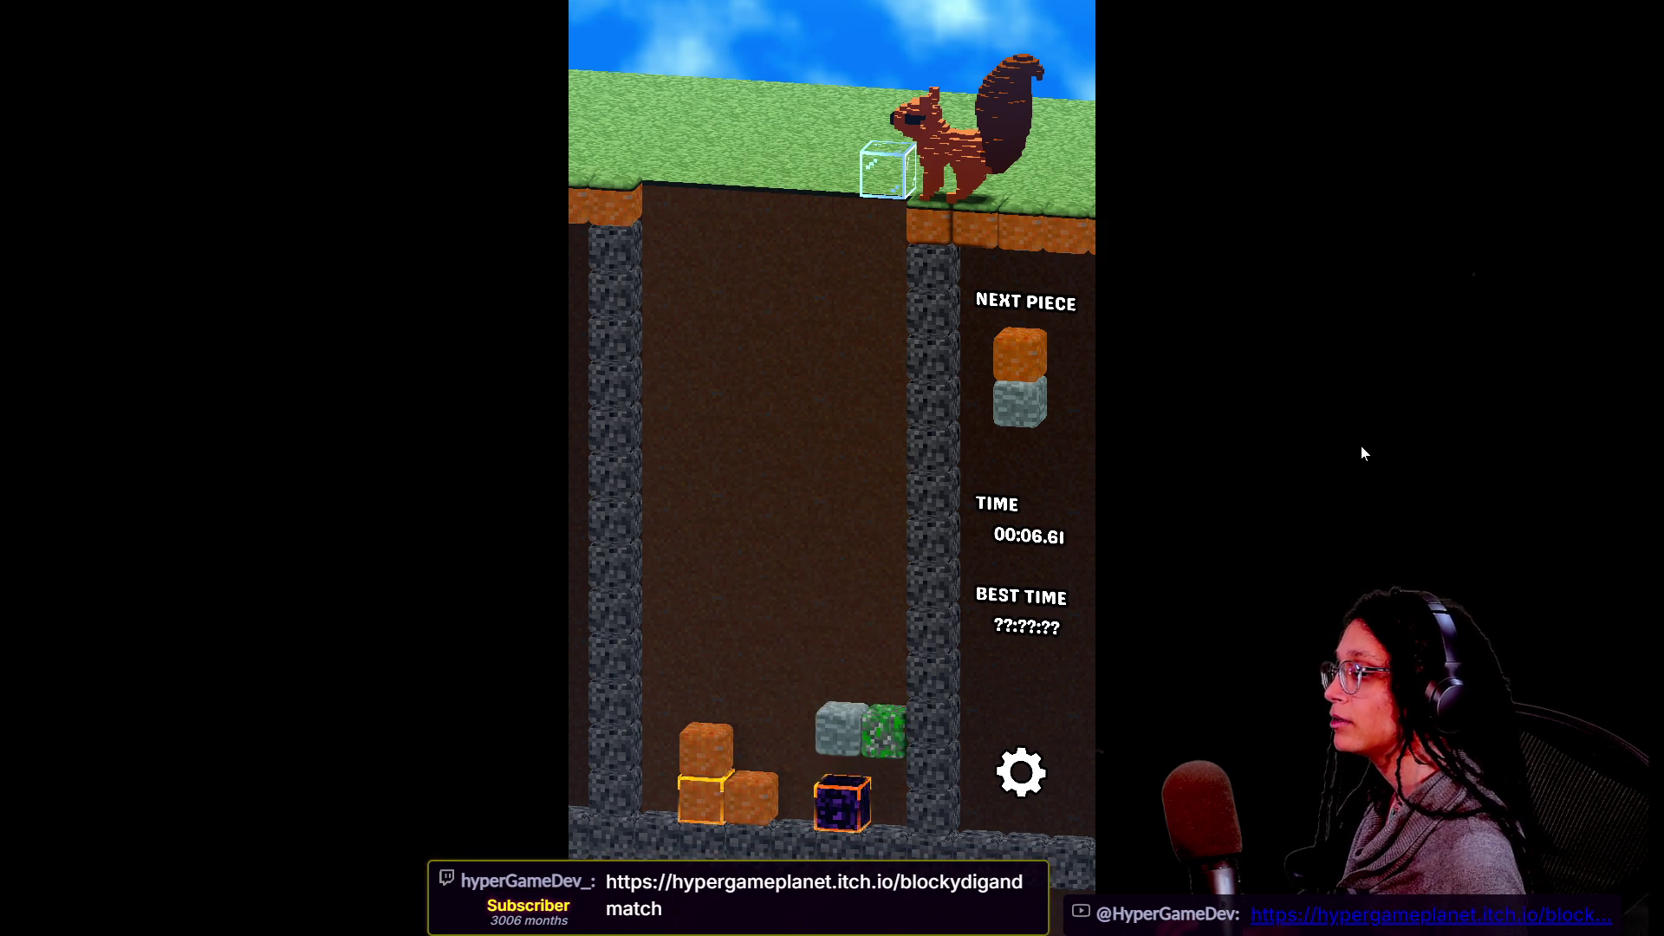
key("Left")
key("Left")
key("Left")
key("space")
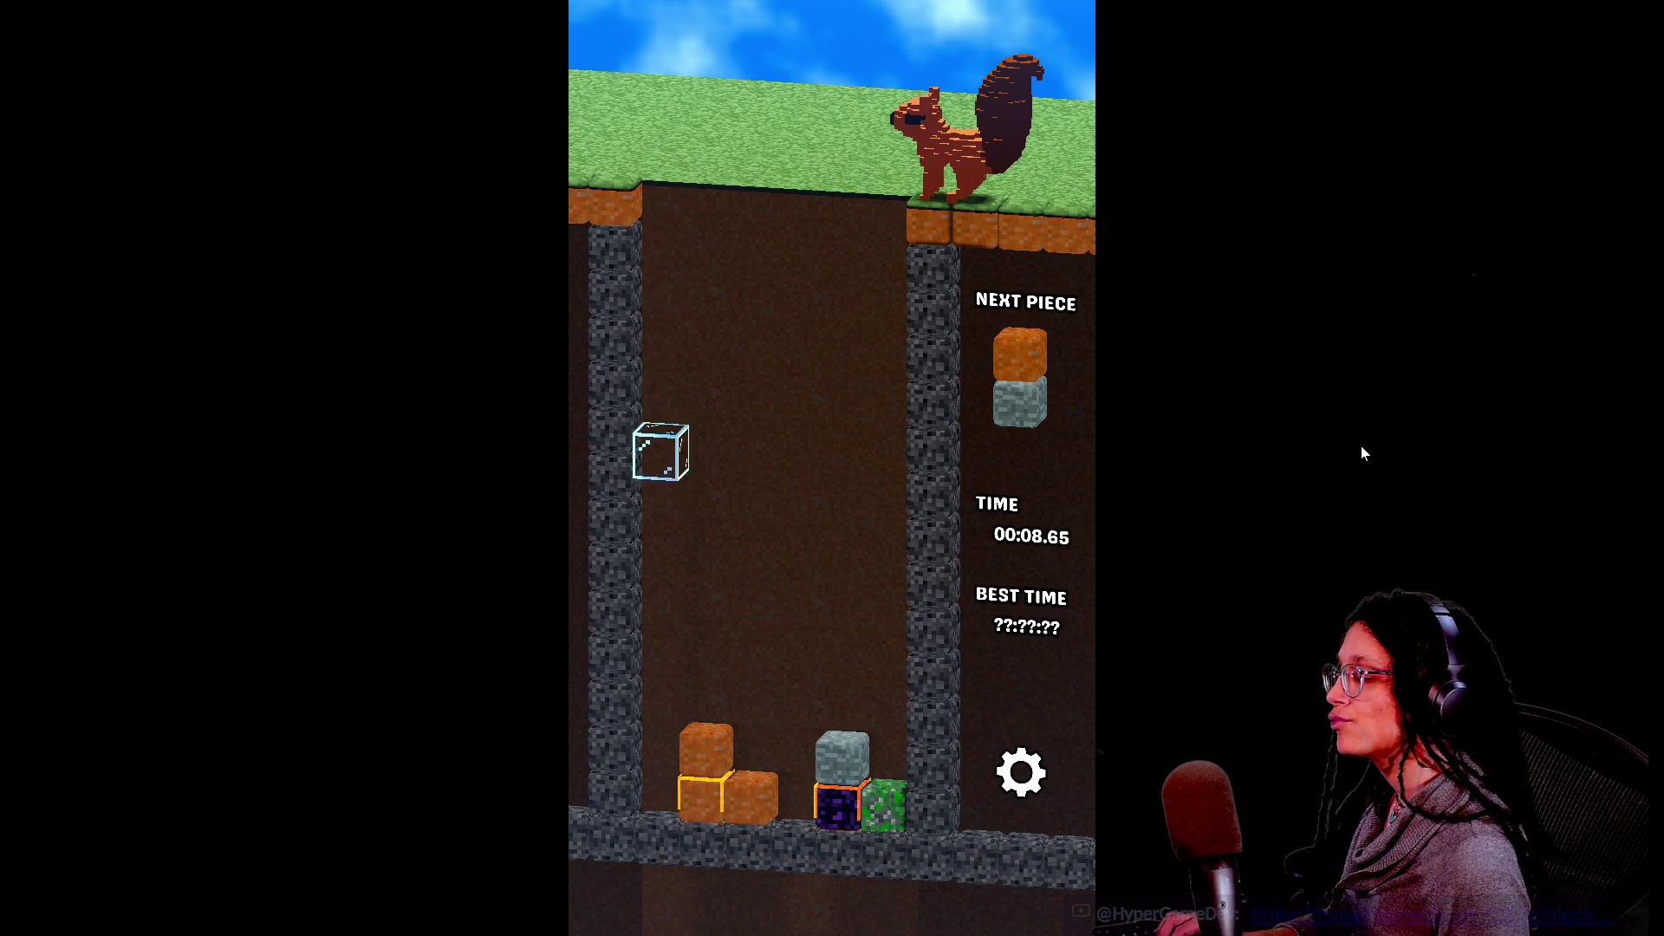
Step: Stack the orange-grey piece grey-on-top onto the orange stack, then a glass block onto the grey block
key("Up")
key("Up")
key("Left")
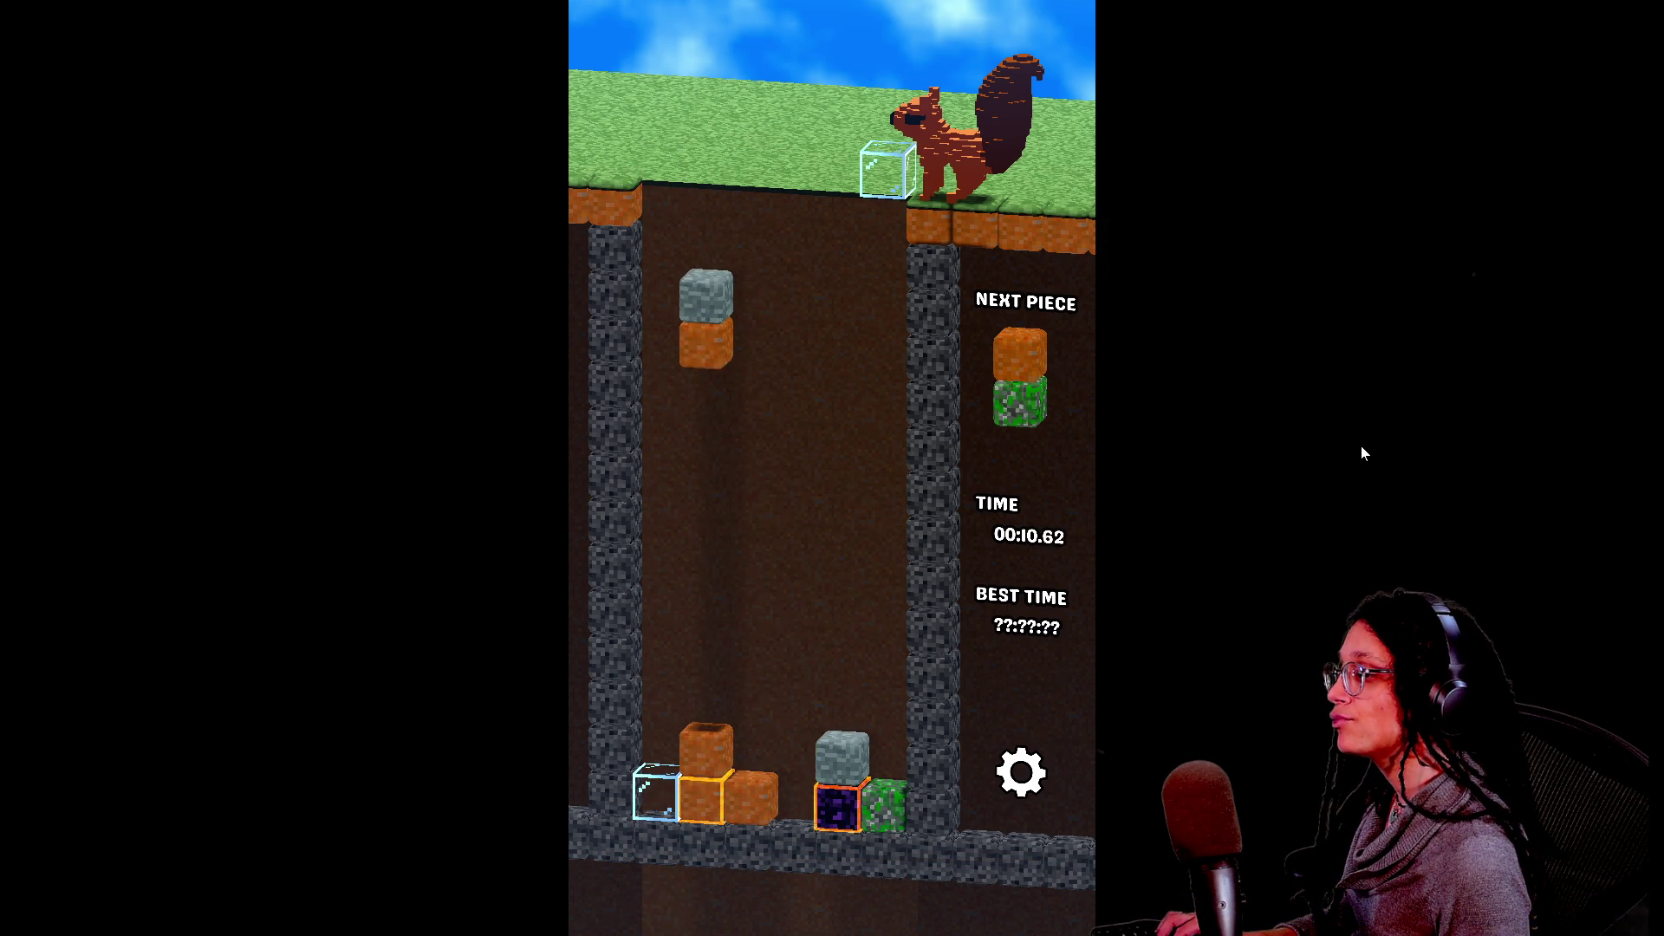
key("space")
key("Left")
key("Left")
key("Left")
key("space")
Step: Place the orange-green and obsidian-grey pieces horizontally onto the right-hand stacks
key("Right")
key("Up")
key("Right")
key("space")
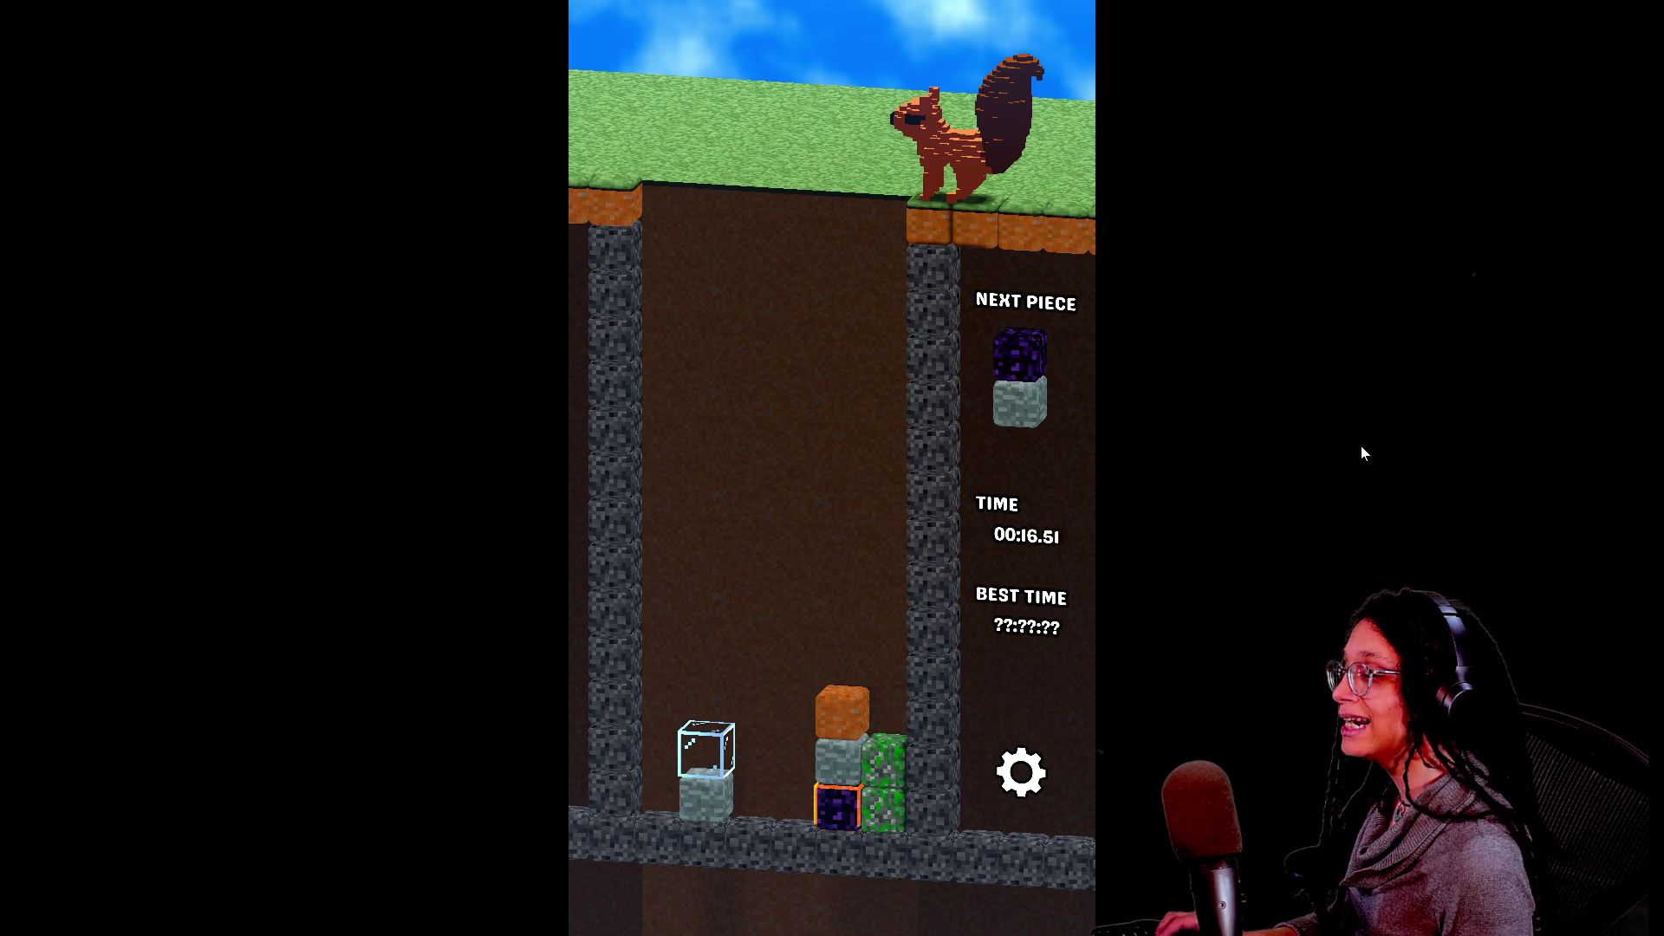
key("Right")
key("Up")
key("Up")
key("Up")
key("Right")
key("space")
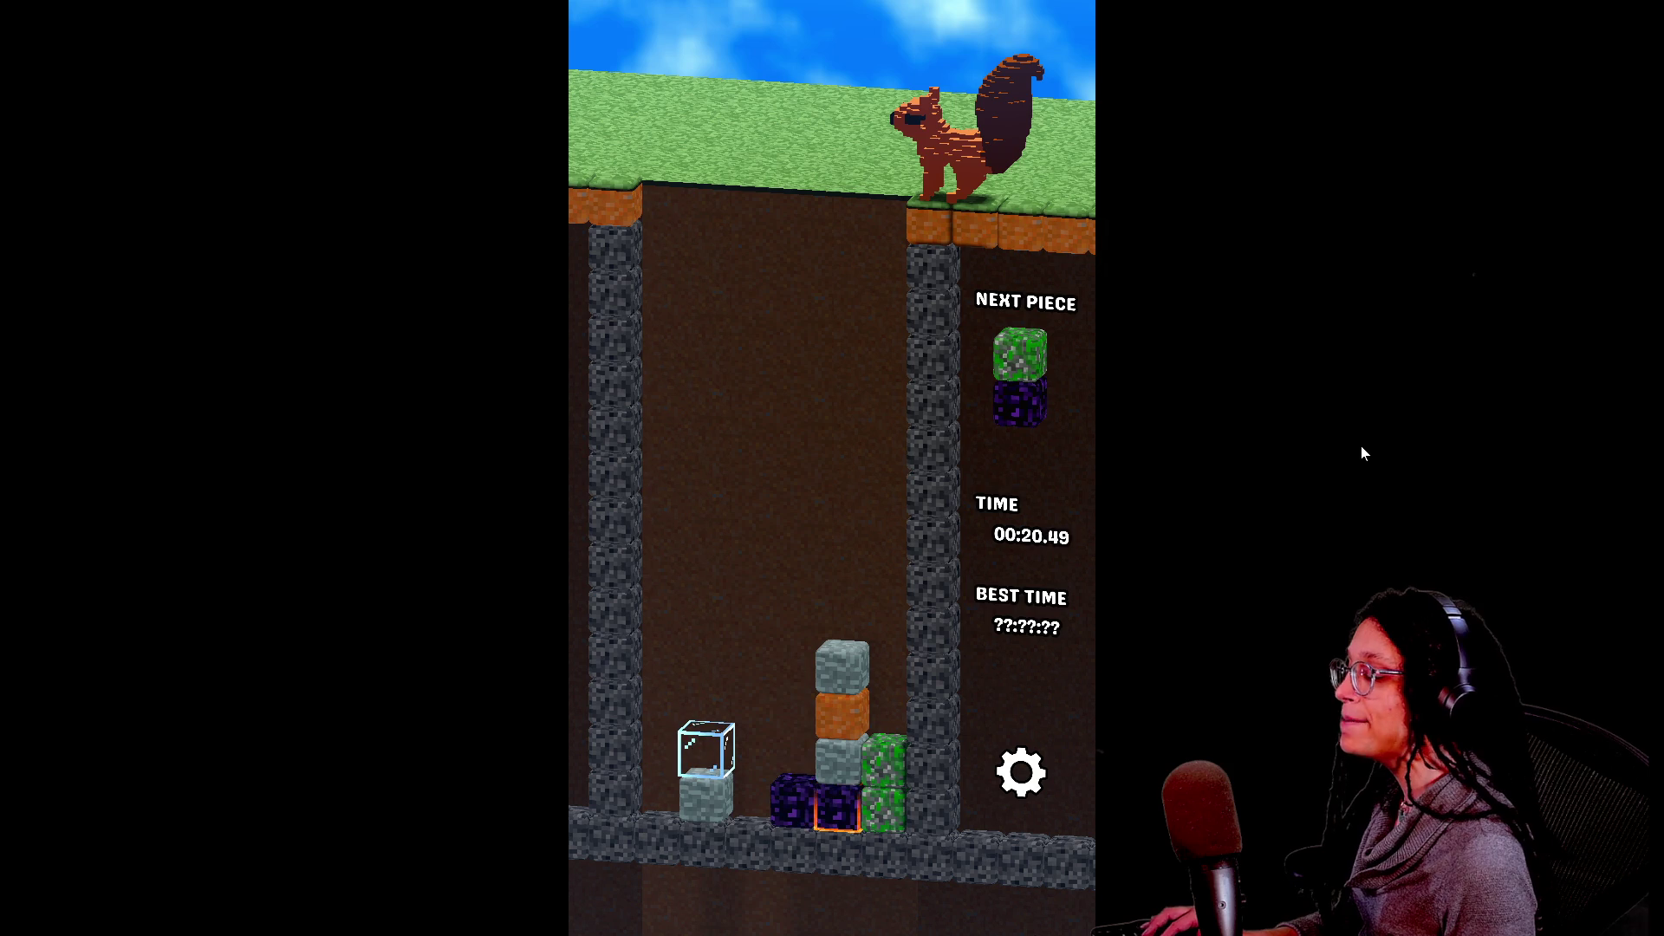
Step: Drop the green-obsidian piece, then the glass piece three columns to the left
key("Right")
key("Right")
key("Left")
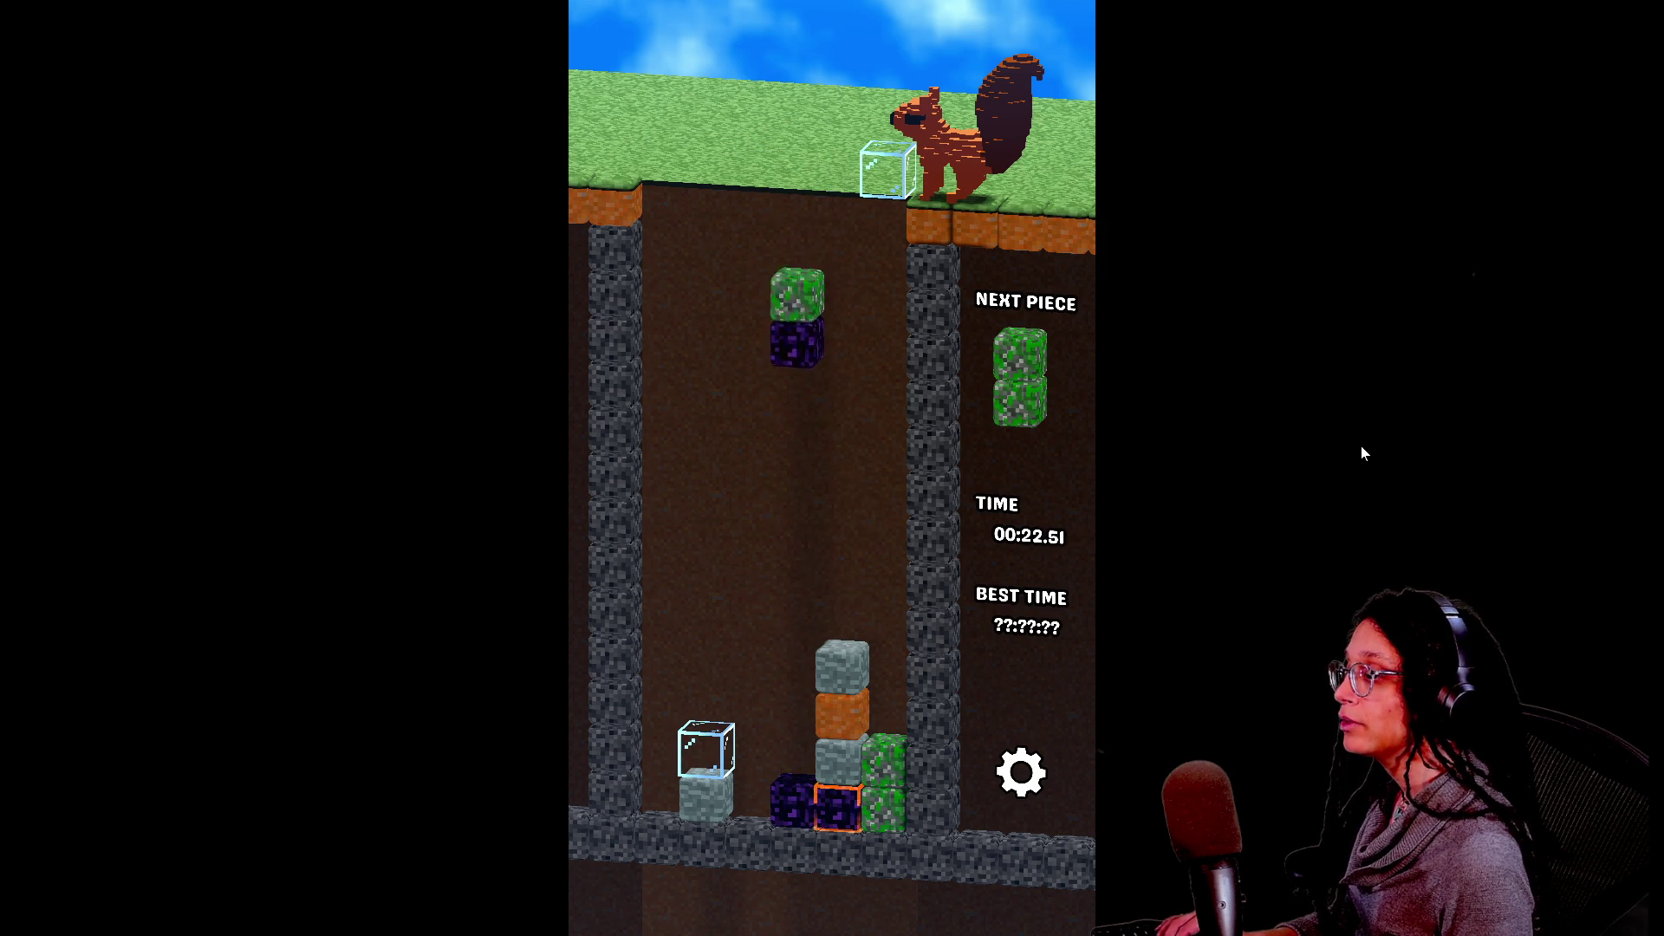
key("space")
key("Left")
key("Left")
key("Left")
key("space")
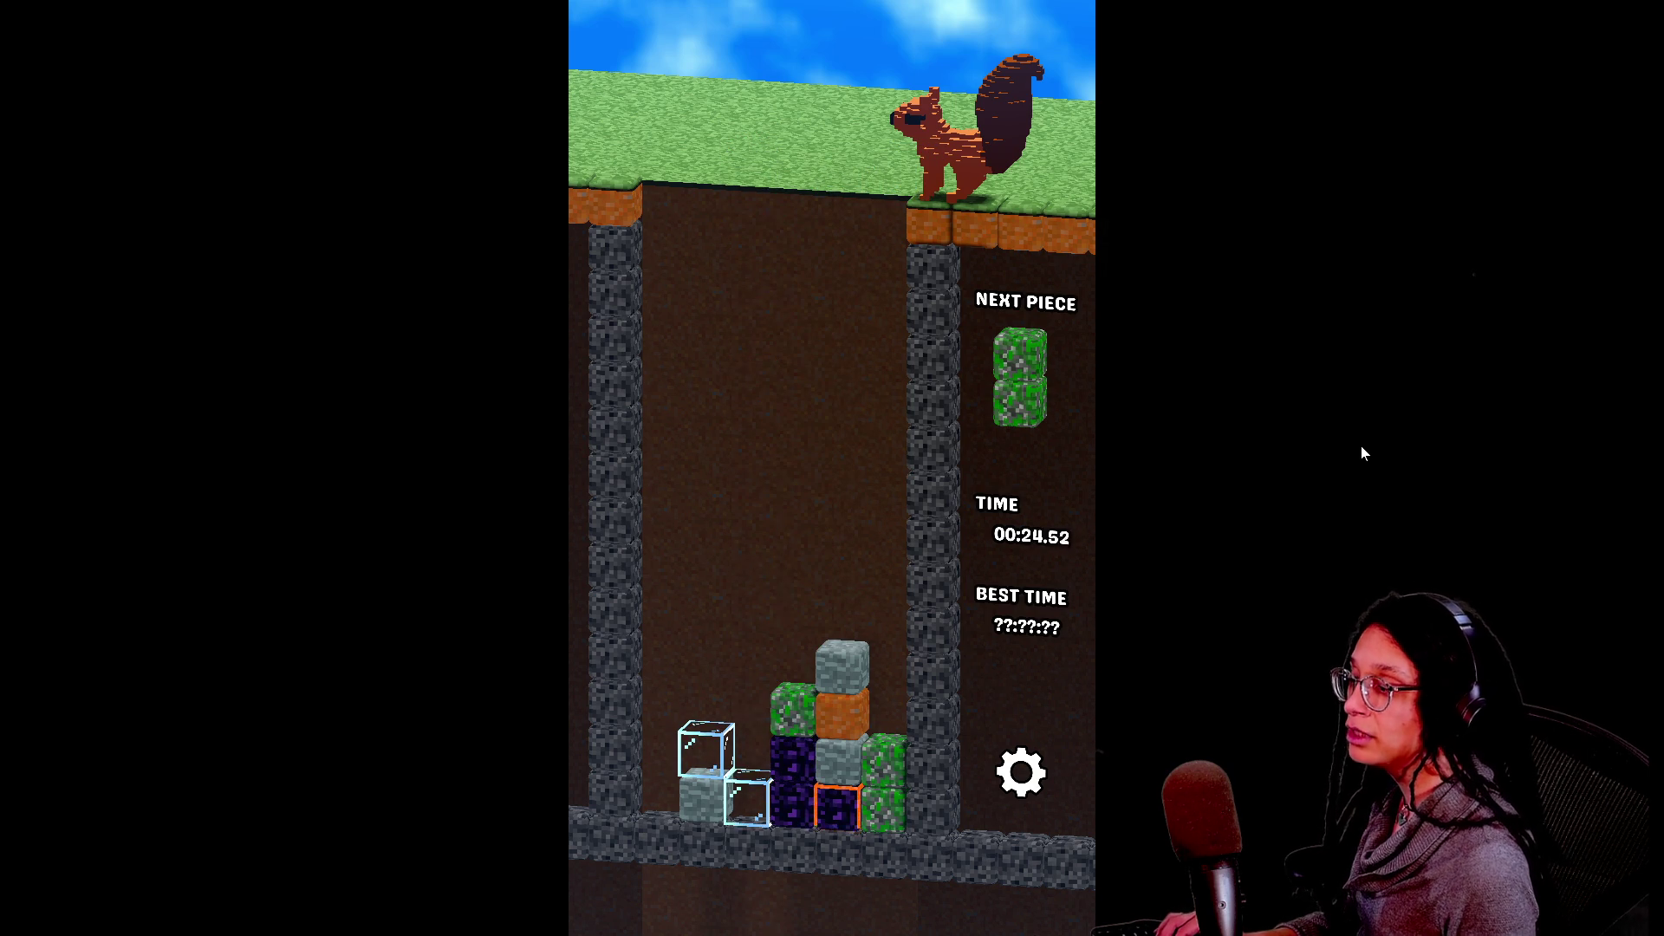
Step: Drop green and obsidian-orange pieces to clear matching blocks and descend to the next layer
key("Right")
key("Right")
key("Right")
key("space")
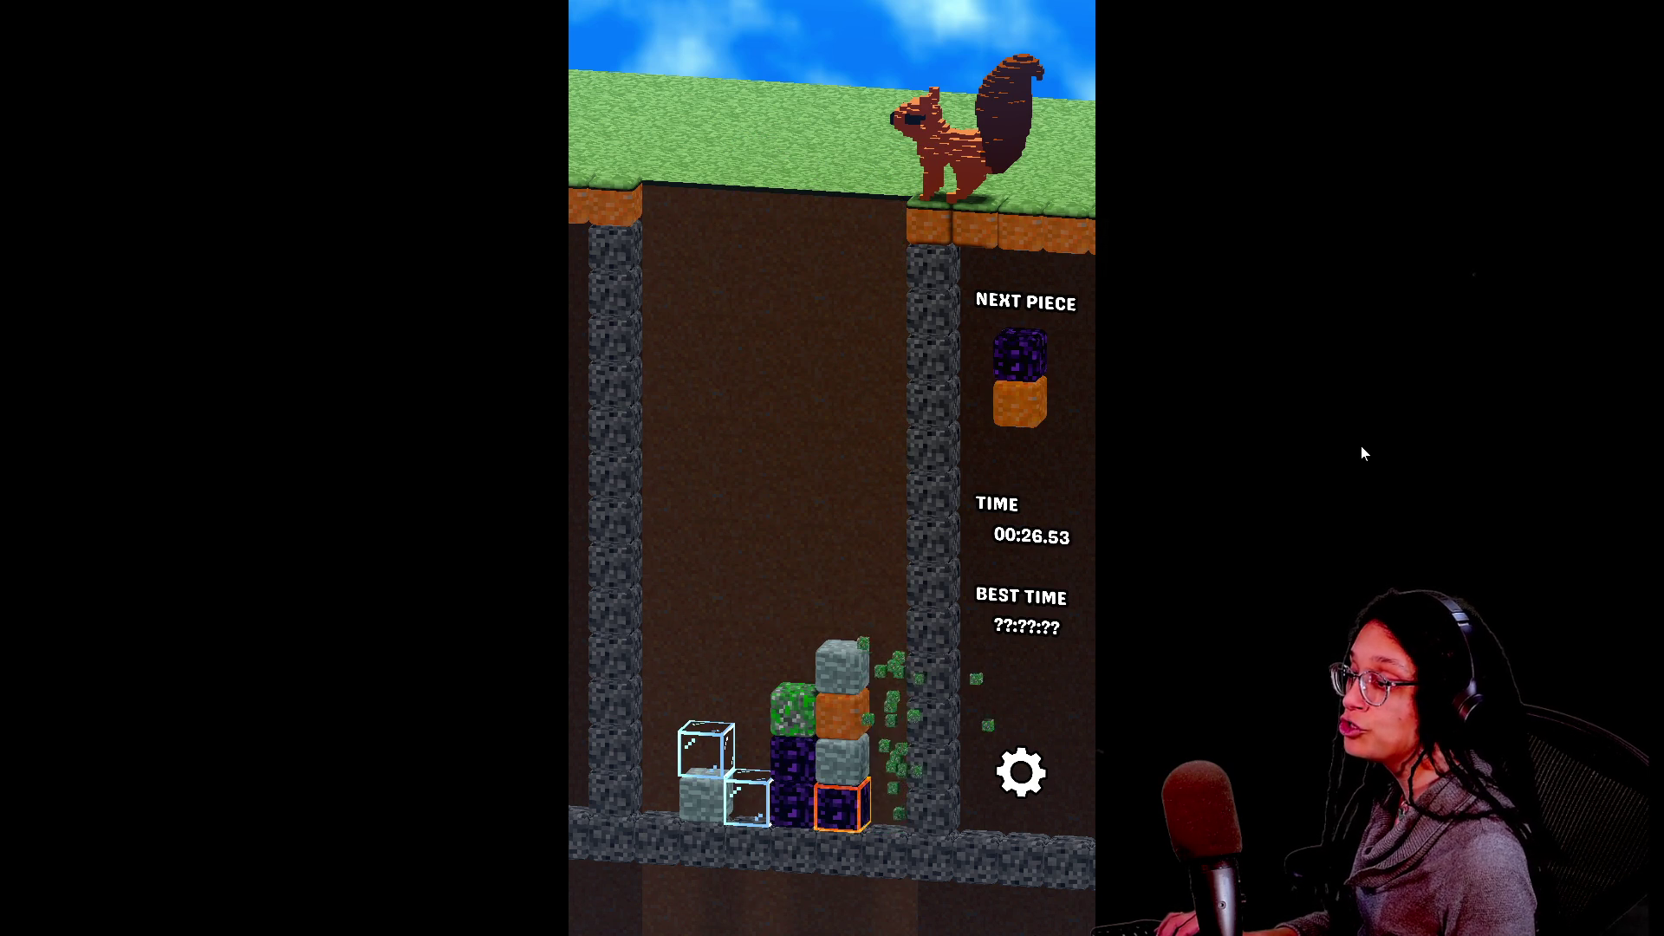
key("Up")
key("Up")
key("Up")
key("Left")
key("space")
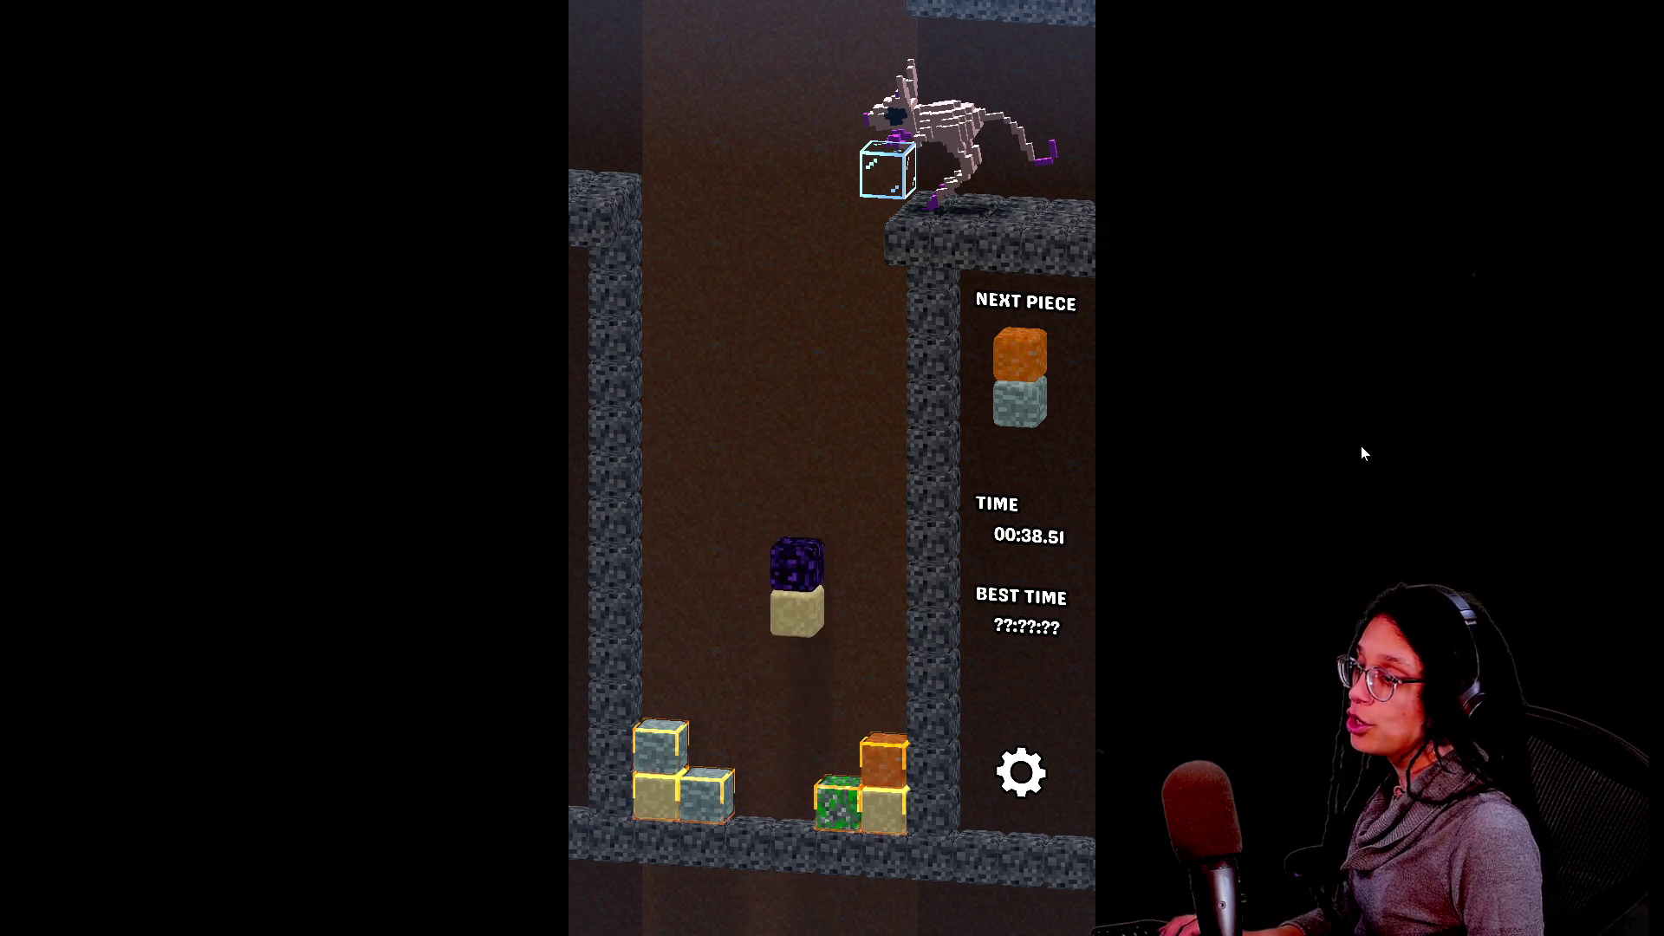
Step: Place the purple-sand piece, a glass block and the orange-grey piece on the left stack
key("Right")
key("Right")
key("Right")
key("Left")
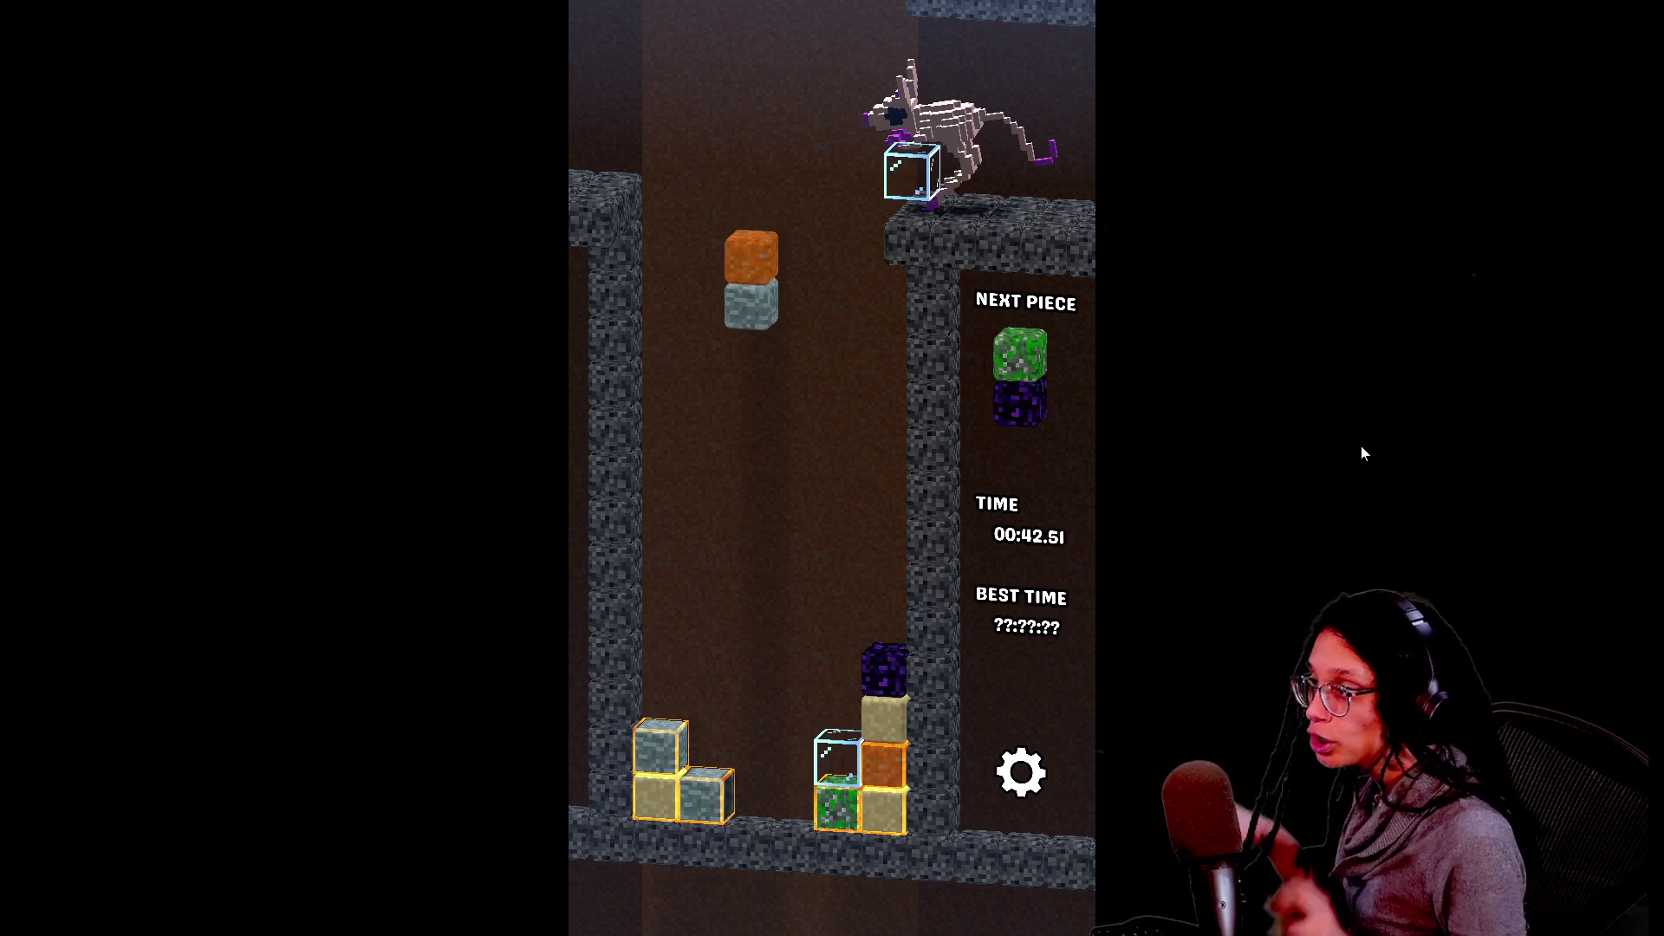
key("Left")
key("Up")
key("Up")
key("Up")
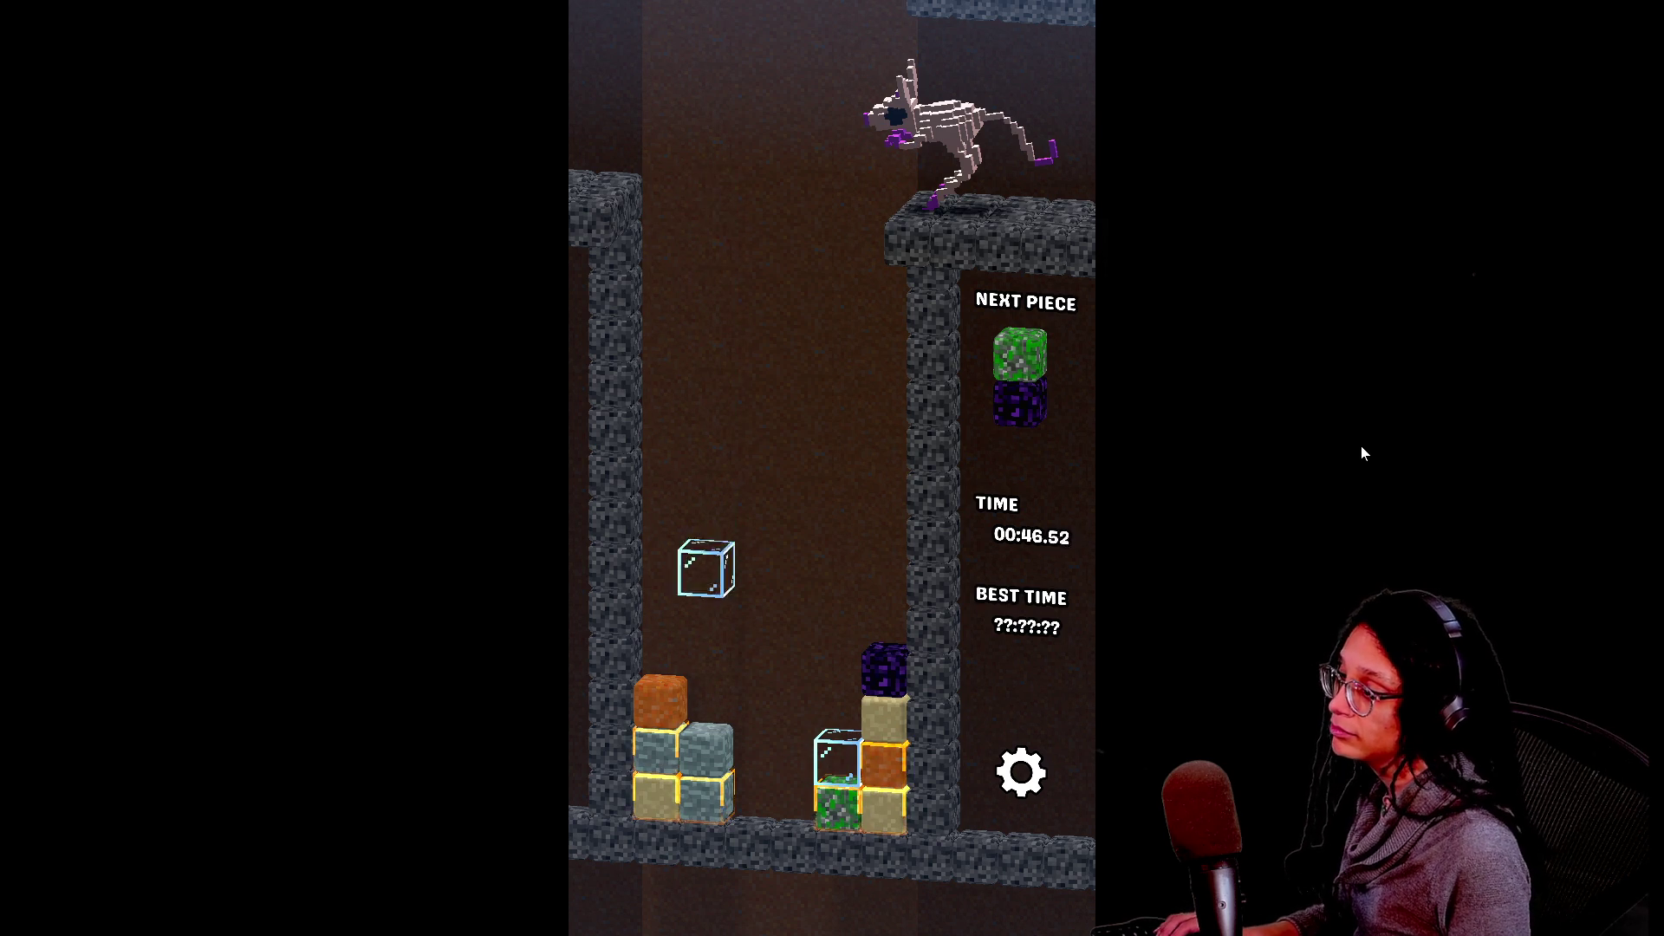
key("Right")
Step: Land the green-purple, grey-green and green-purple pieces horizontally on the right stack and floor
key("Up")
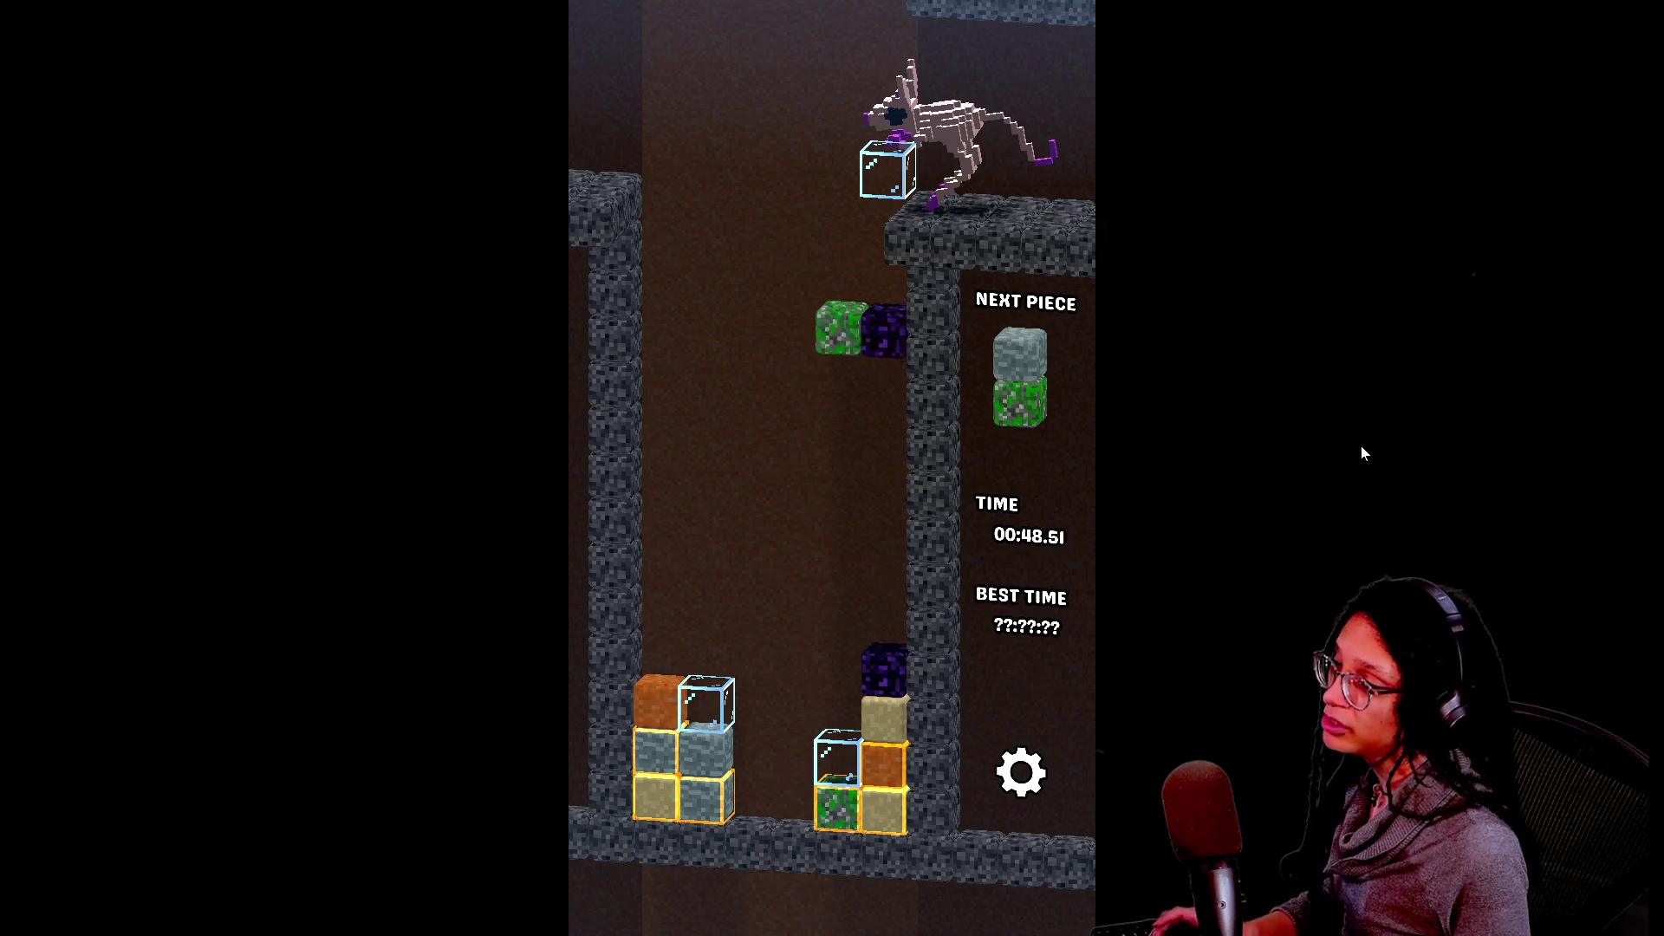
key("Down")
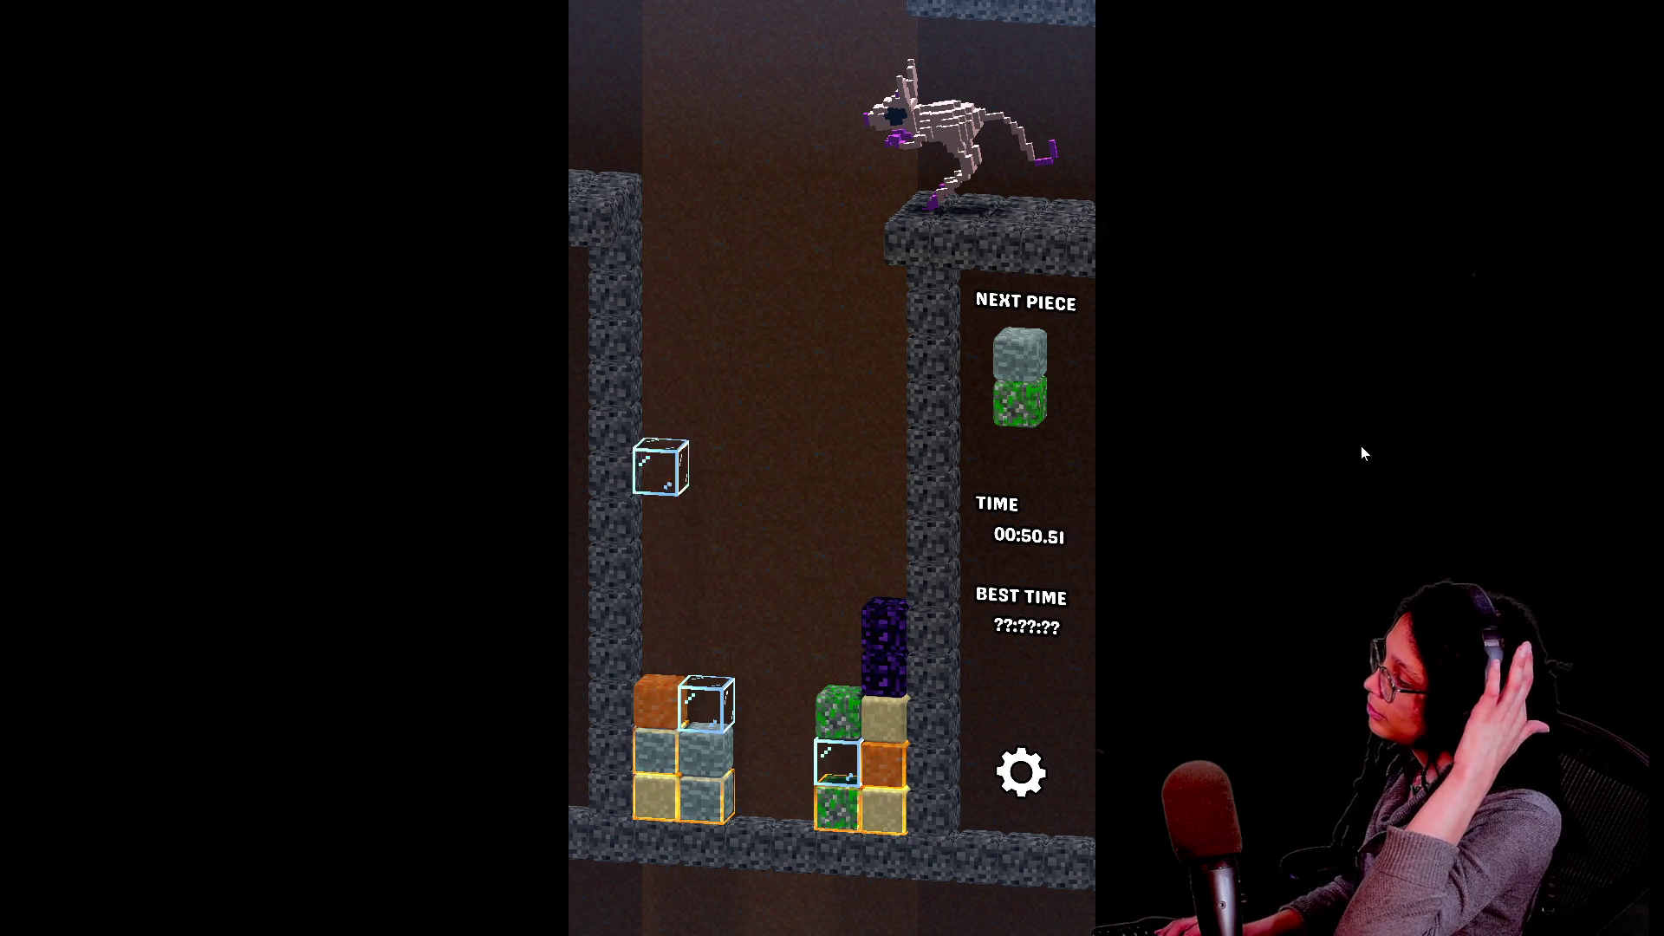
key("Up")
key("Right")
key("Down")
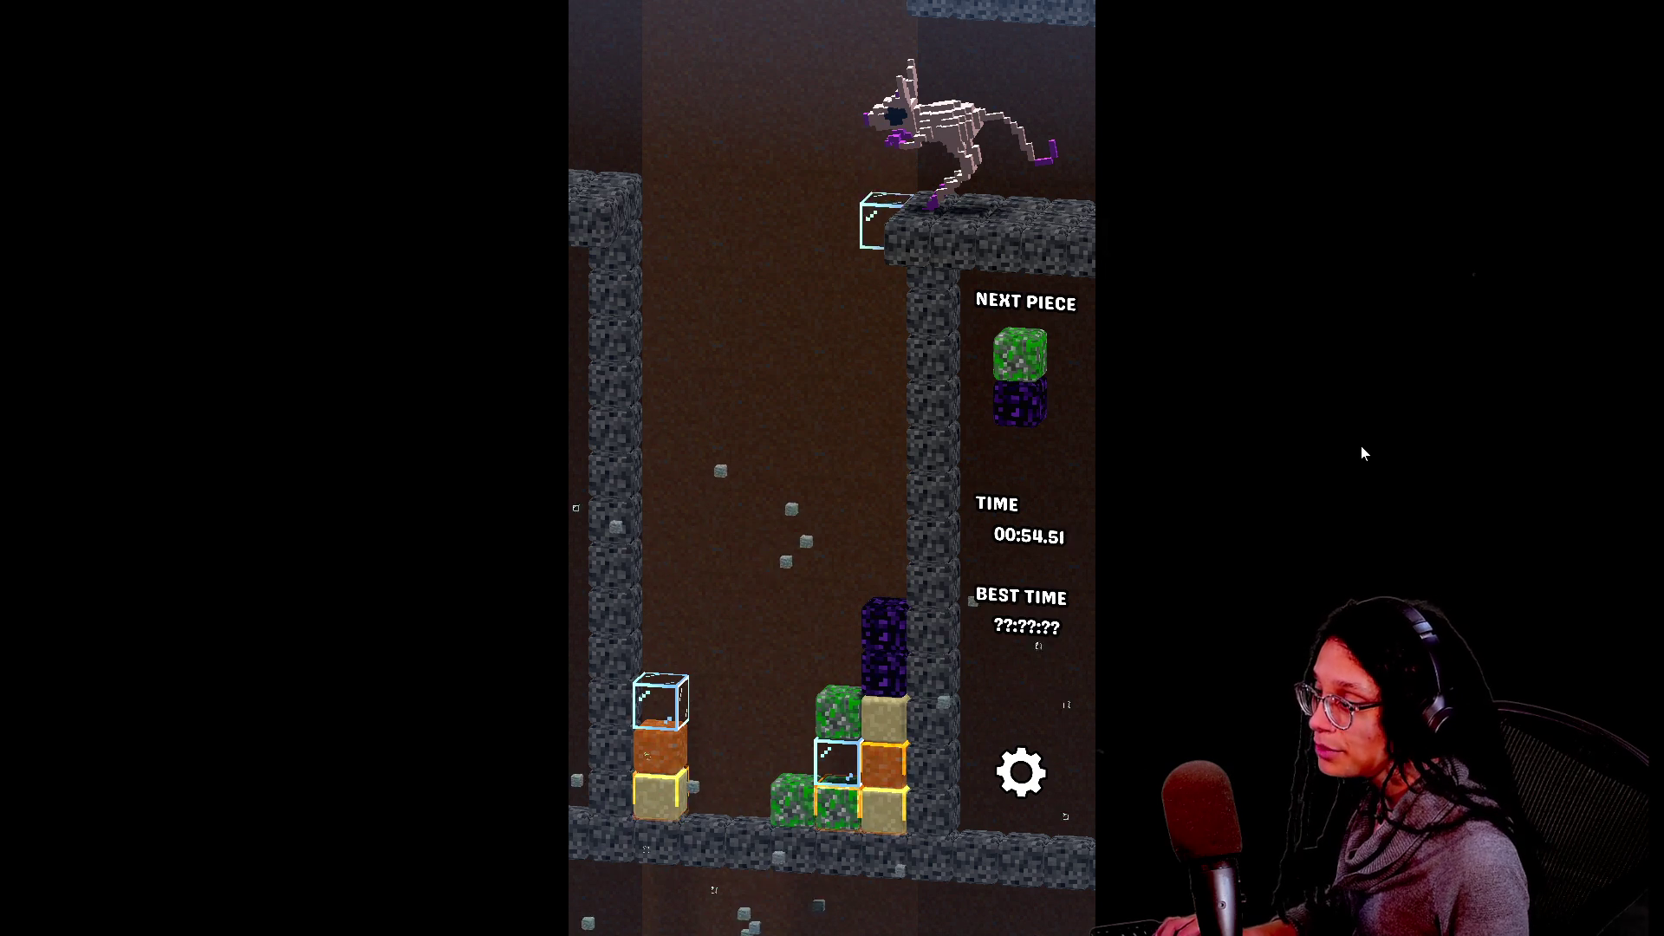
key("Right")
key("Right")
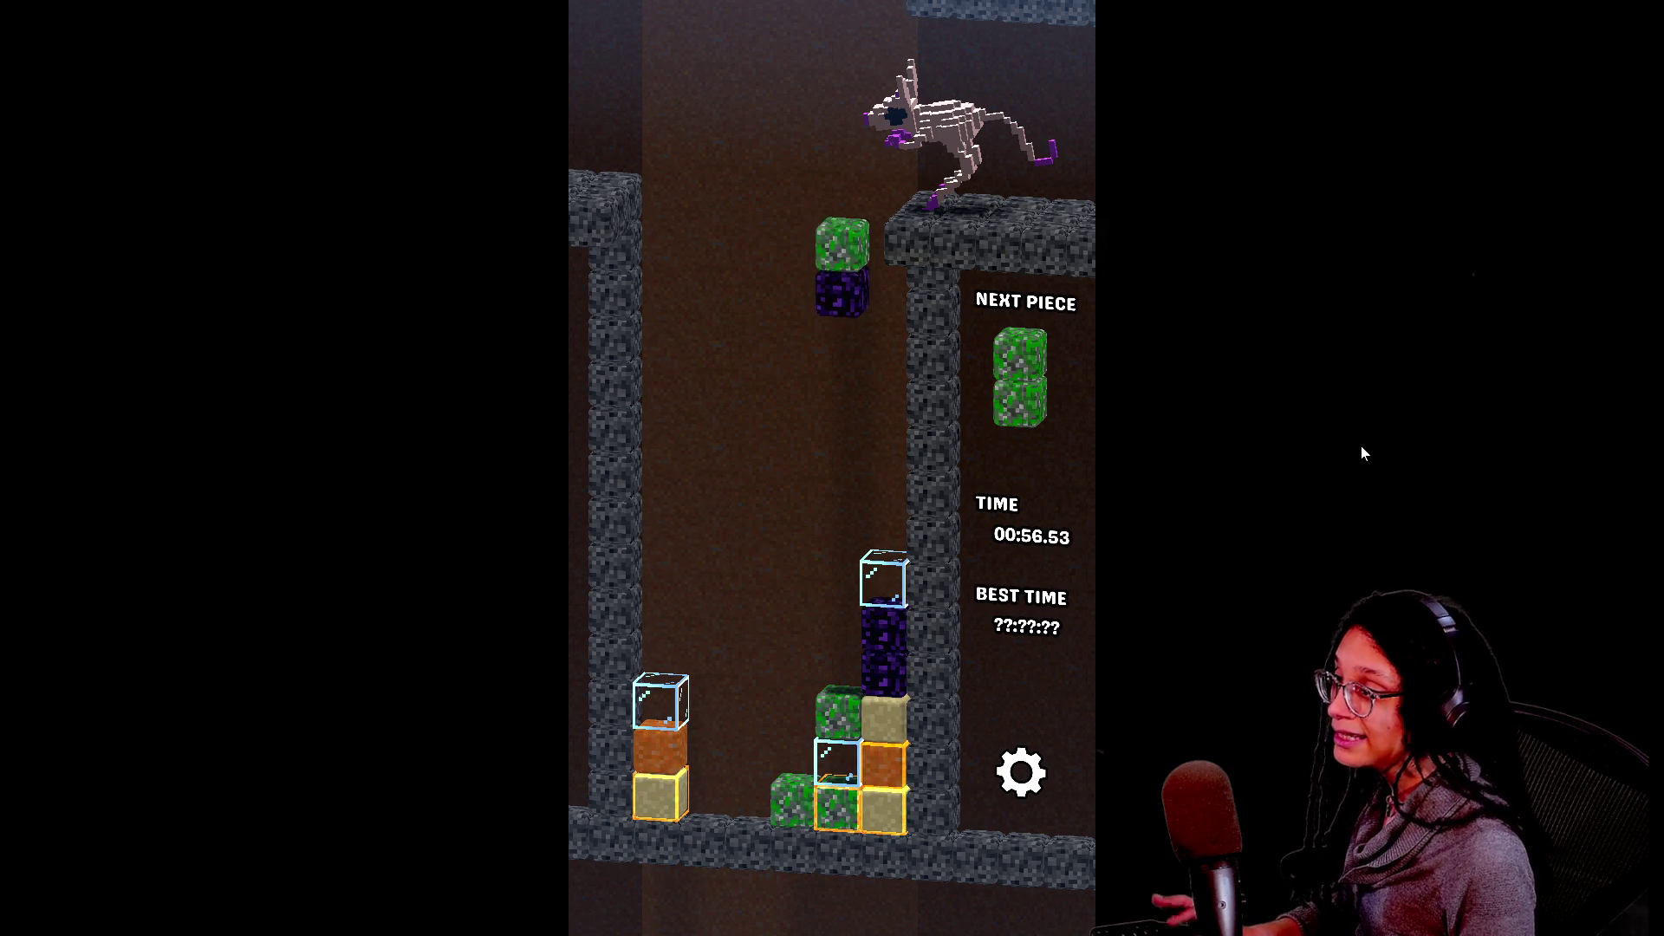
key("Down")
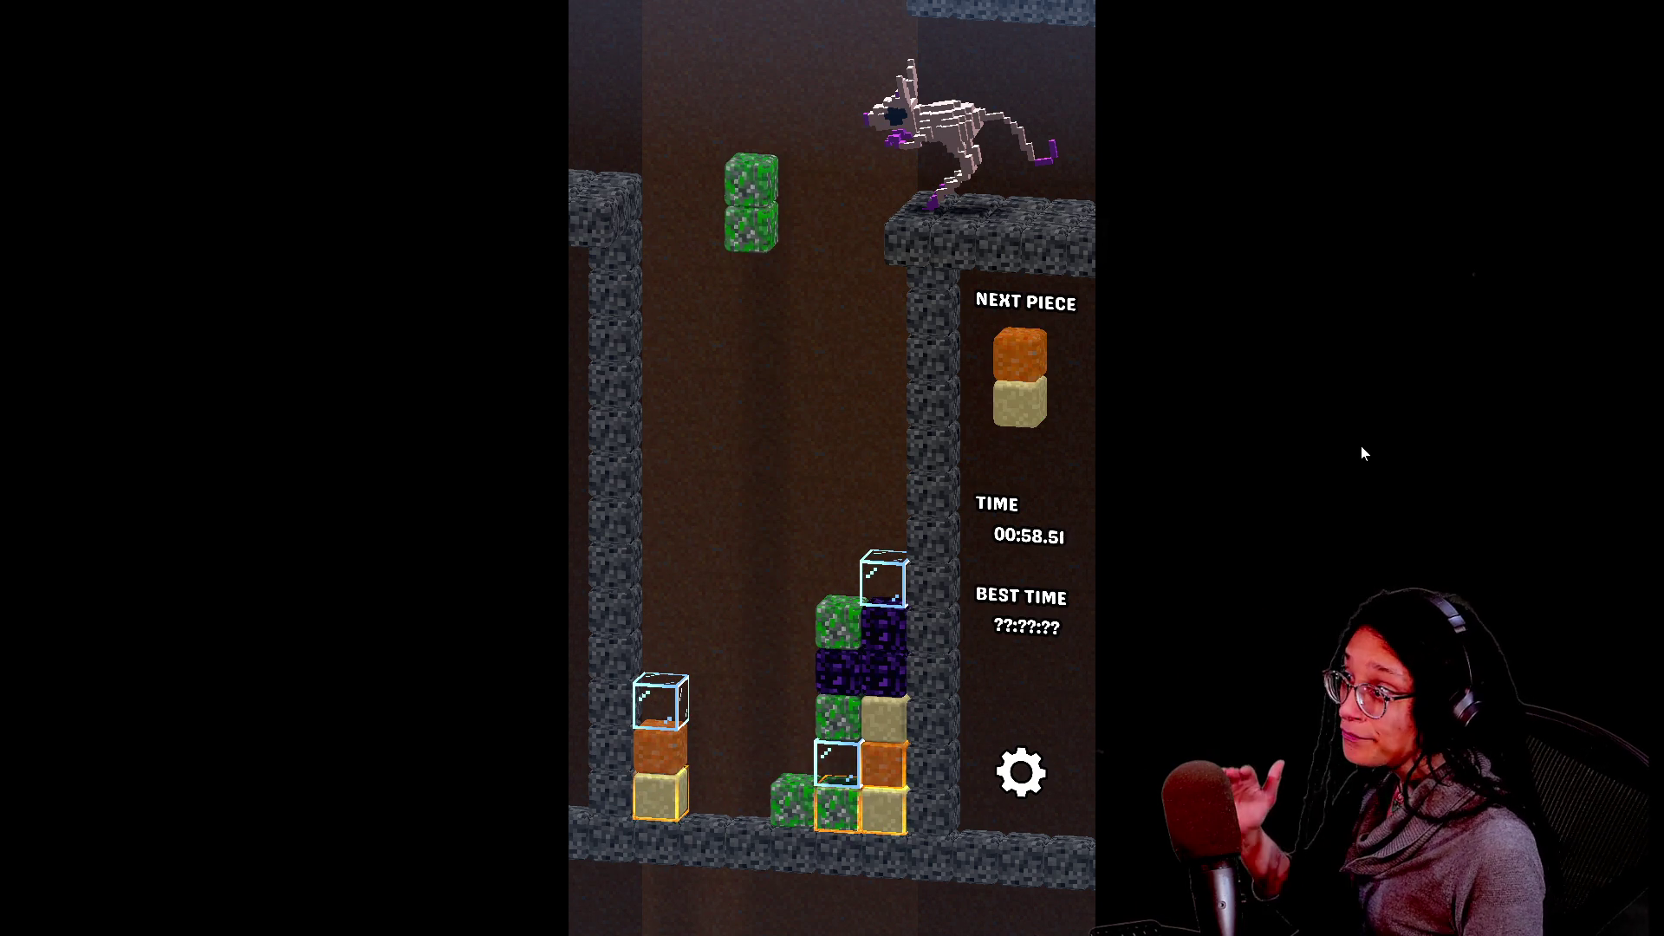
Step: Drop a green piece beside the right stack, and the orange-tan and tan-grey pieces on the left
key("Right")
key("Down")
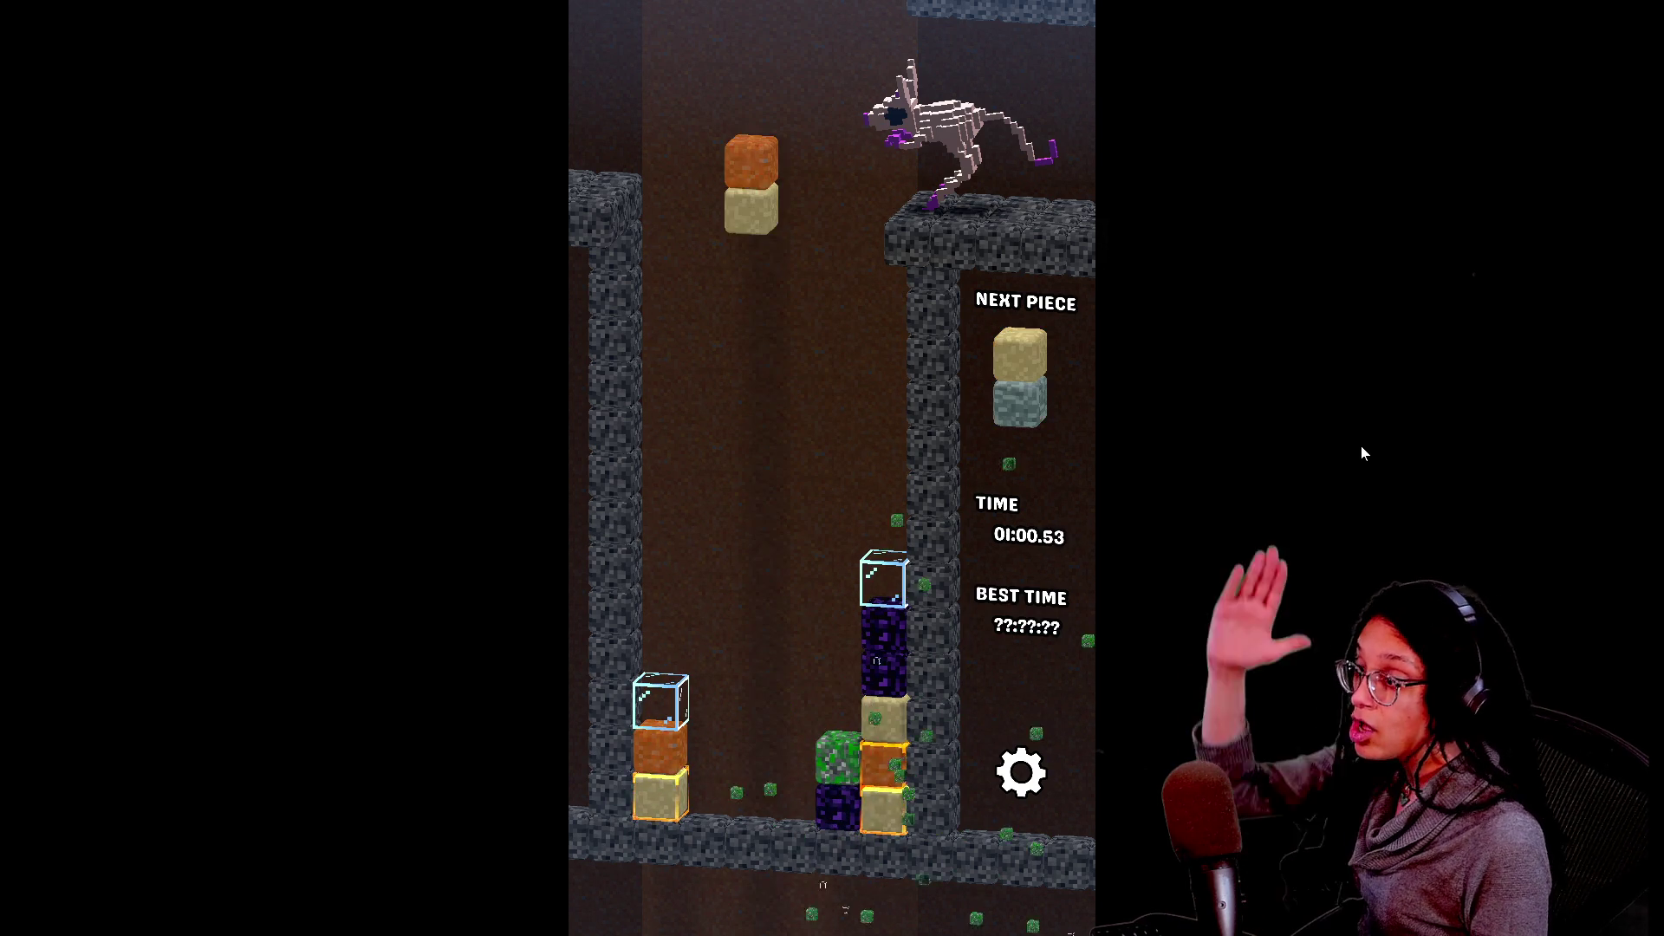
key("Up")
key("Up")
key("Up")
key("Left")
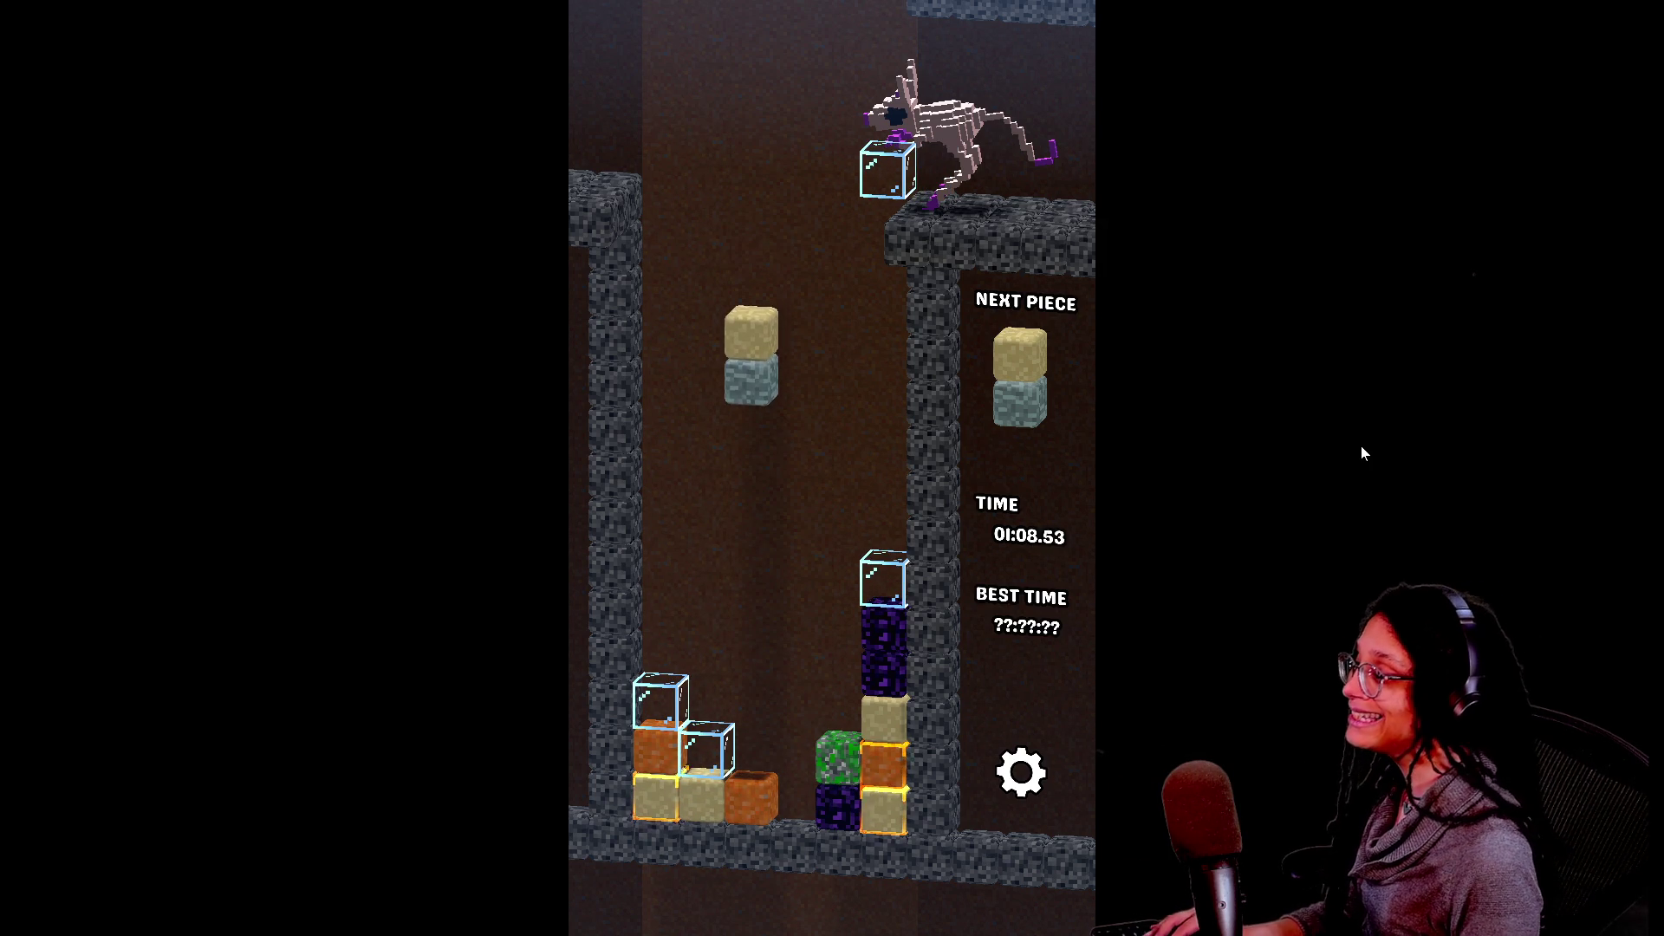
key("Left")
key("Left")
key("Down")
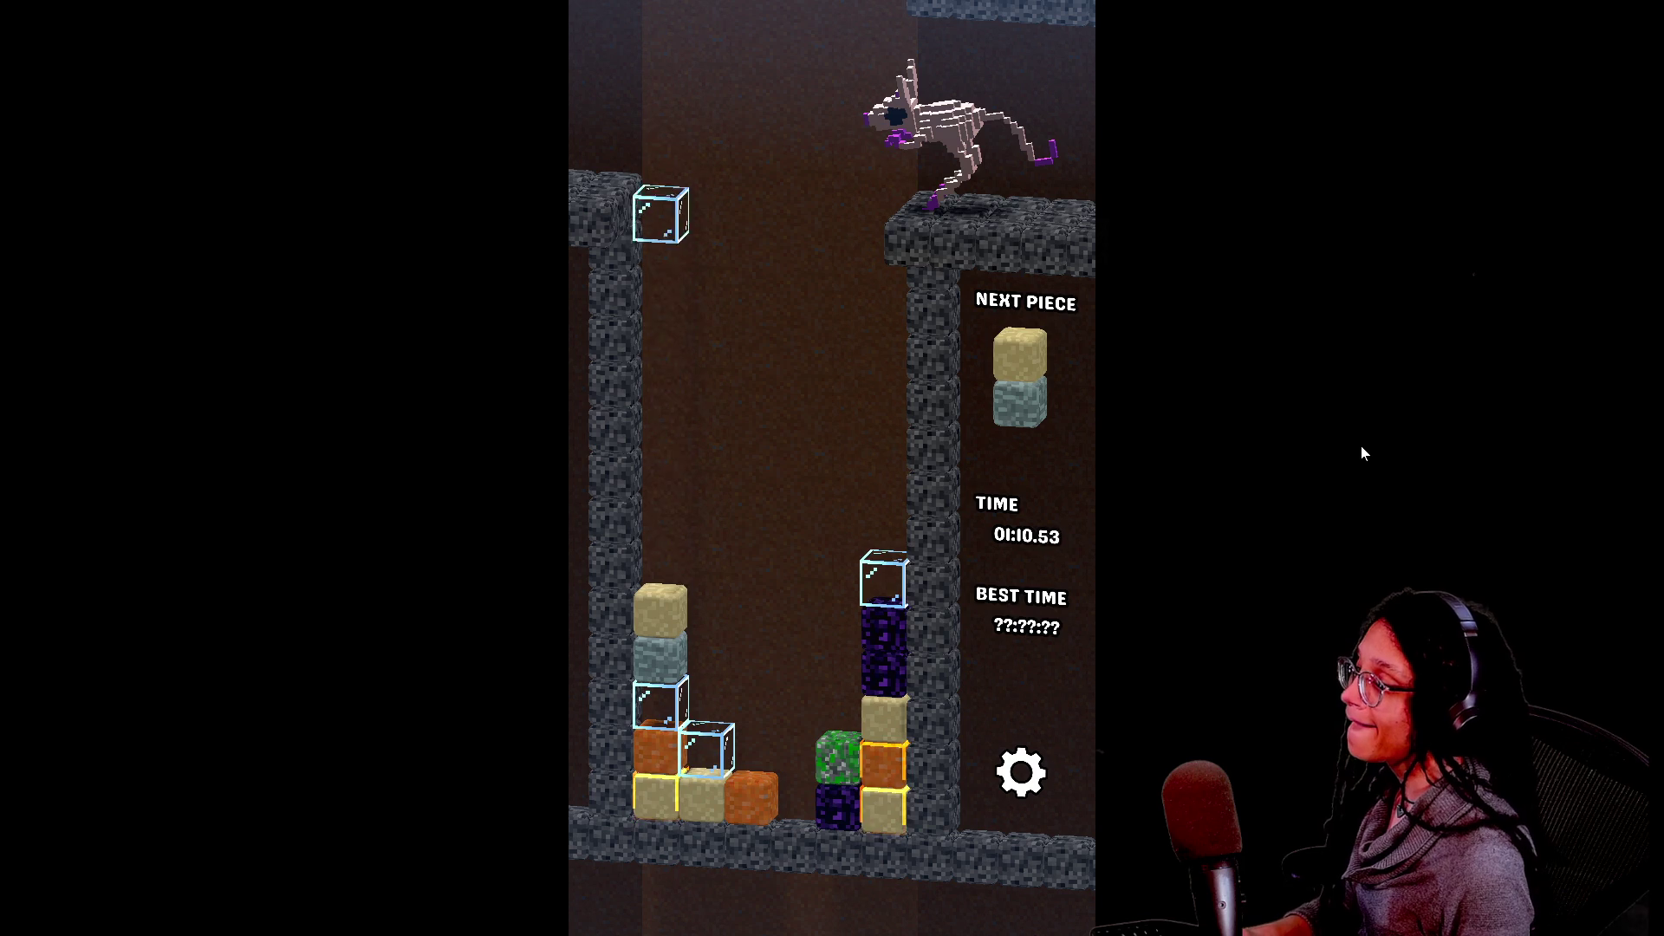
Step: Drop one more tan-grey piece grey-on-top onto the left stack, then exit fullscreen
key("Up")
key("Up")
key("Left")
key("Down")
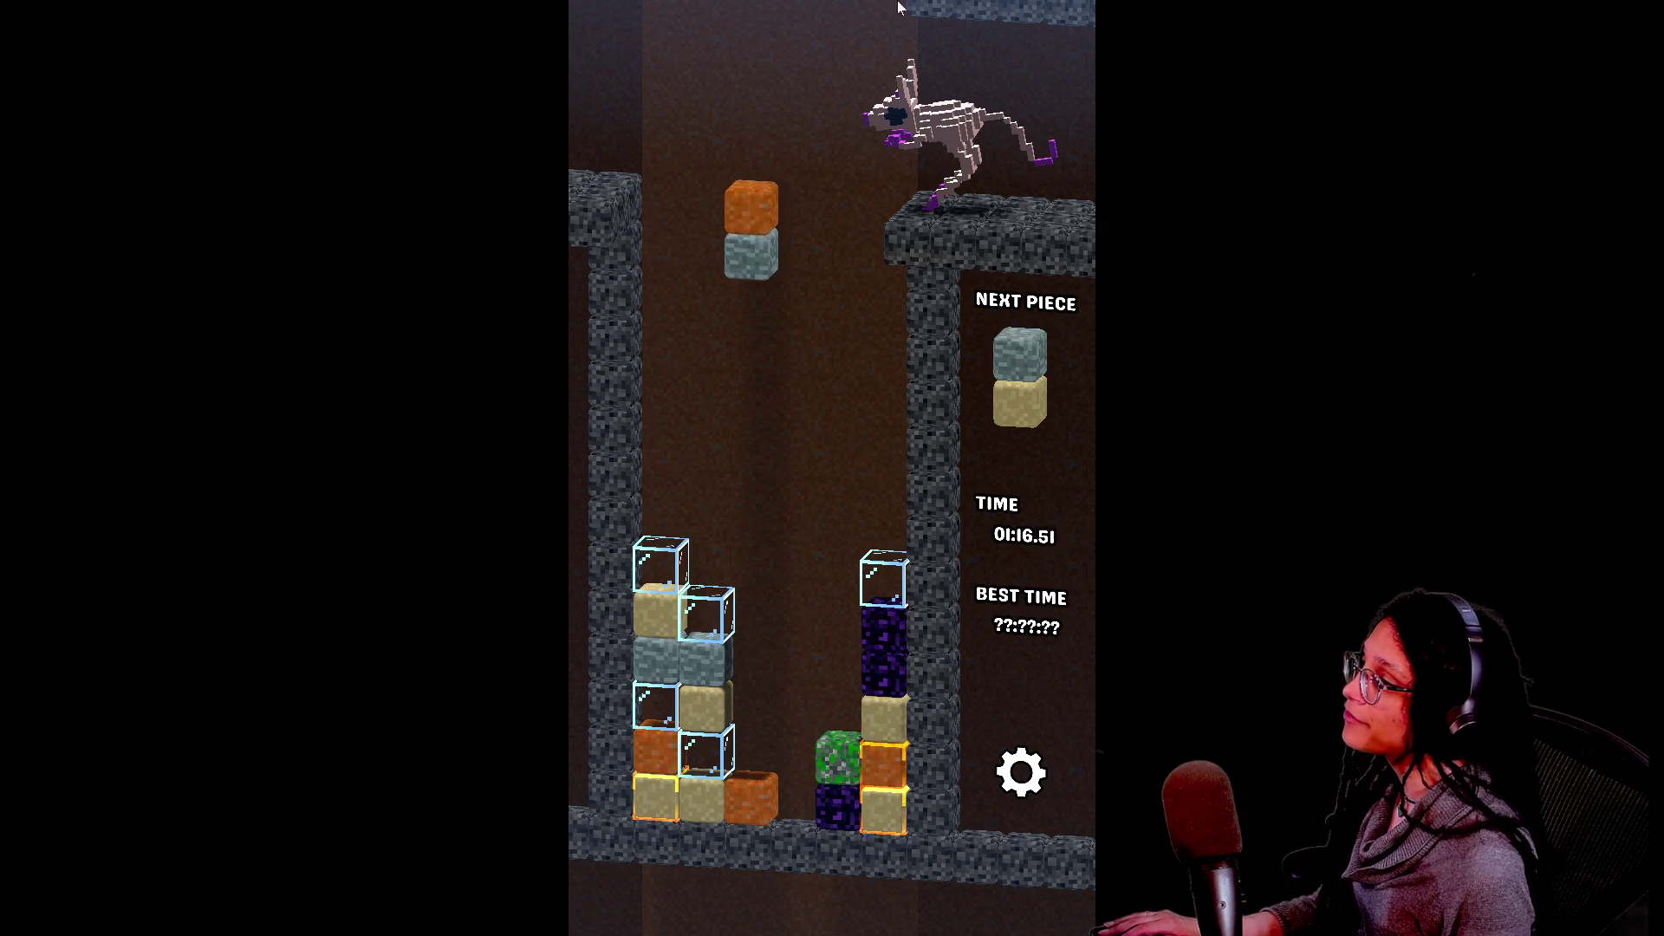
left_click(824, 97)
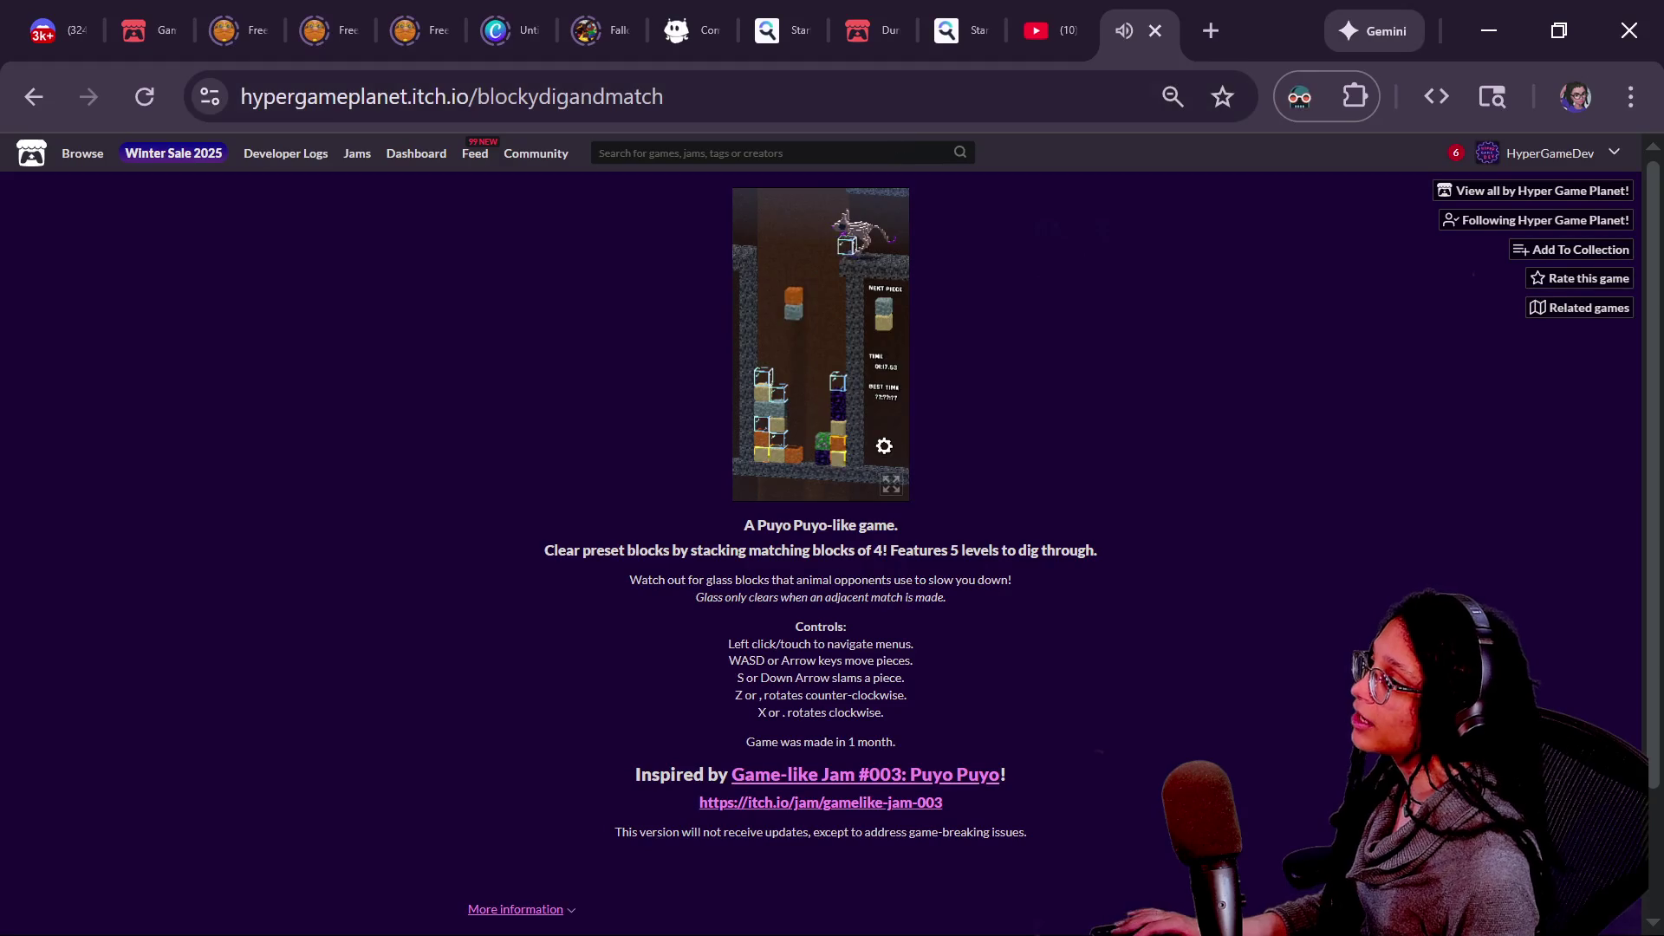
Step: Close the game tab and scroll through the tile_0 script, placing the cursor at line 42
left_click(1154, 33)
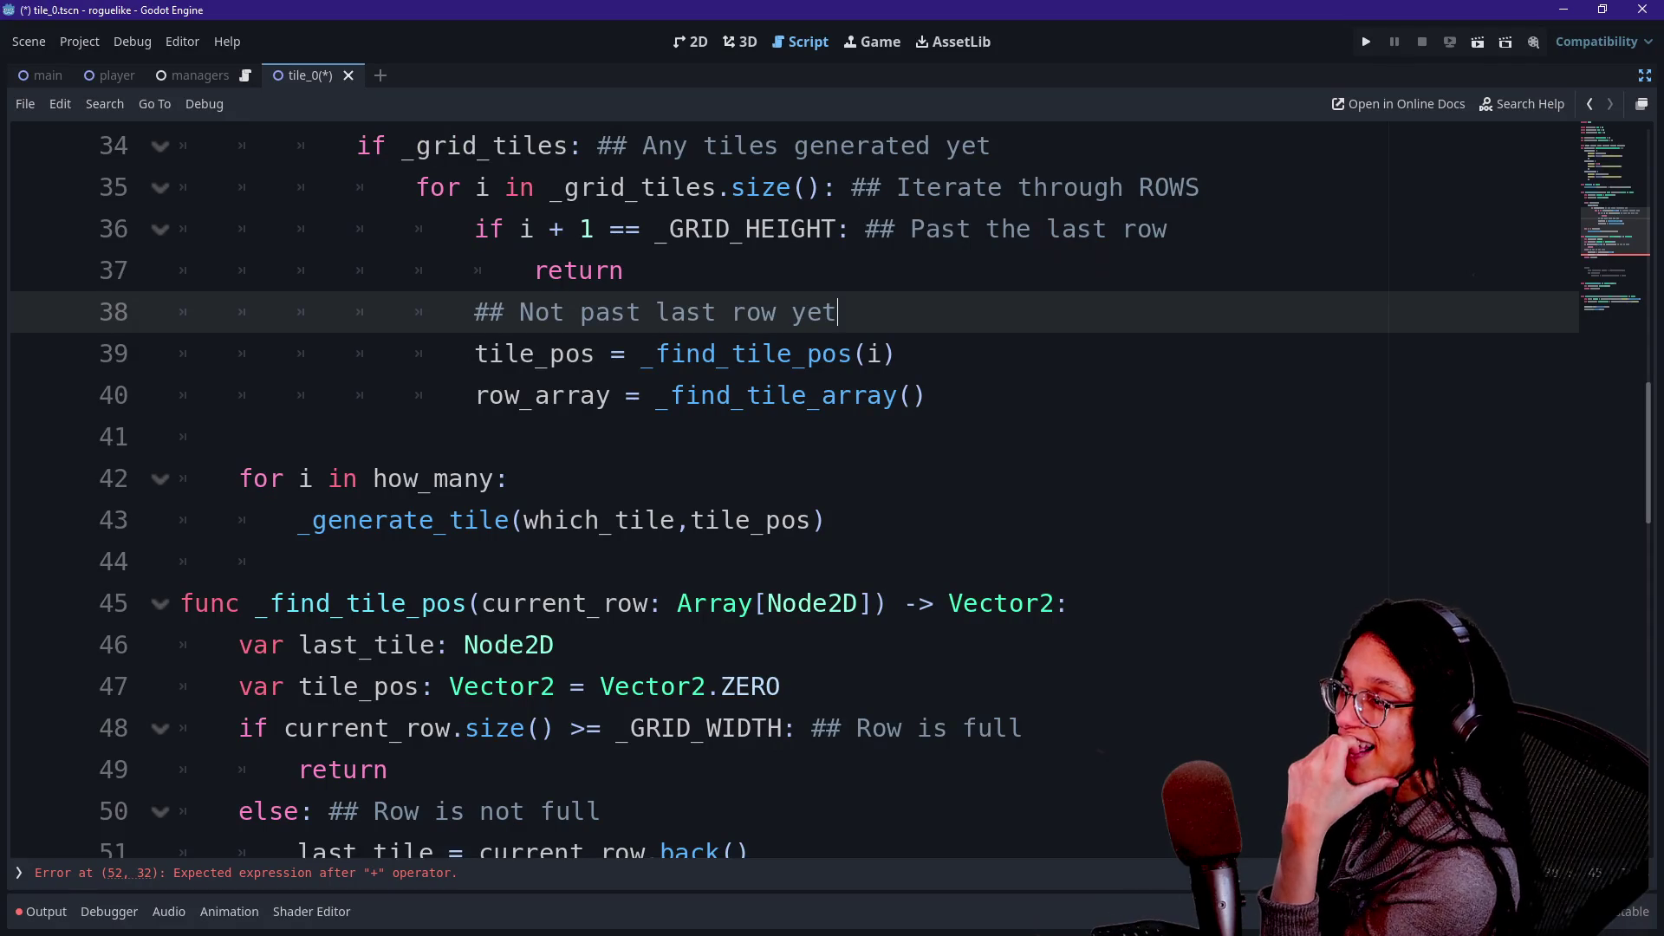
left_click(346, 436)
scroll(779, 485, "down", 2)
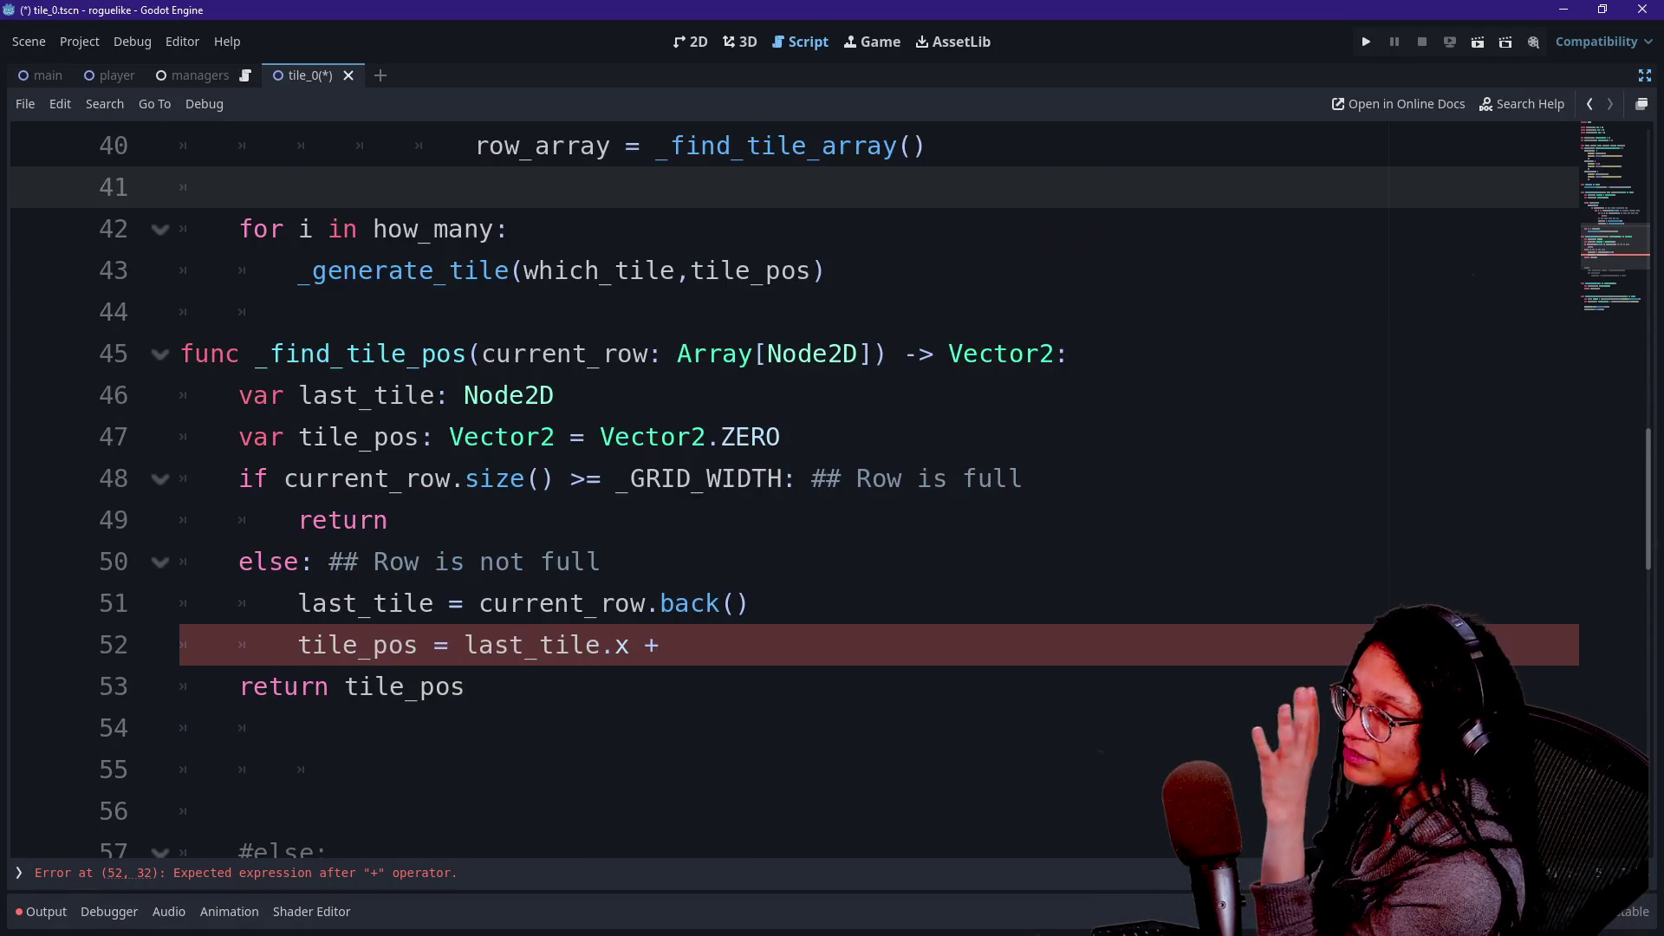
scroll(779, 485, "up", 4)
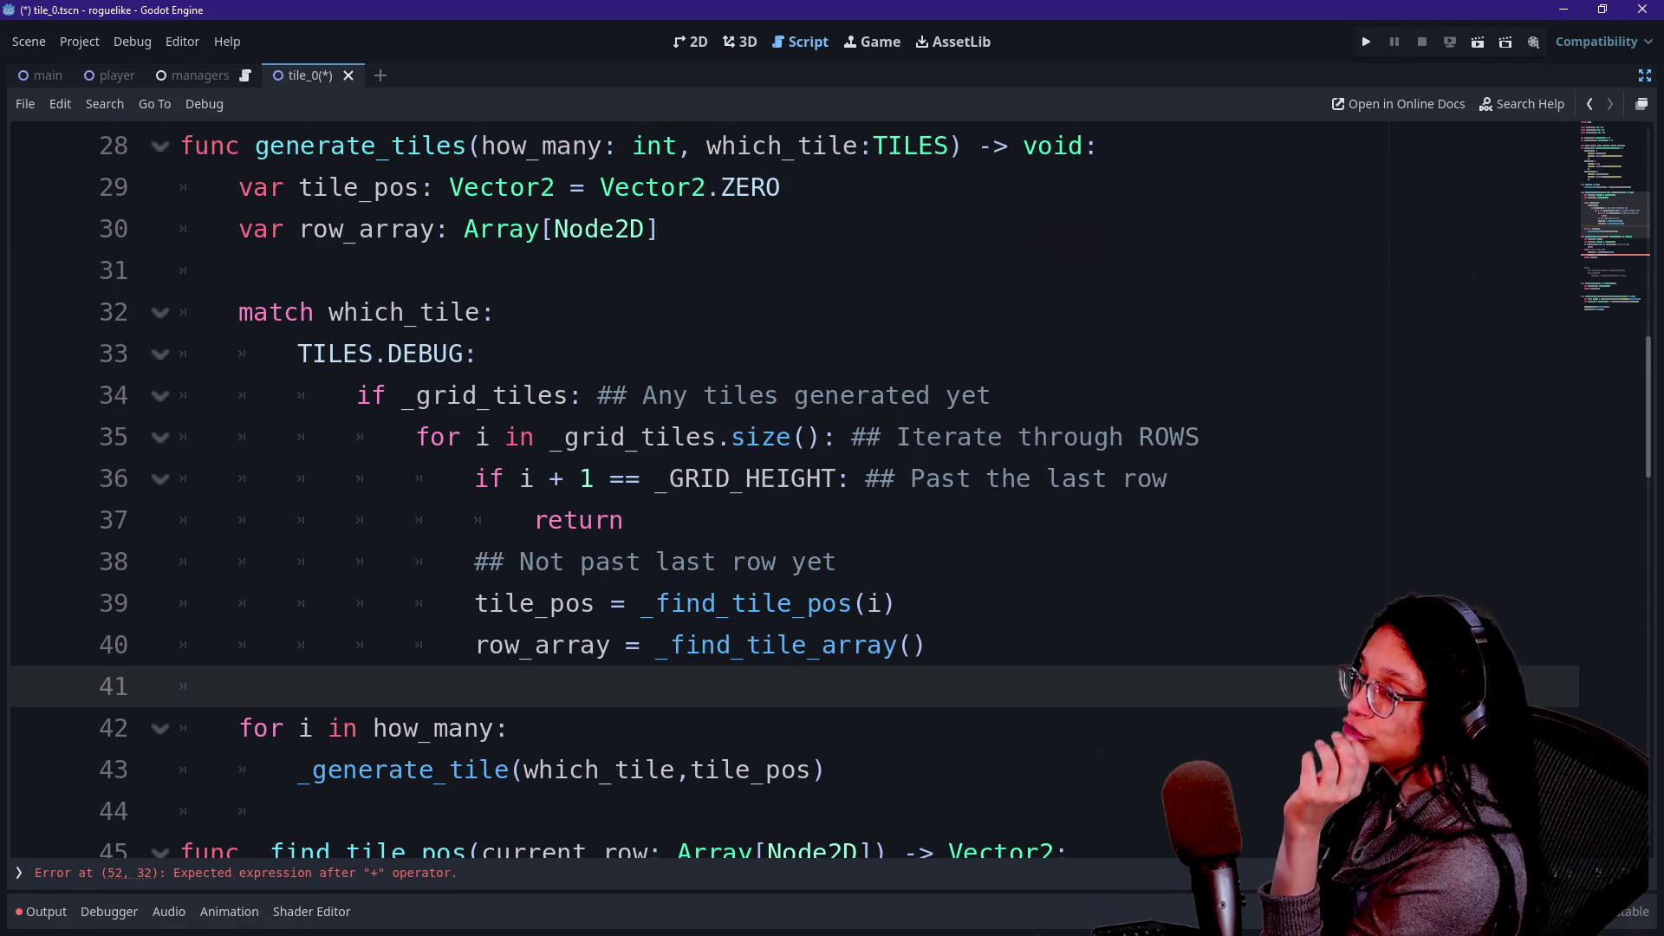
scroll(780, 485, "up", 3)
scroll(779, 485, "down", 4)
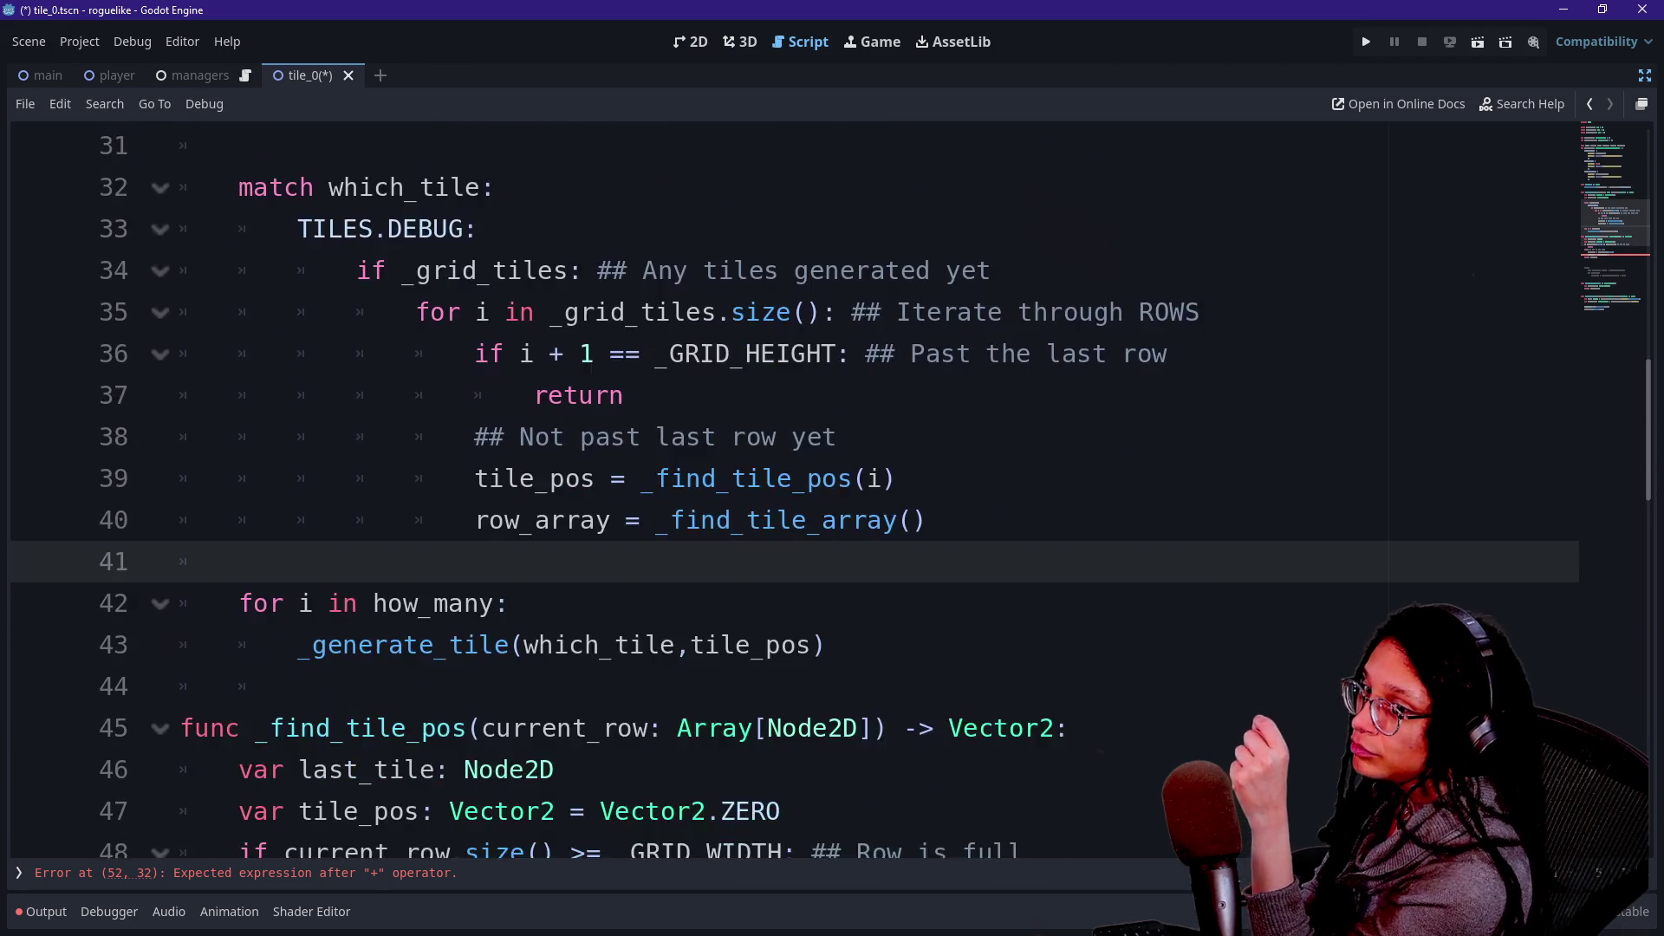
scroll(779, 485, "down", 2)
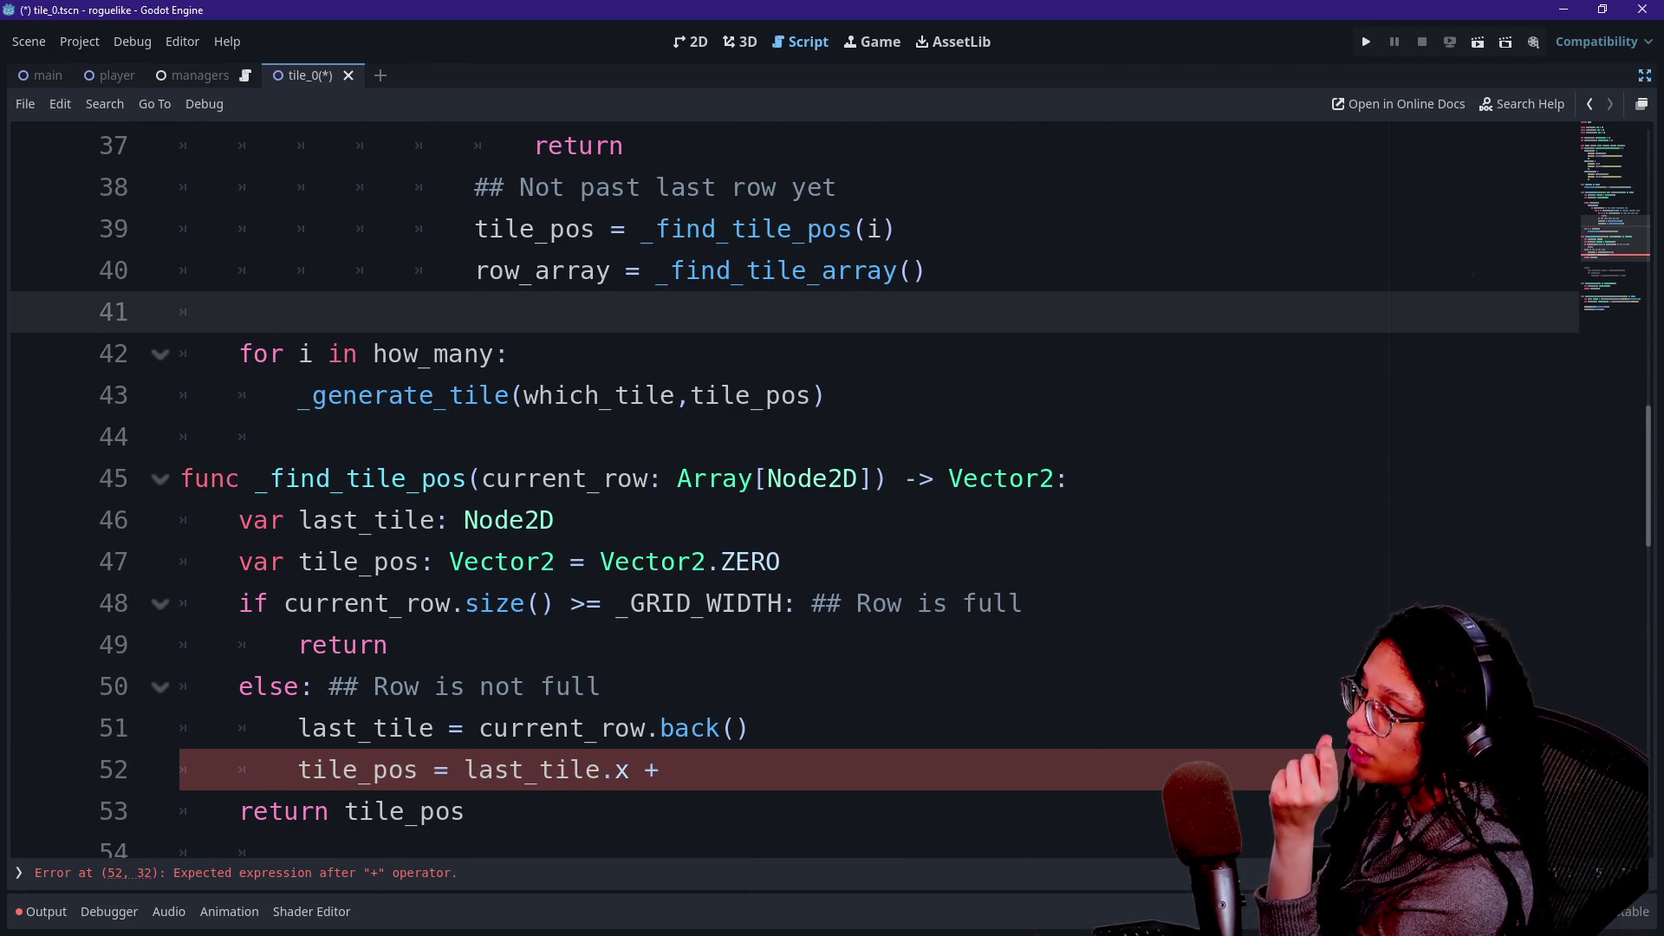
left_click(239, 354)
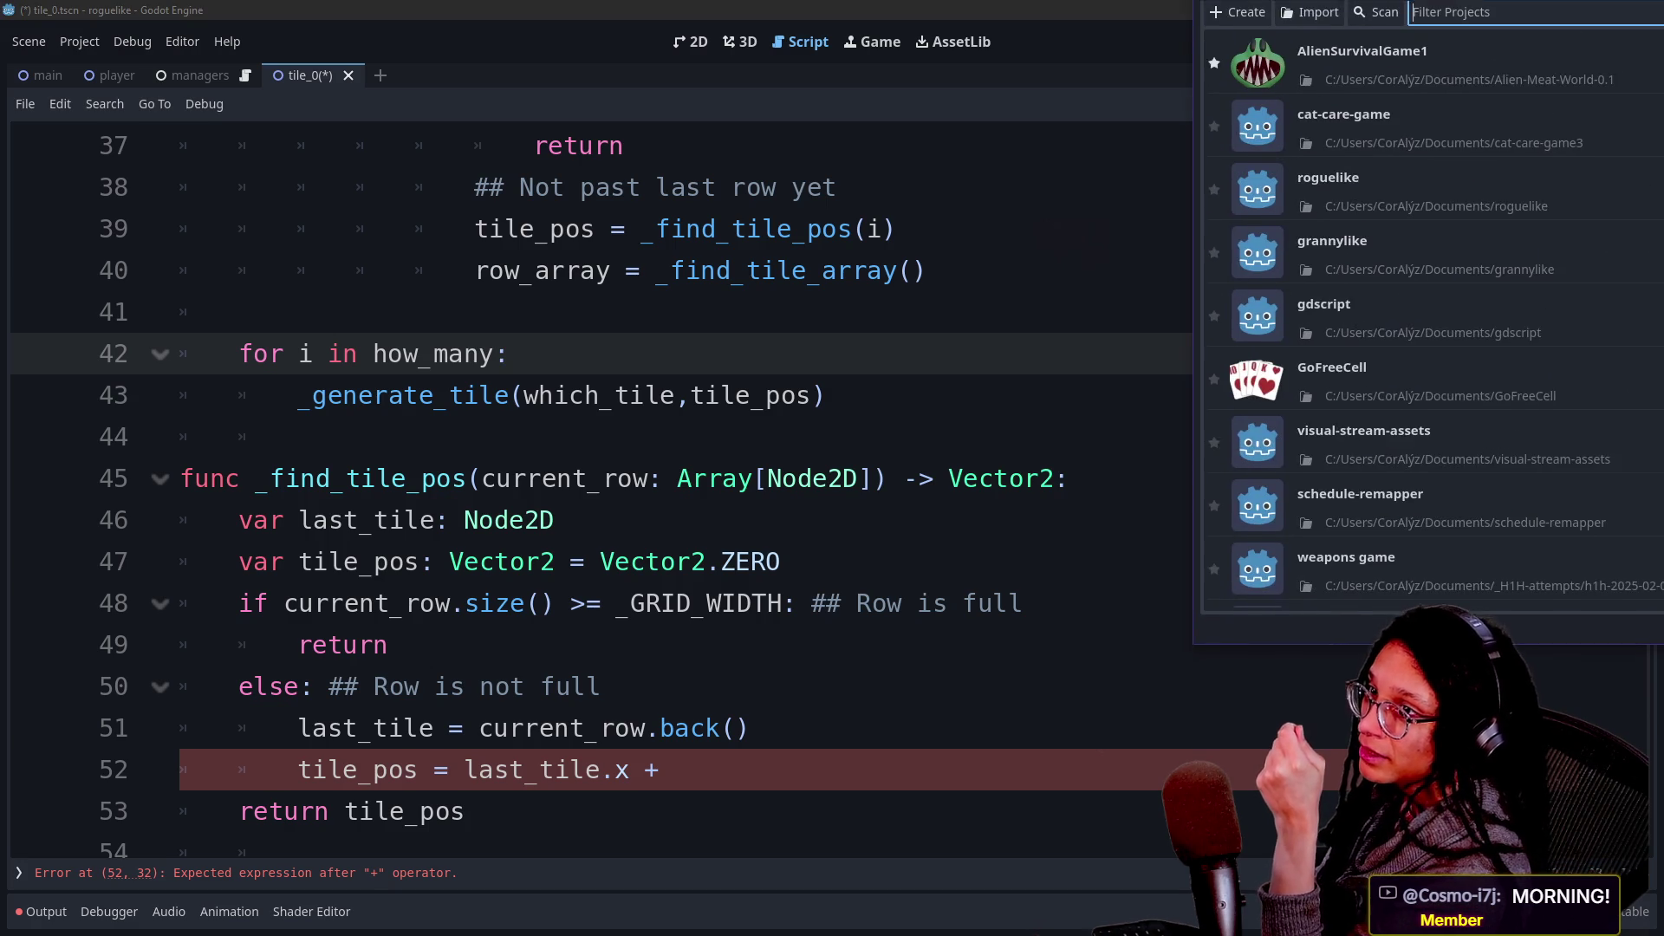
Step: Filter the Project Manager list with 'puyo' and open the PuyoPuyoLike project
left_click_drag(1662, 130, 1128, 199)
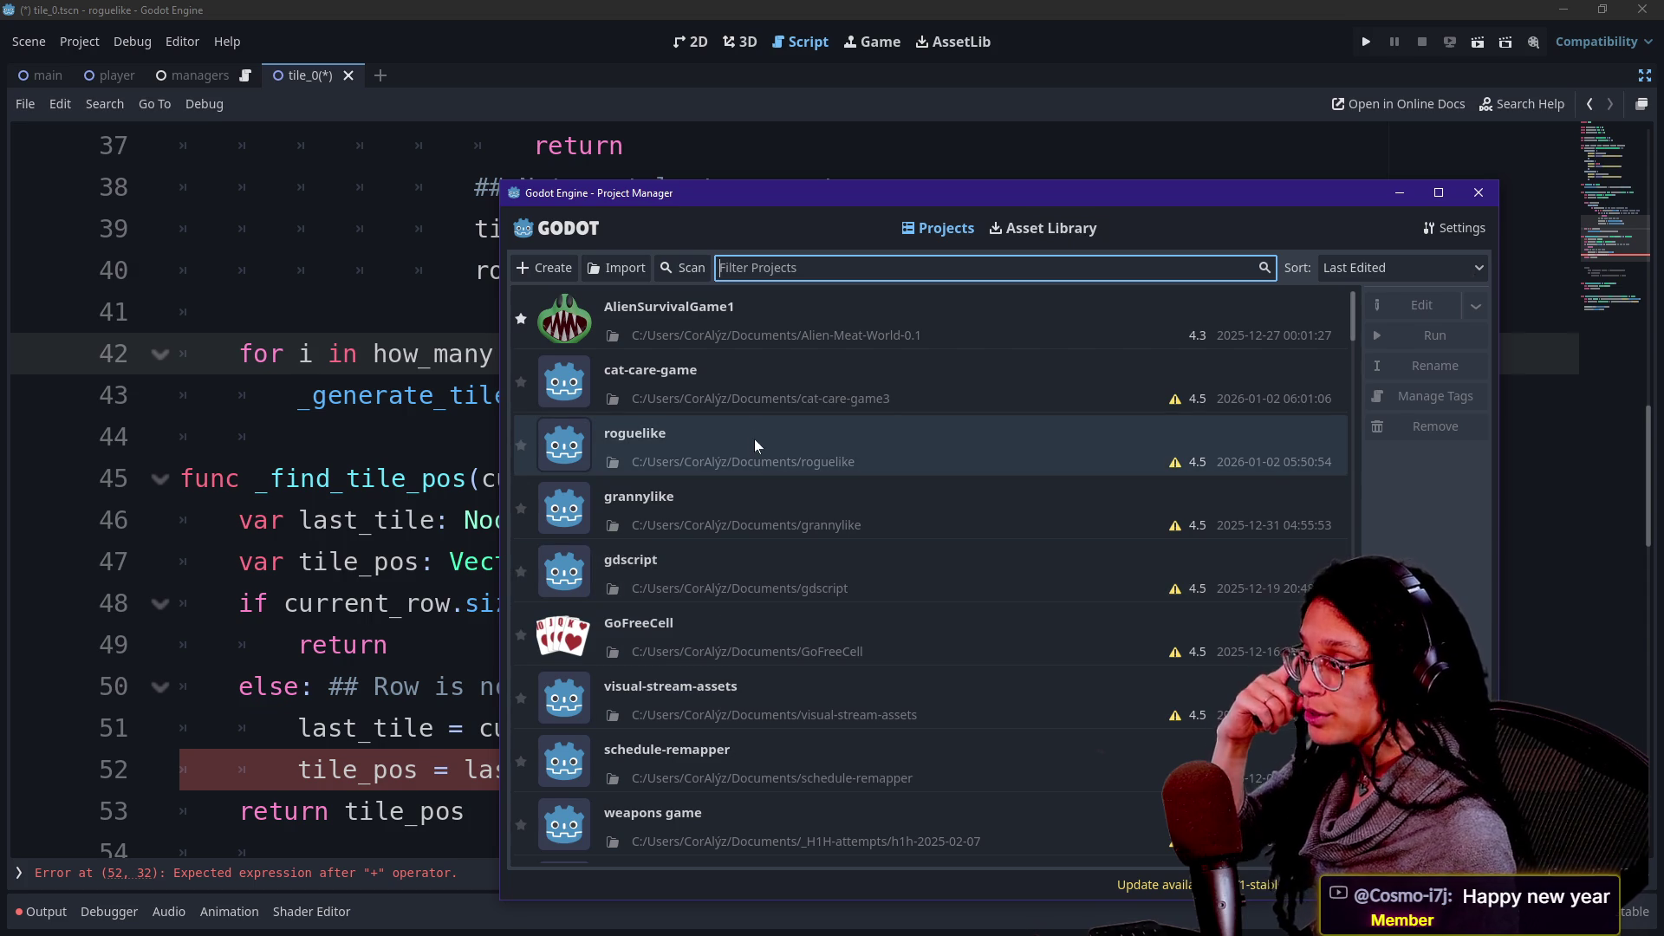
scroll(756, 423, "down", 5)
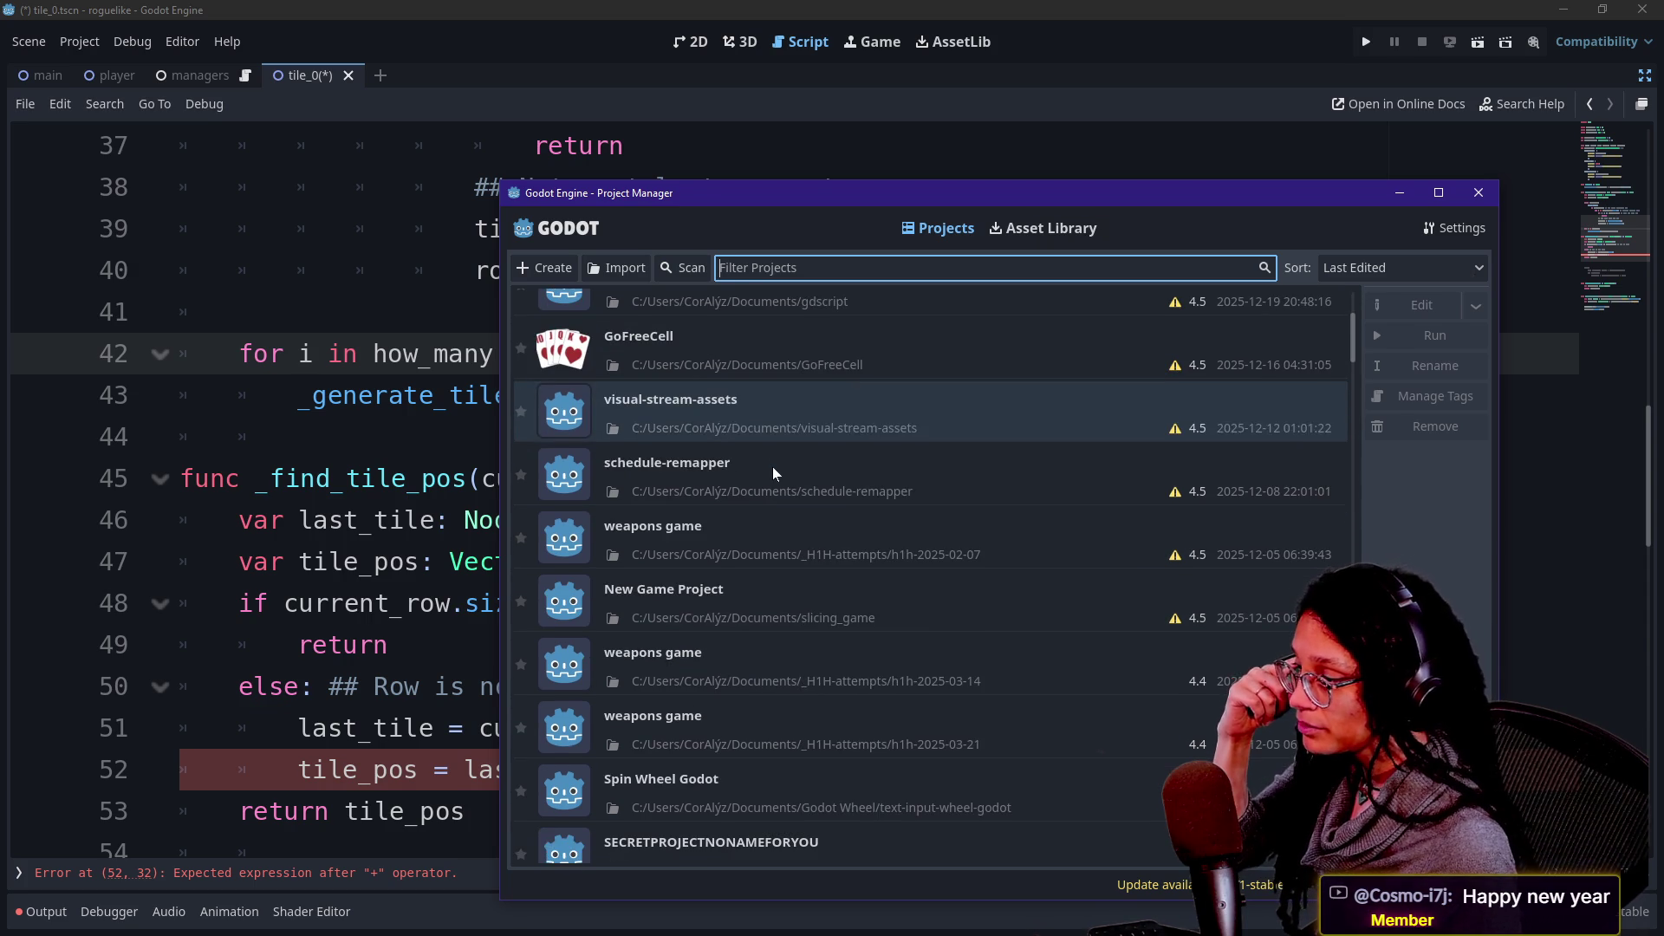
scroll(842, 643, "down", 7)
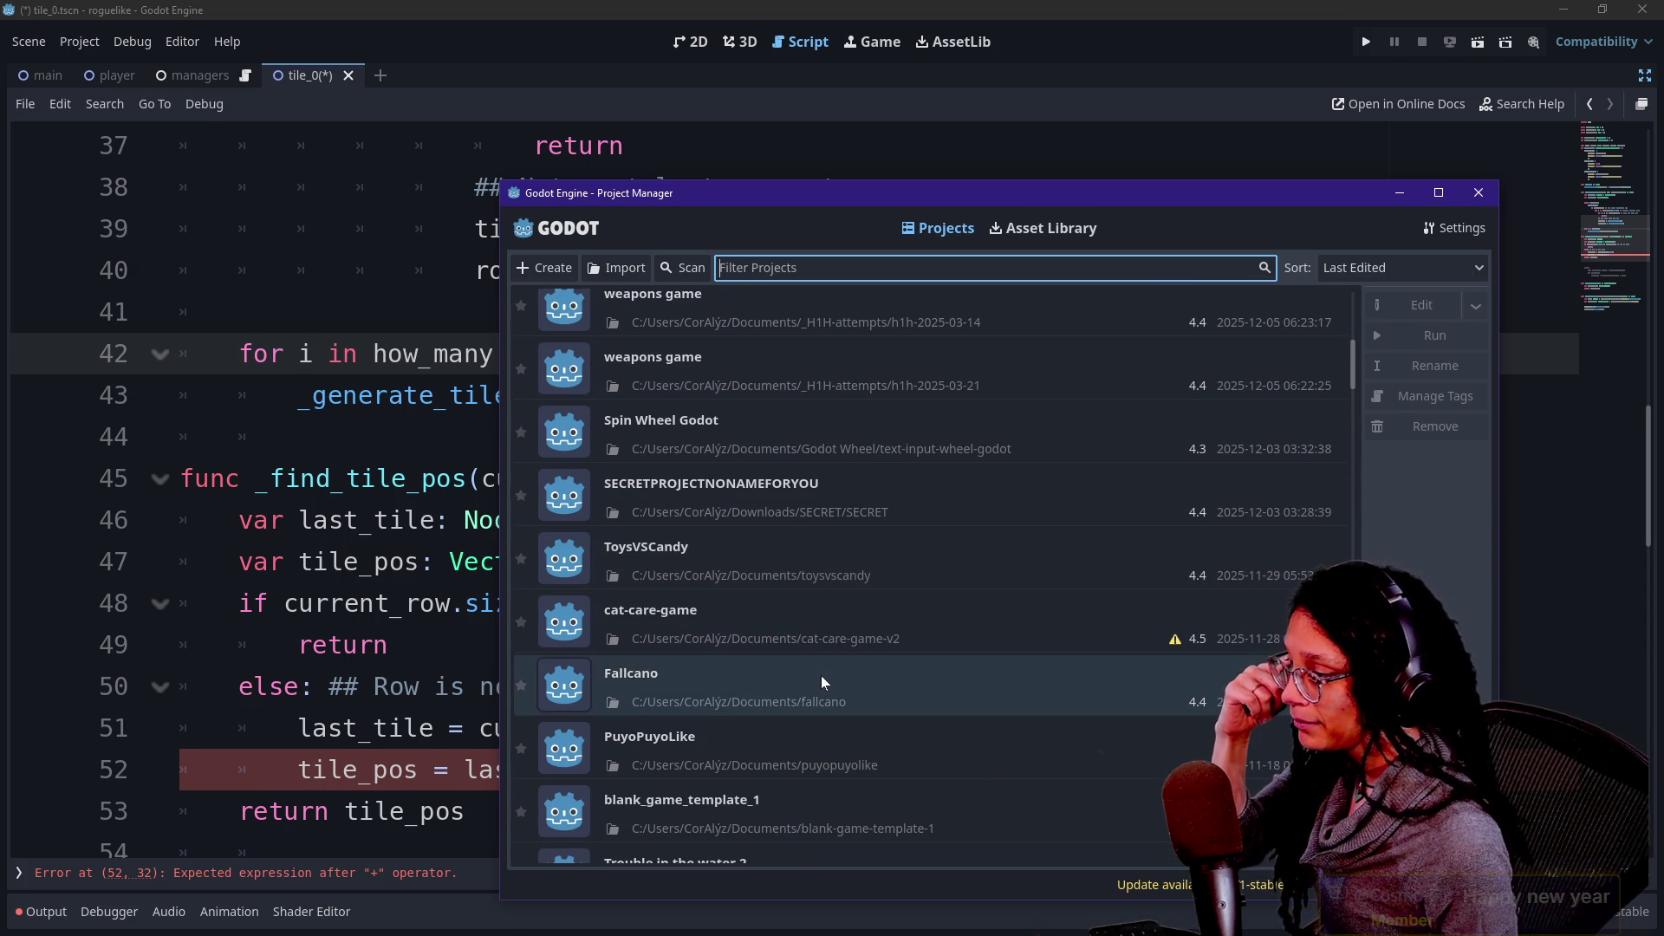
scroll(821, 676, "down", 7)
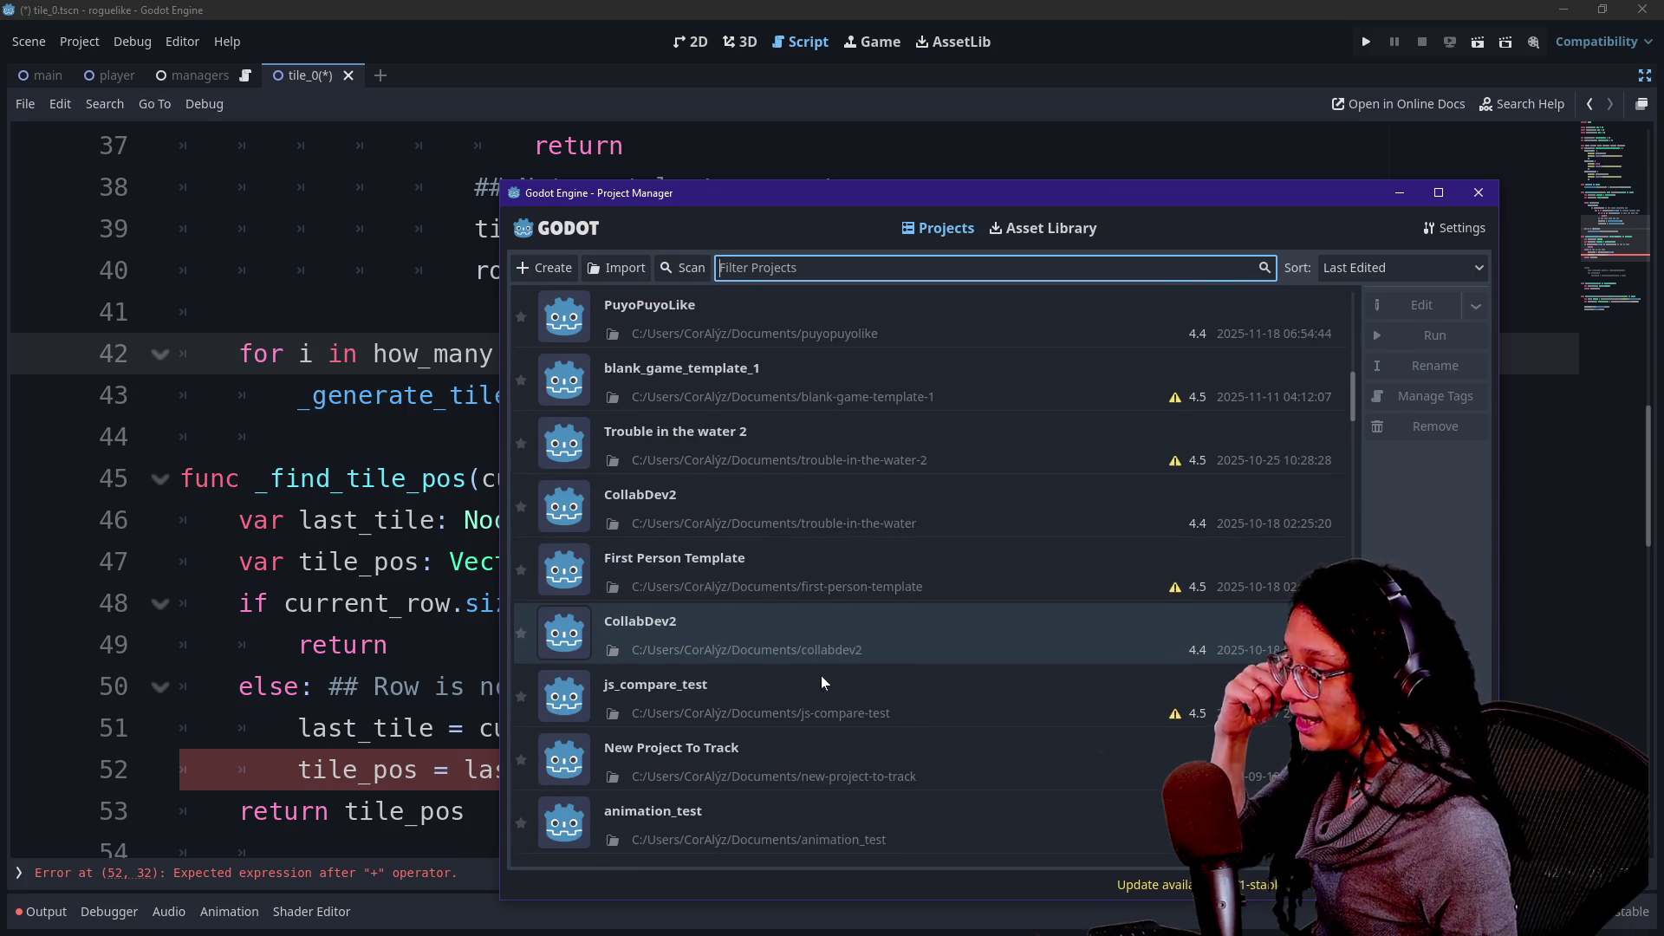
scroll(756, 485, "down", 8)
scroll(758, 492, "down", 6)
scroll(757, 491, "down", 4)
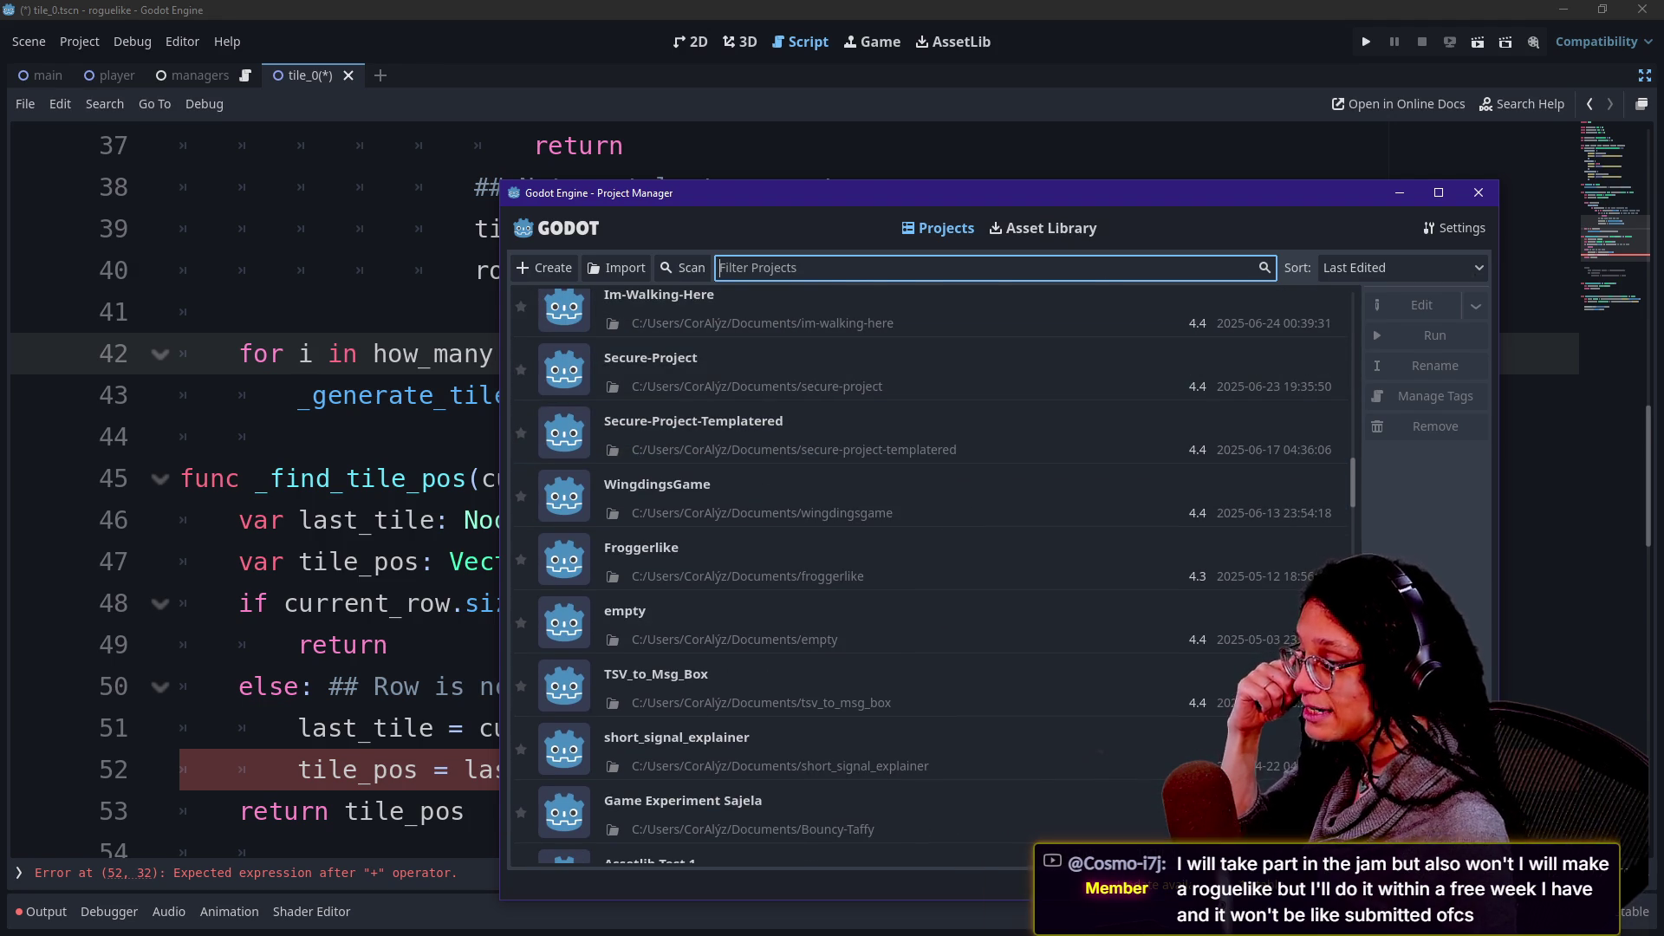
type("puyo")
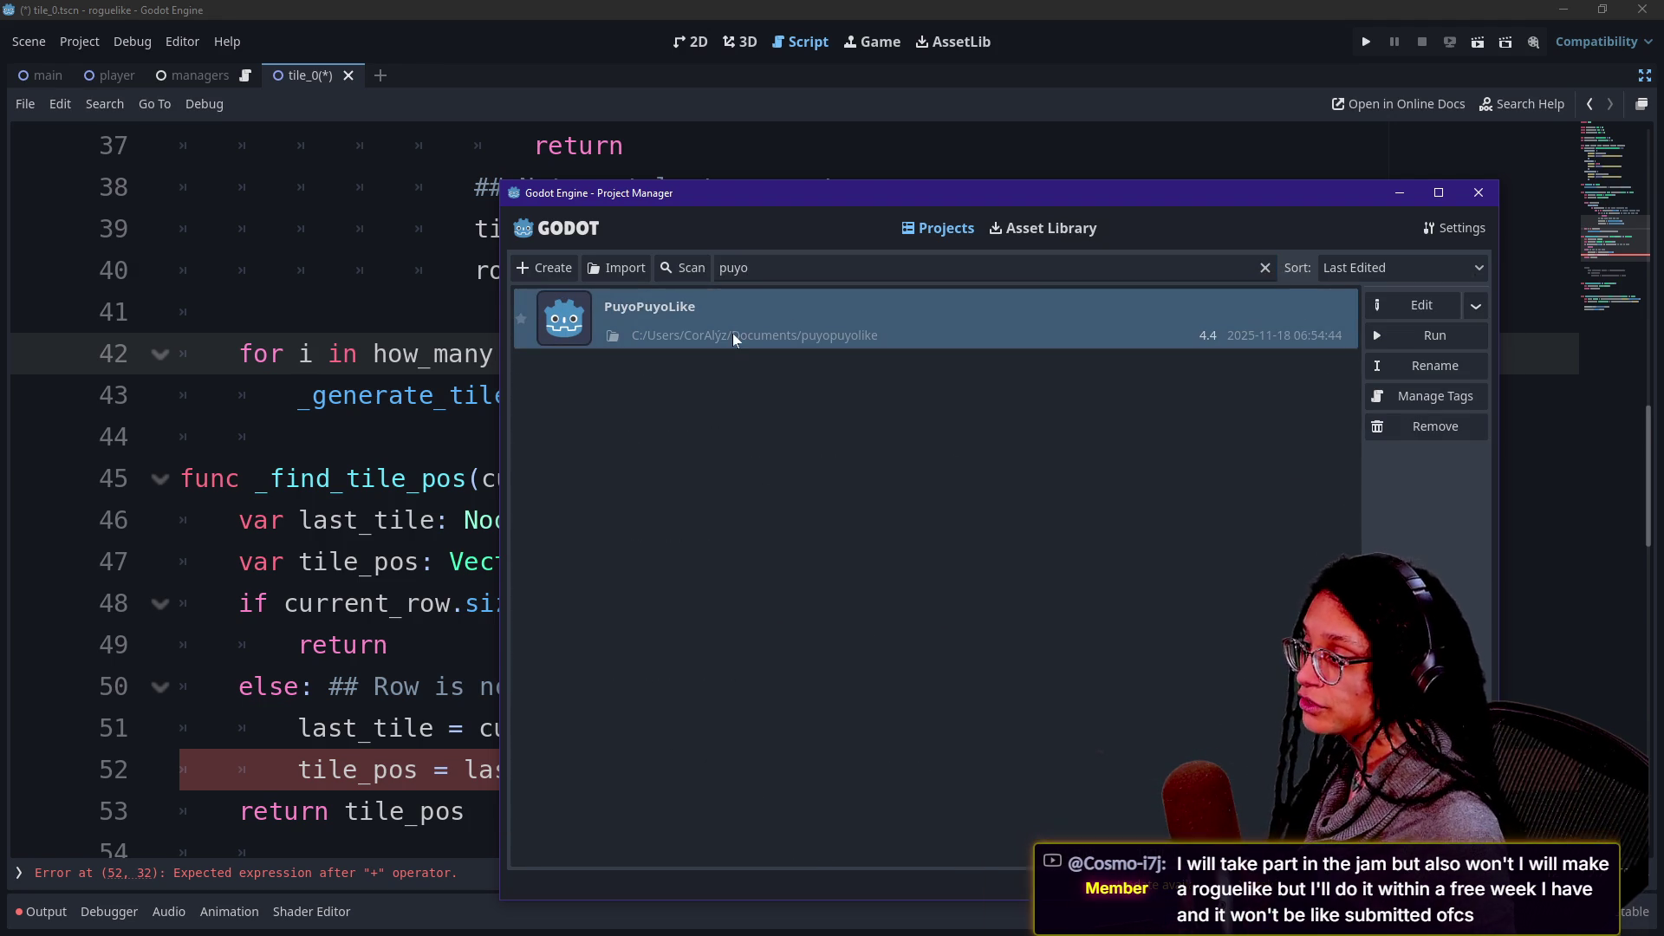
double_click(733, 334)
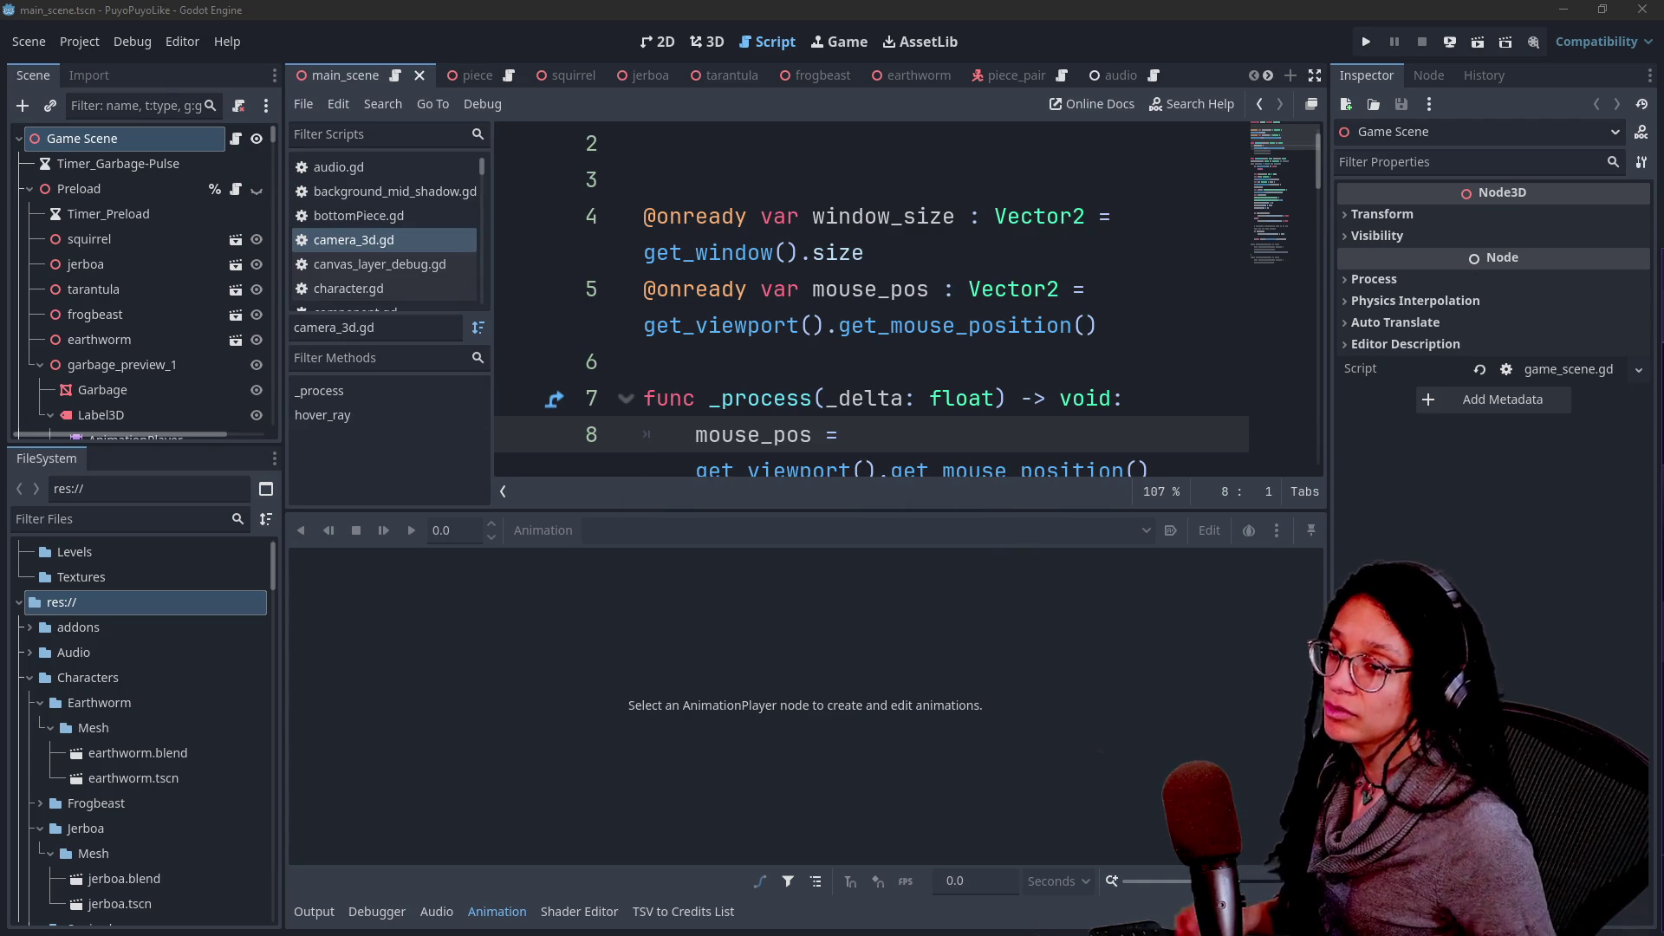
Step: Drag the YouTube live chat popout into view over the editor
left_click_drag(1663, 301, 806, 93)
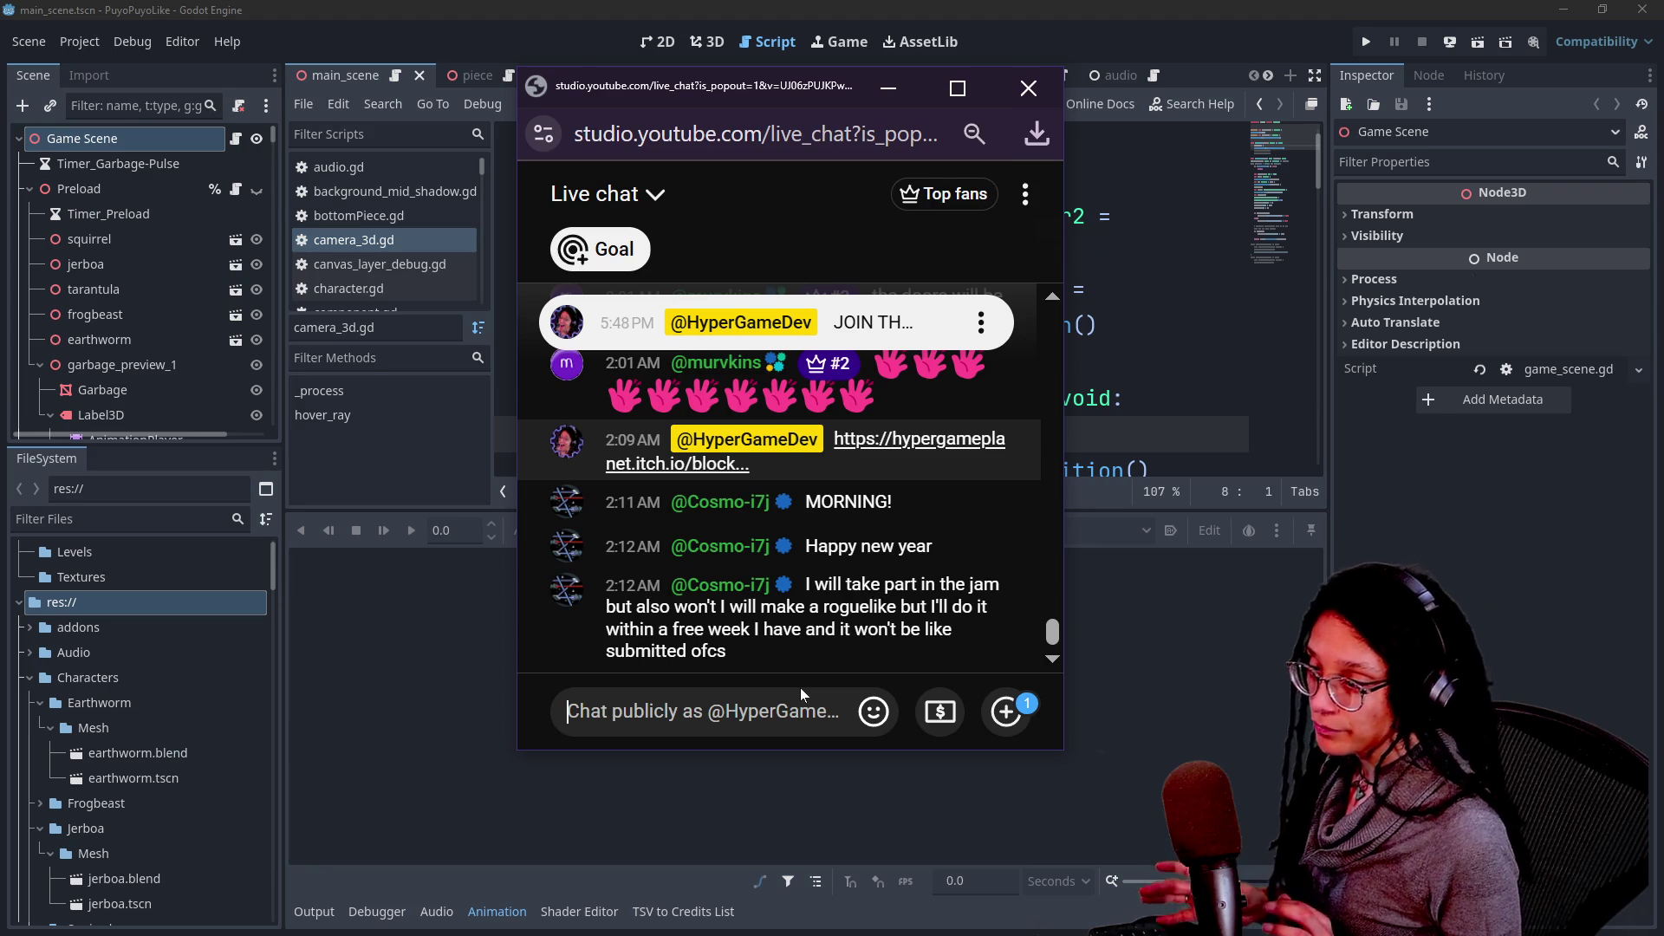
left_click(800, 690)
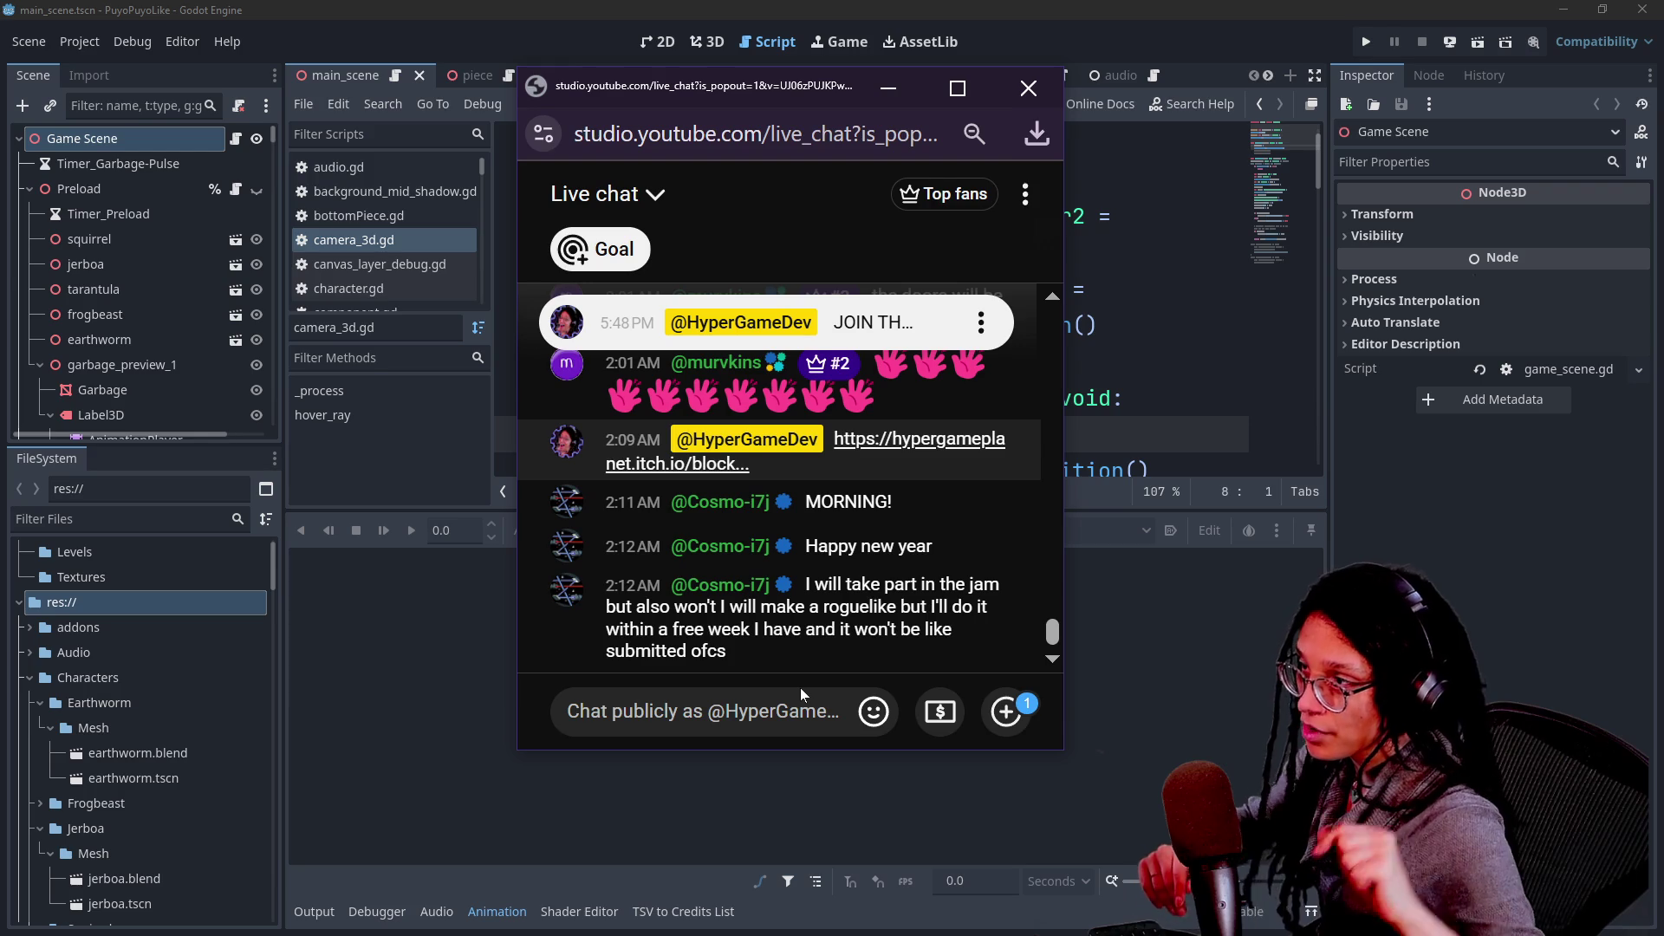
mouse_move(767, 91)
left_mouse_down()
mouse_move(510, 198)
mouse_move(1663, 364)
left_mouse_up()
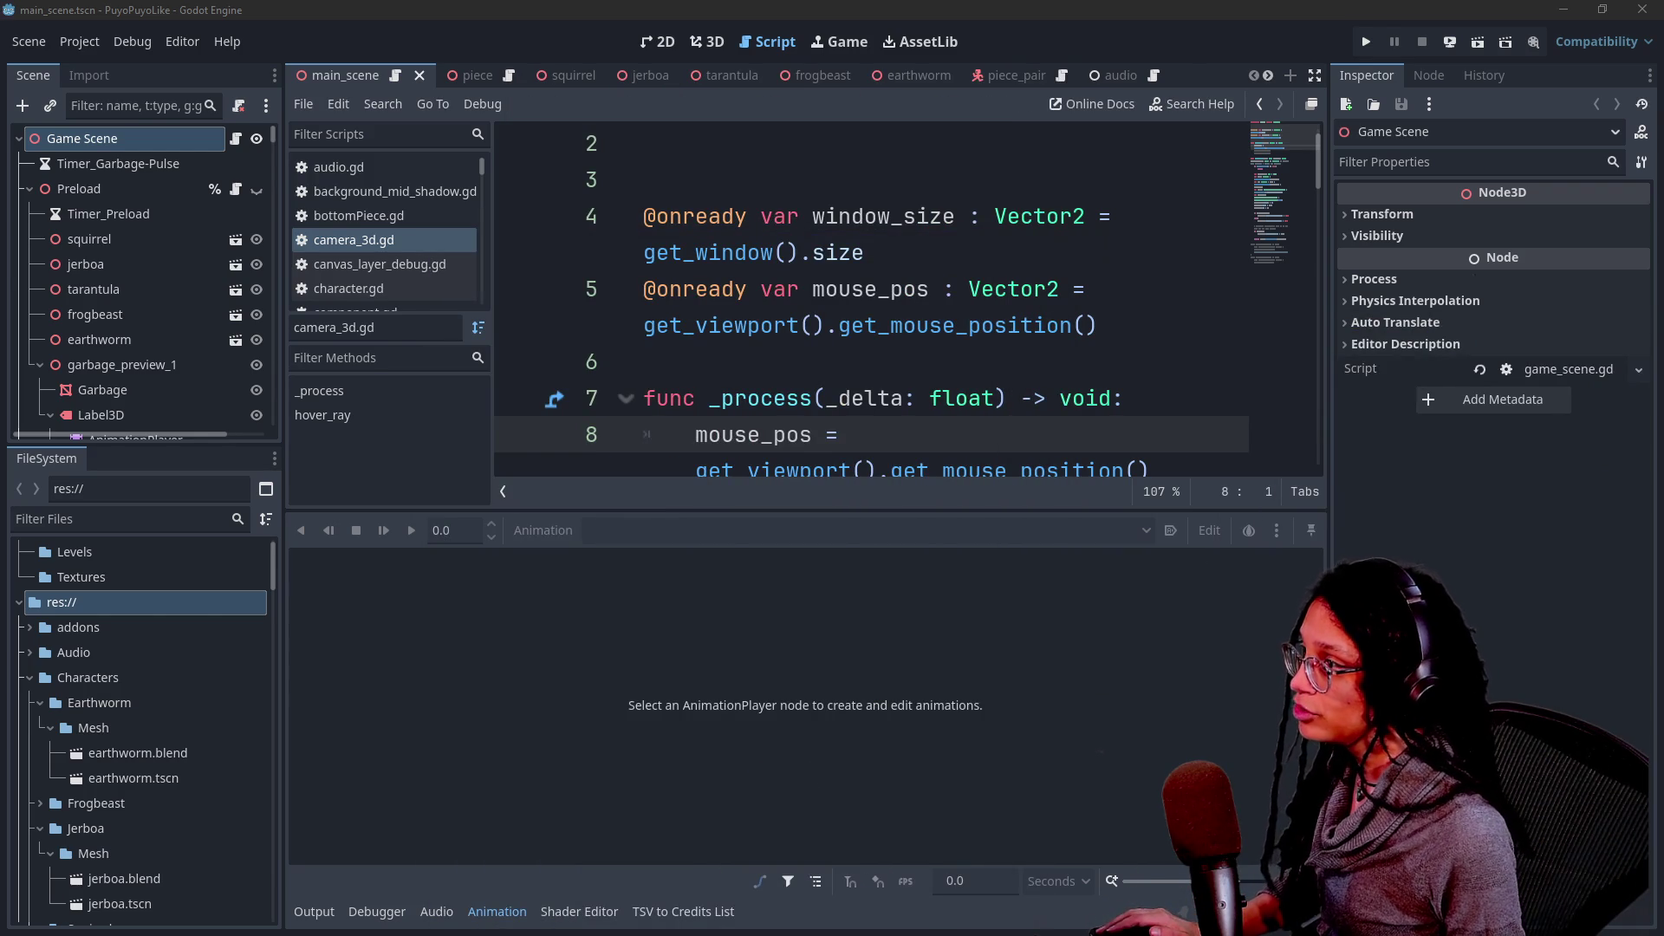
Step: Collapse the Animation panel with Ctrl+J to enlarge camera_3d.gd, briefly showing then hiding Twitch chat
left_click(773, 216)
scroll(773, 259, "up", 1)
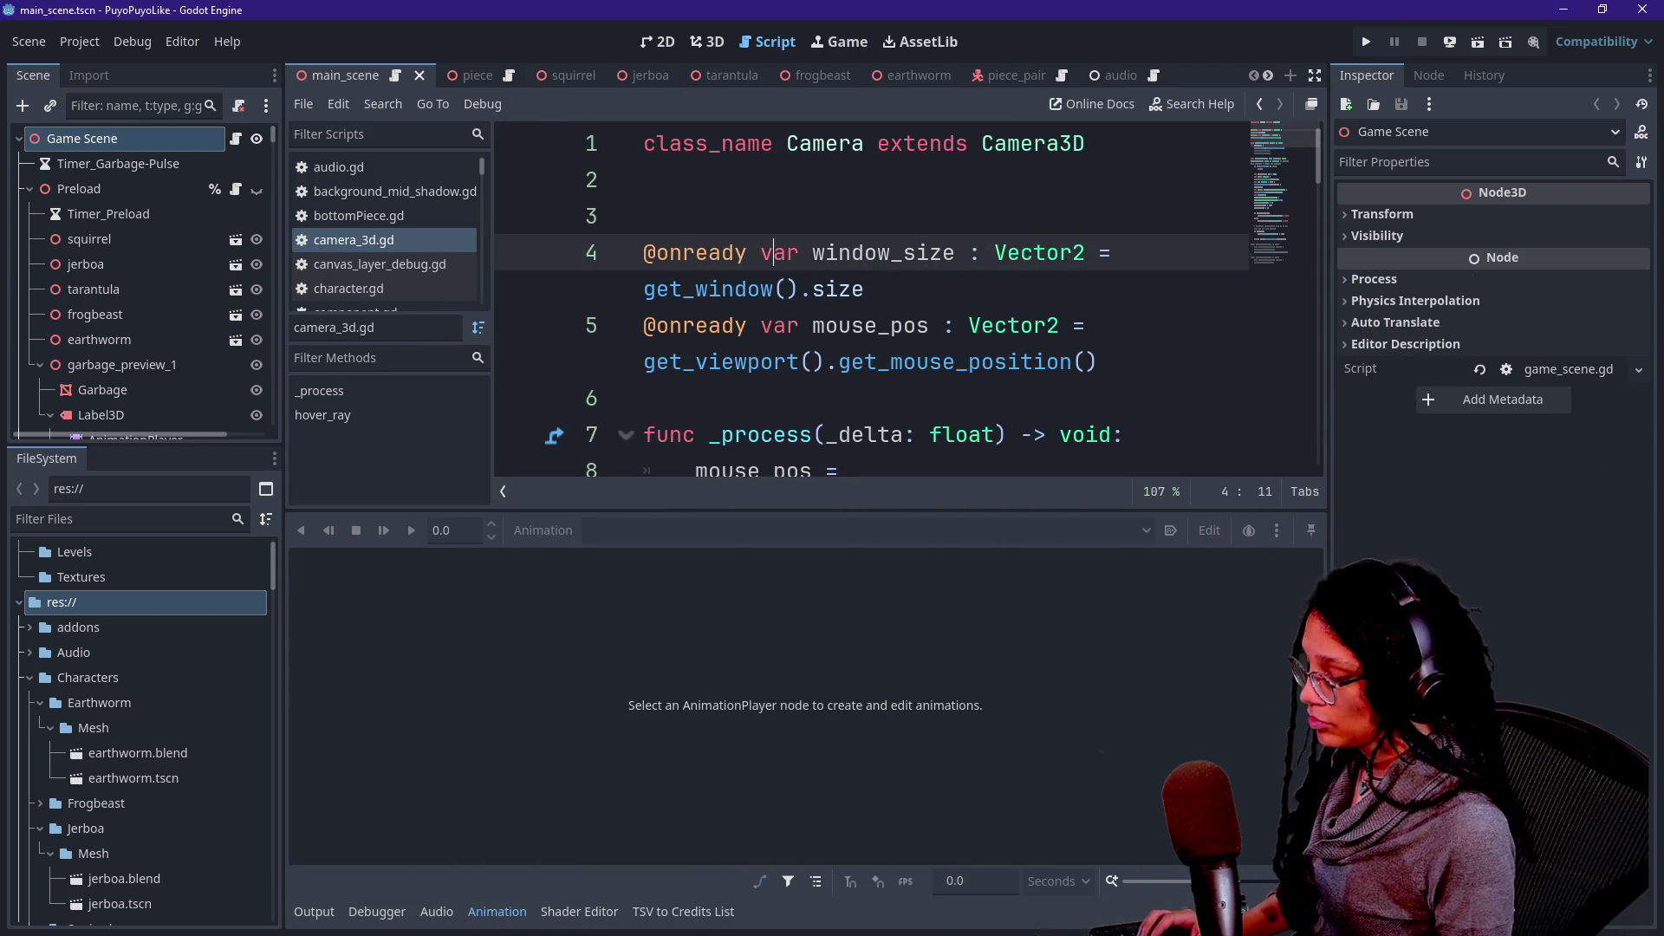
key("ctrl+j")
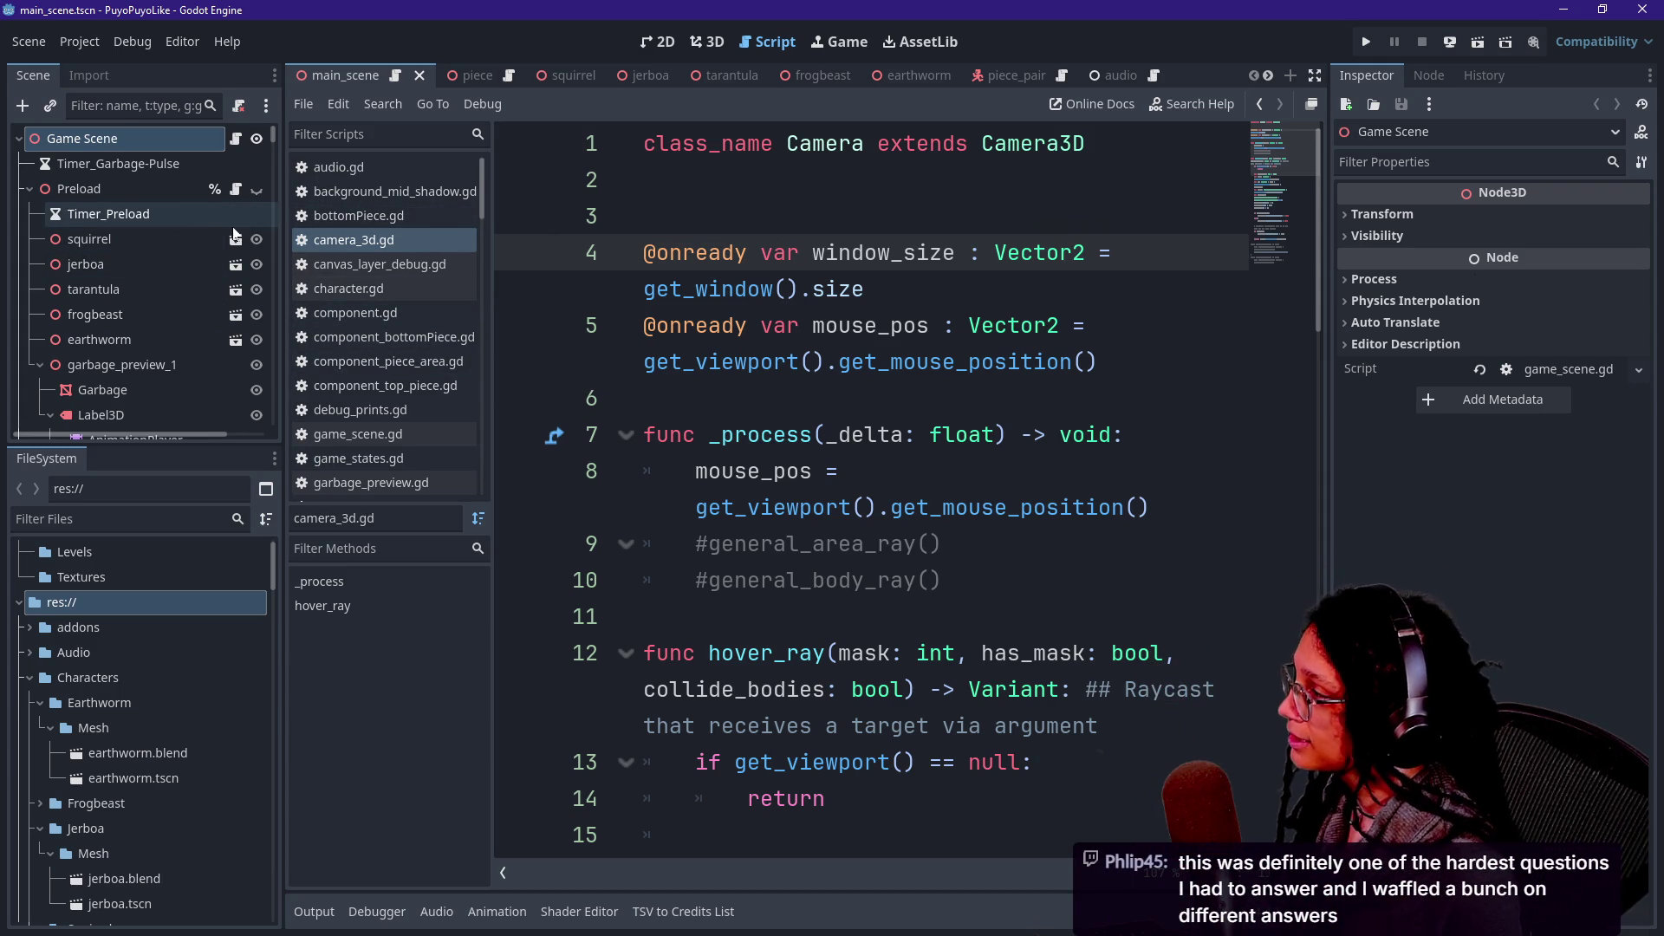
scroll(233, 228, "down", 10)
scroll(232, 226, "up", 10)
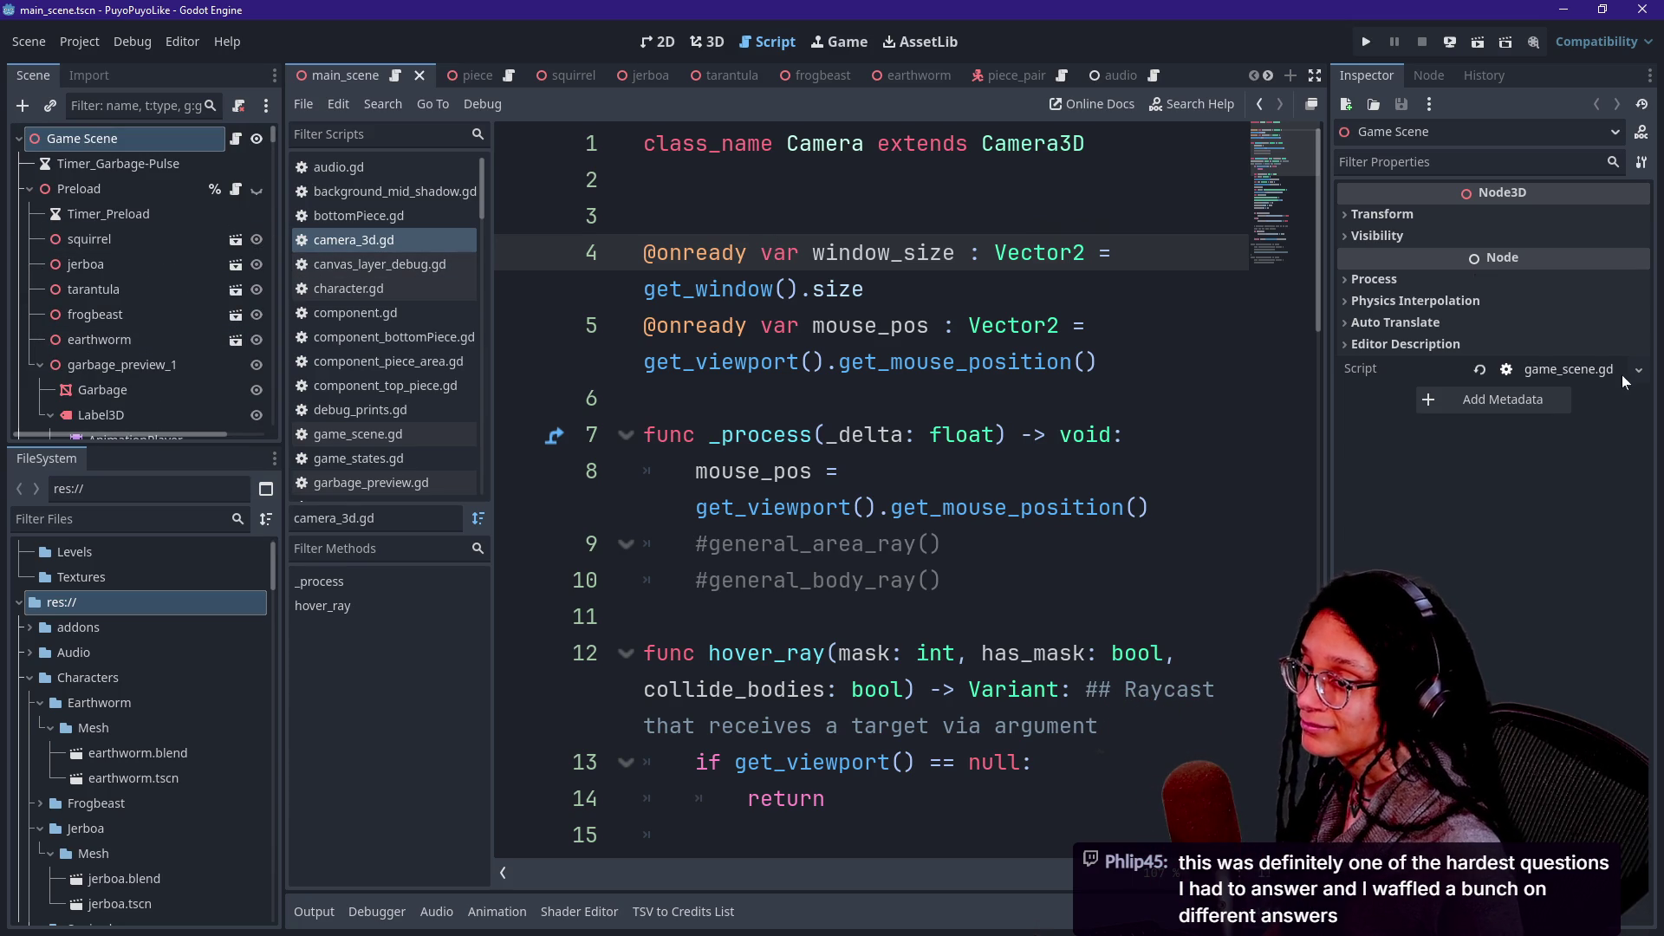
left_click_drag(1663, 382, 815, 97)
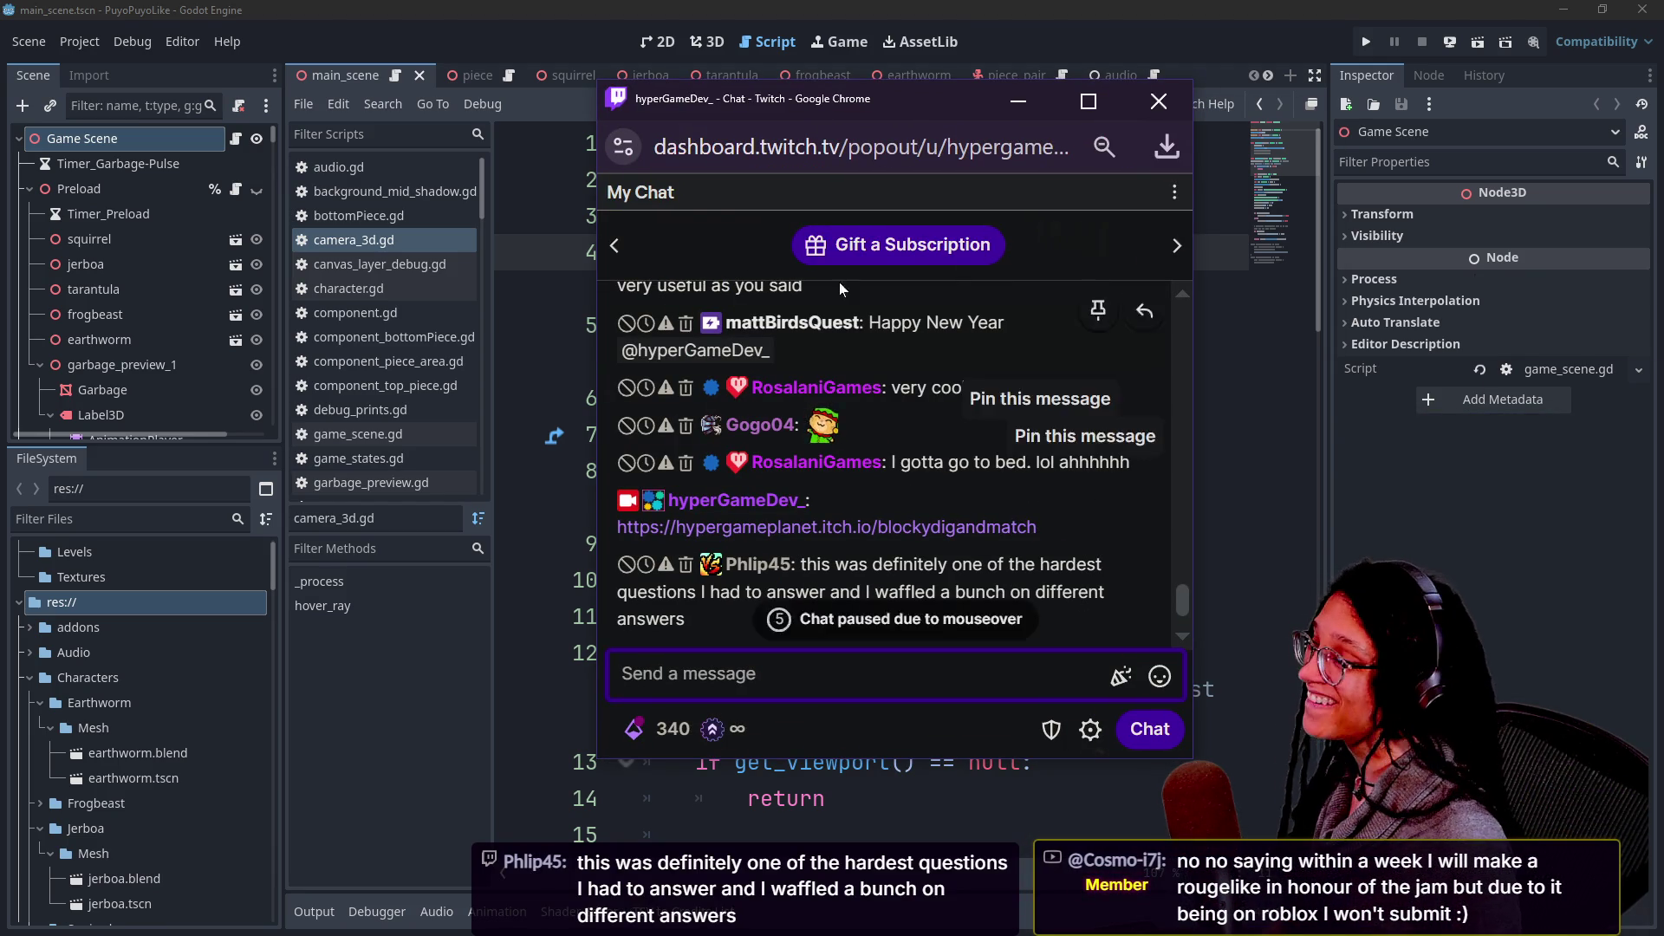
left_click_drag(724, 106, 1663, 106)
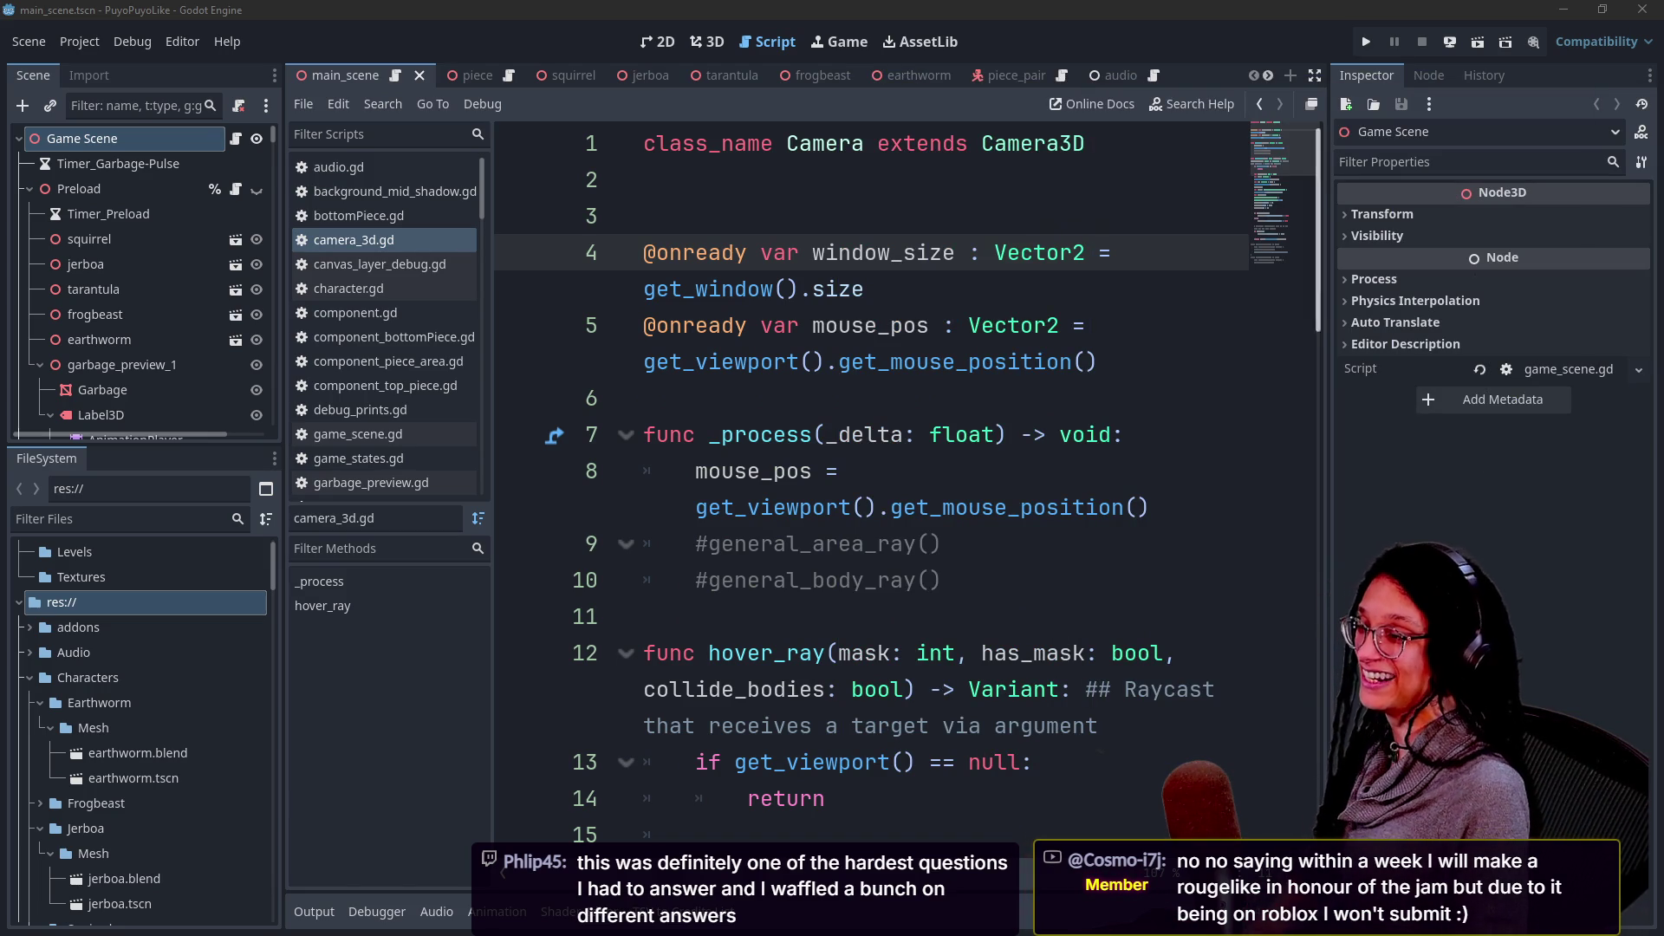
left_click(695, 506)
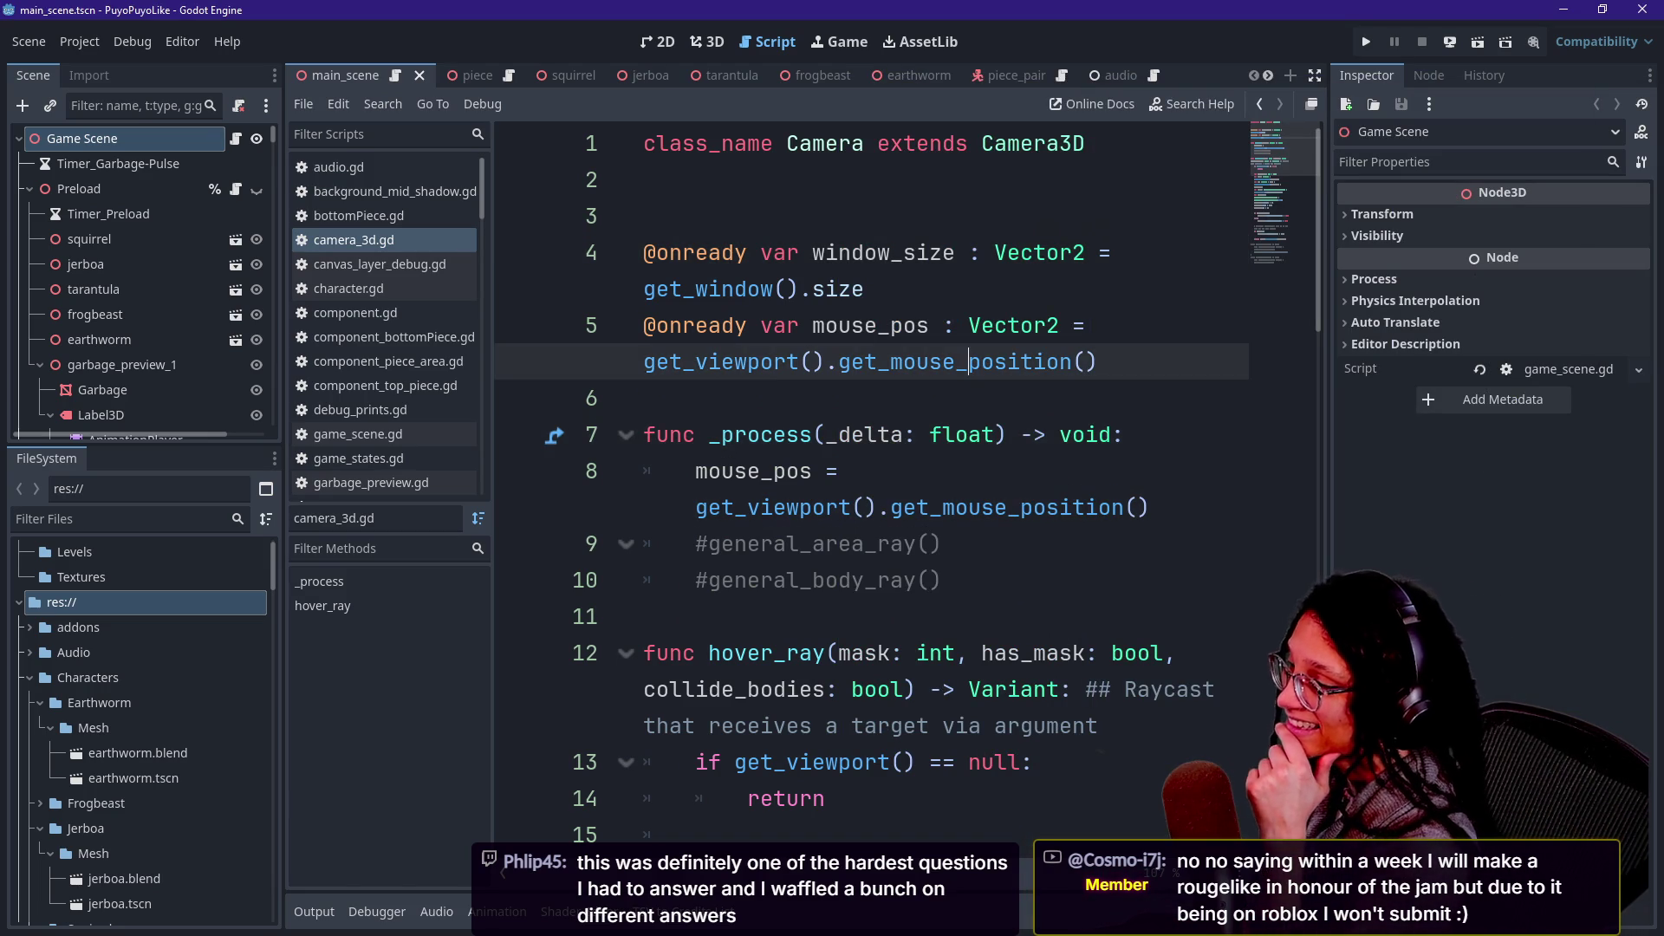
left_click(694, 397)
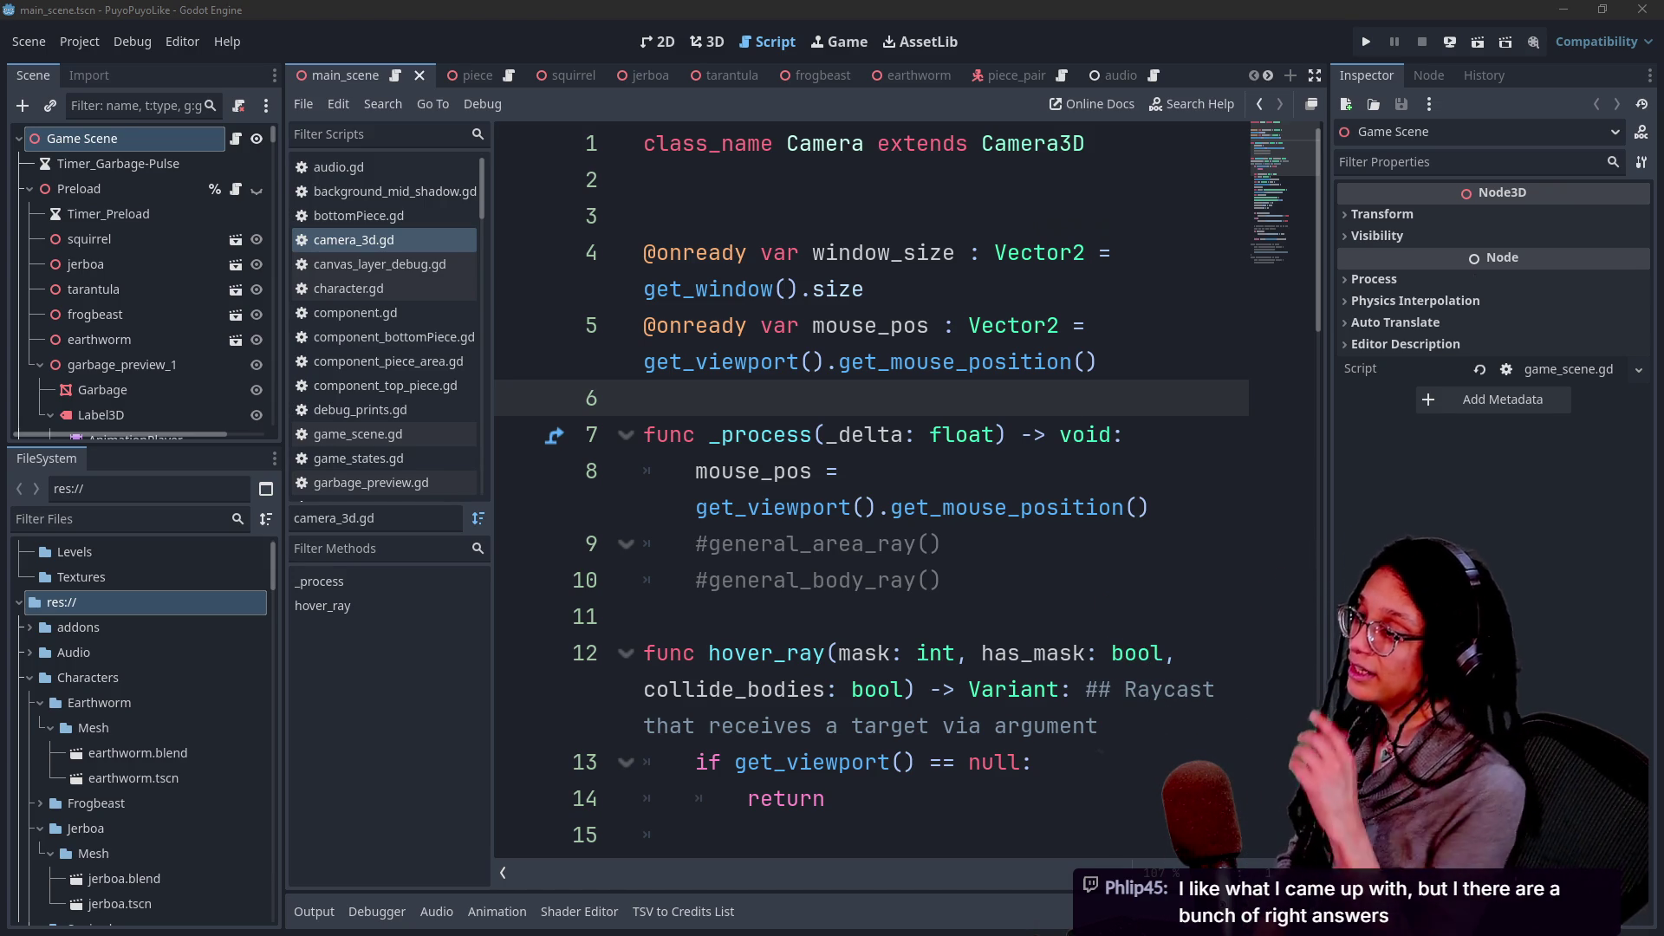
key("Down")
key("Down")
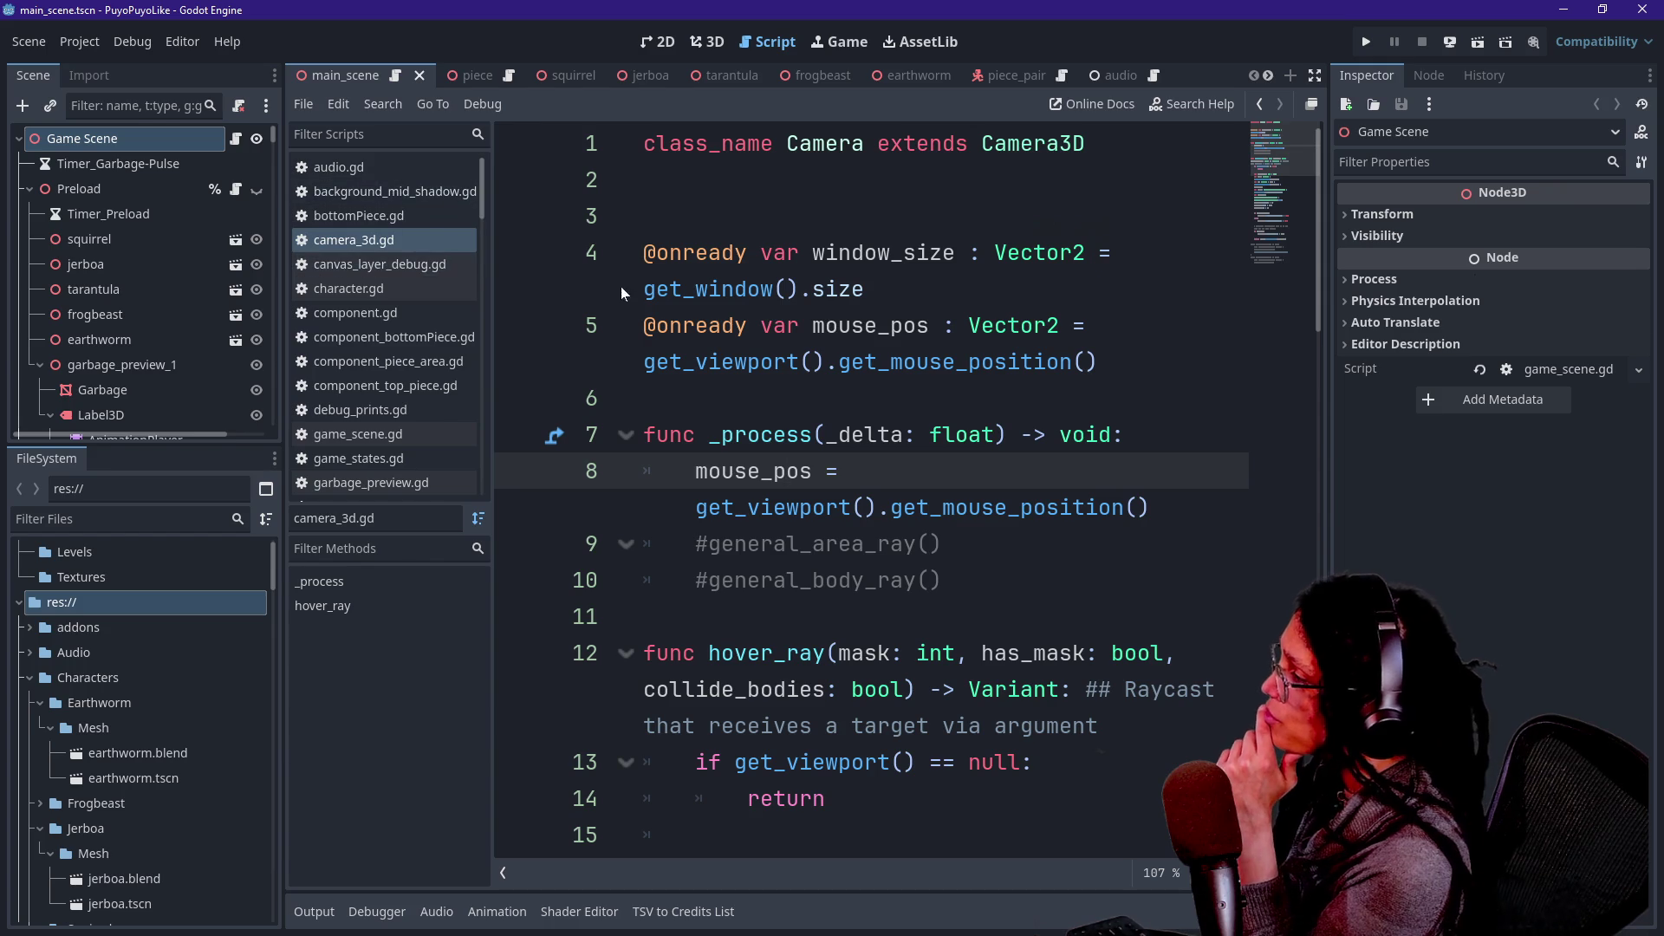
scroll(388, 268, "down", 2)
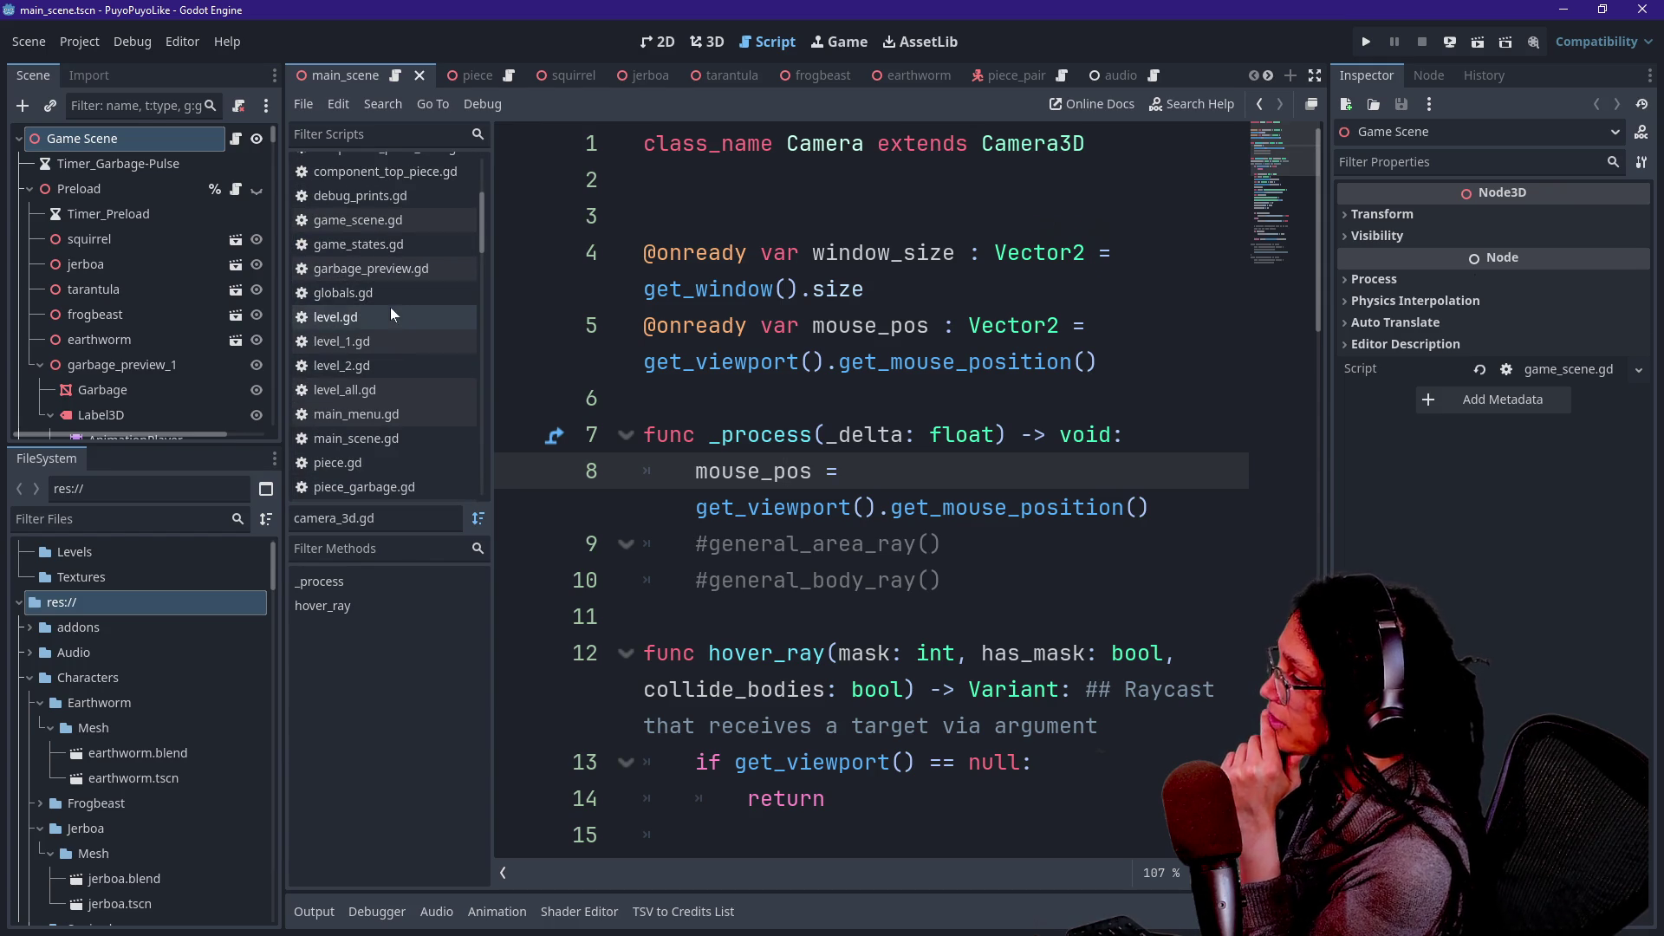
scroll(397, 320, "down", 2)
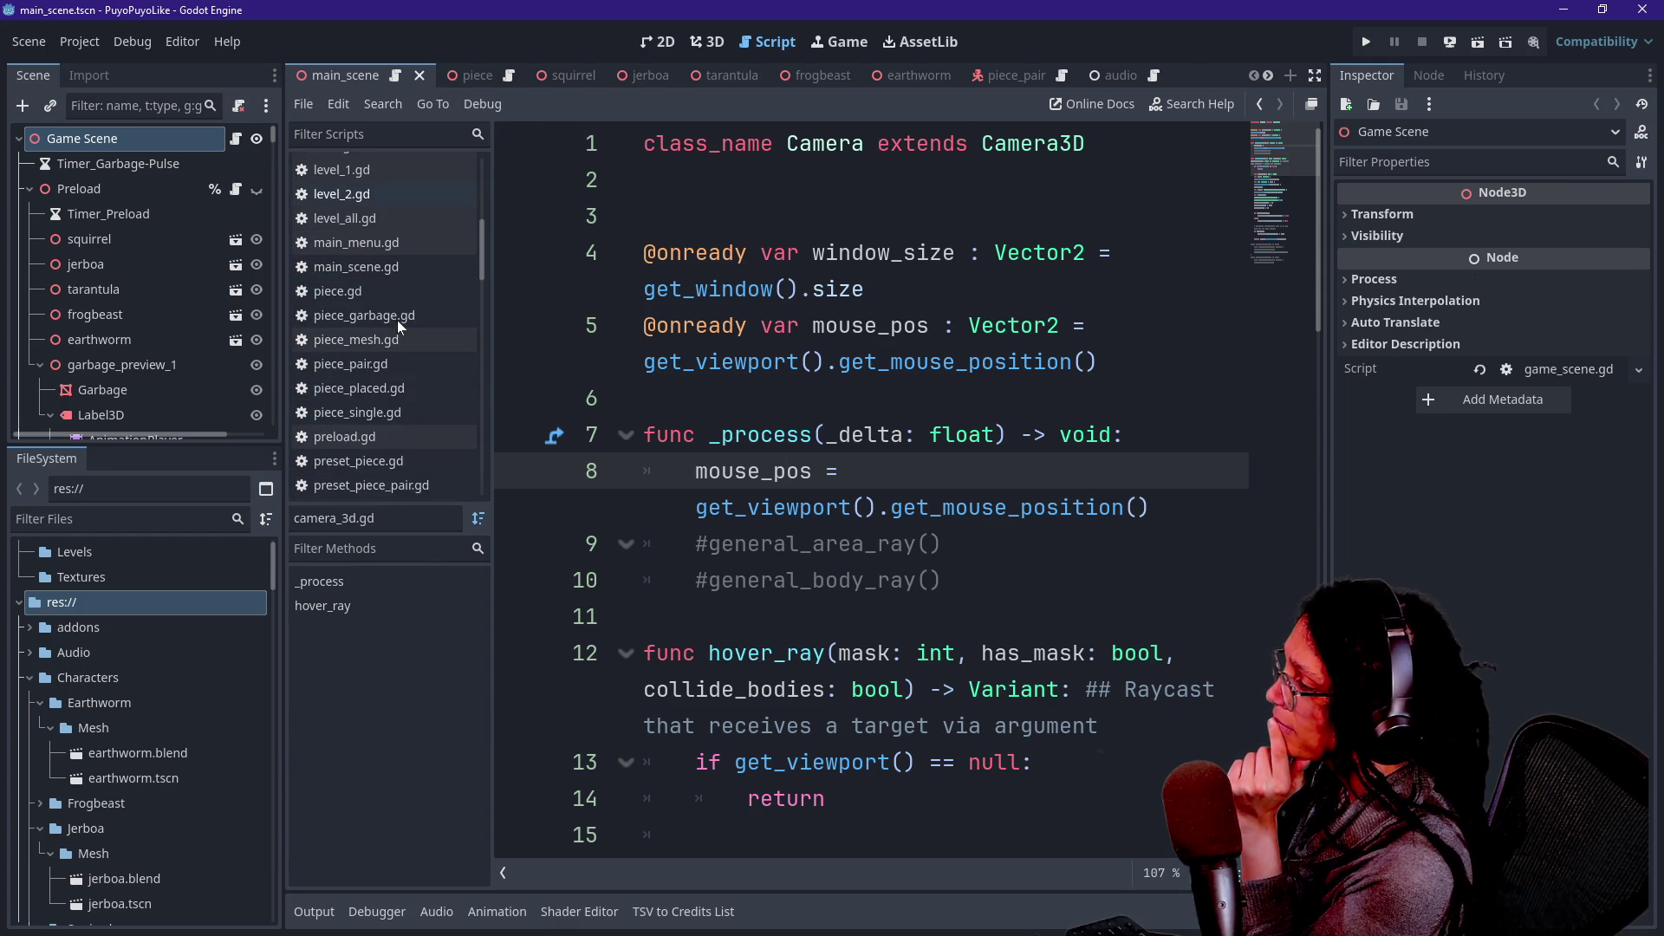
scroll(410, 320, "down", 3)
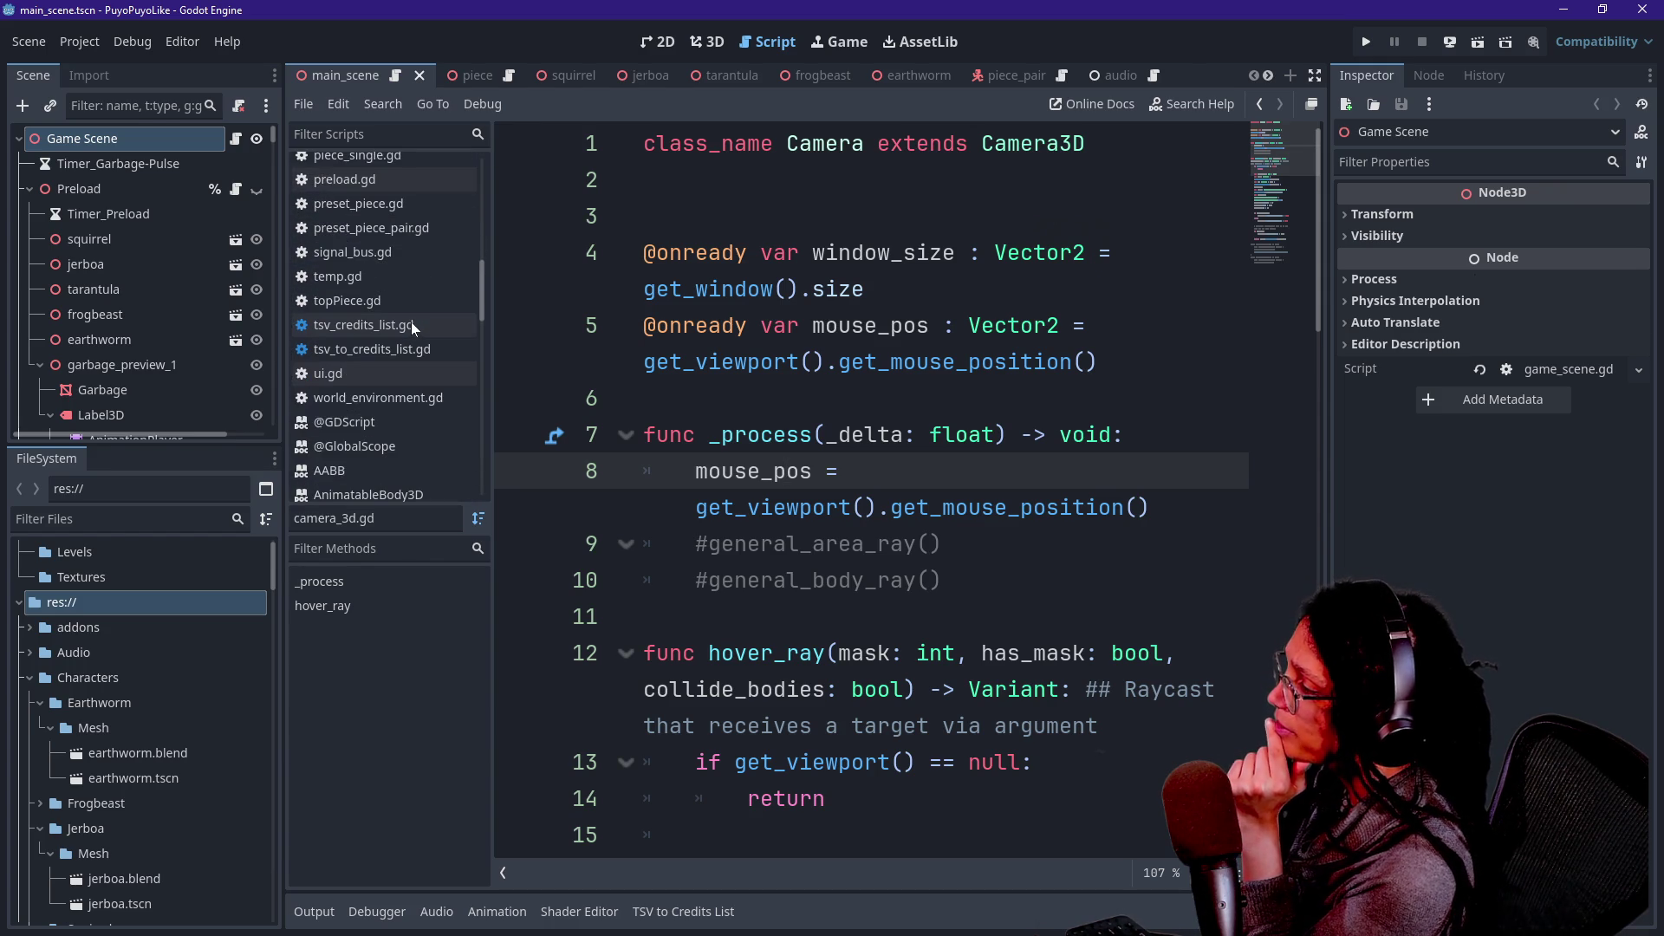
mouse_move(475, 298)
left_mouse_down()
mouse_move(480, 335)
mouse_move(487, 223)
left_mouse_up()
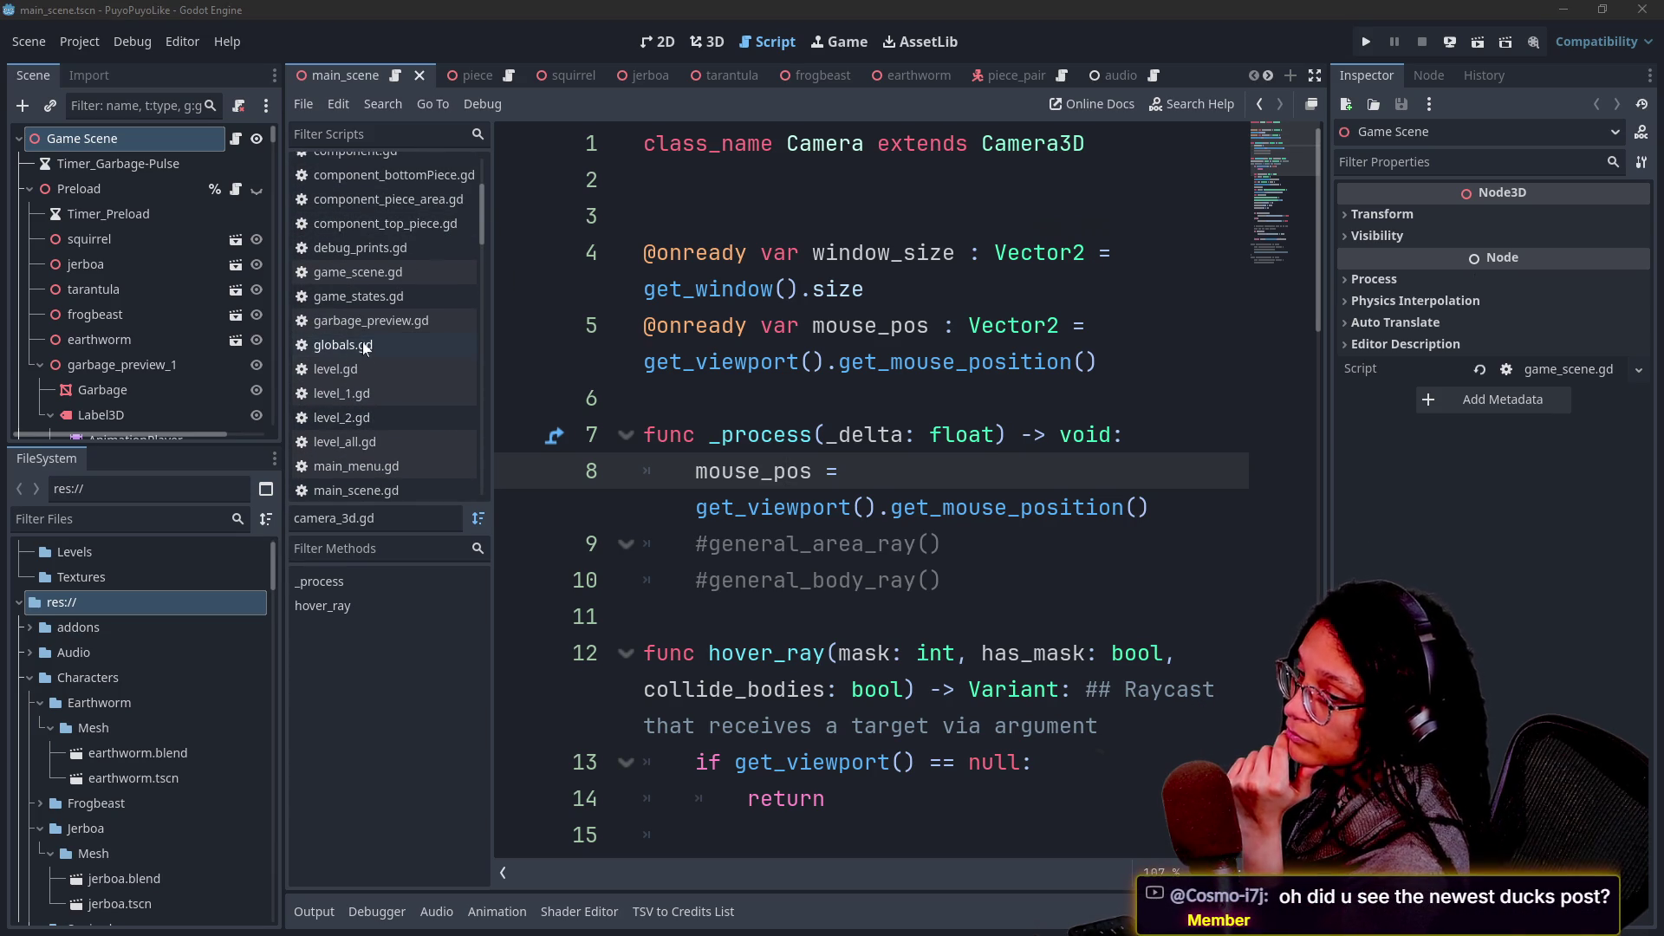
left_click_drag(488, 234, 487, 201)
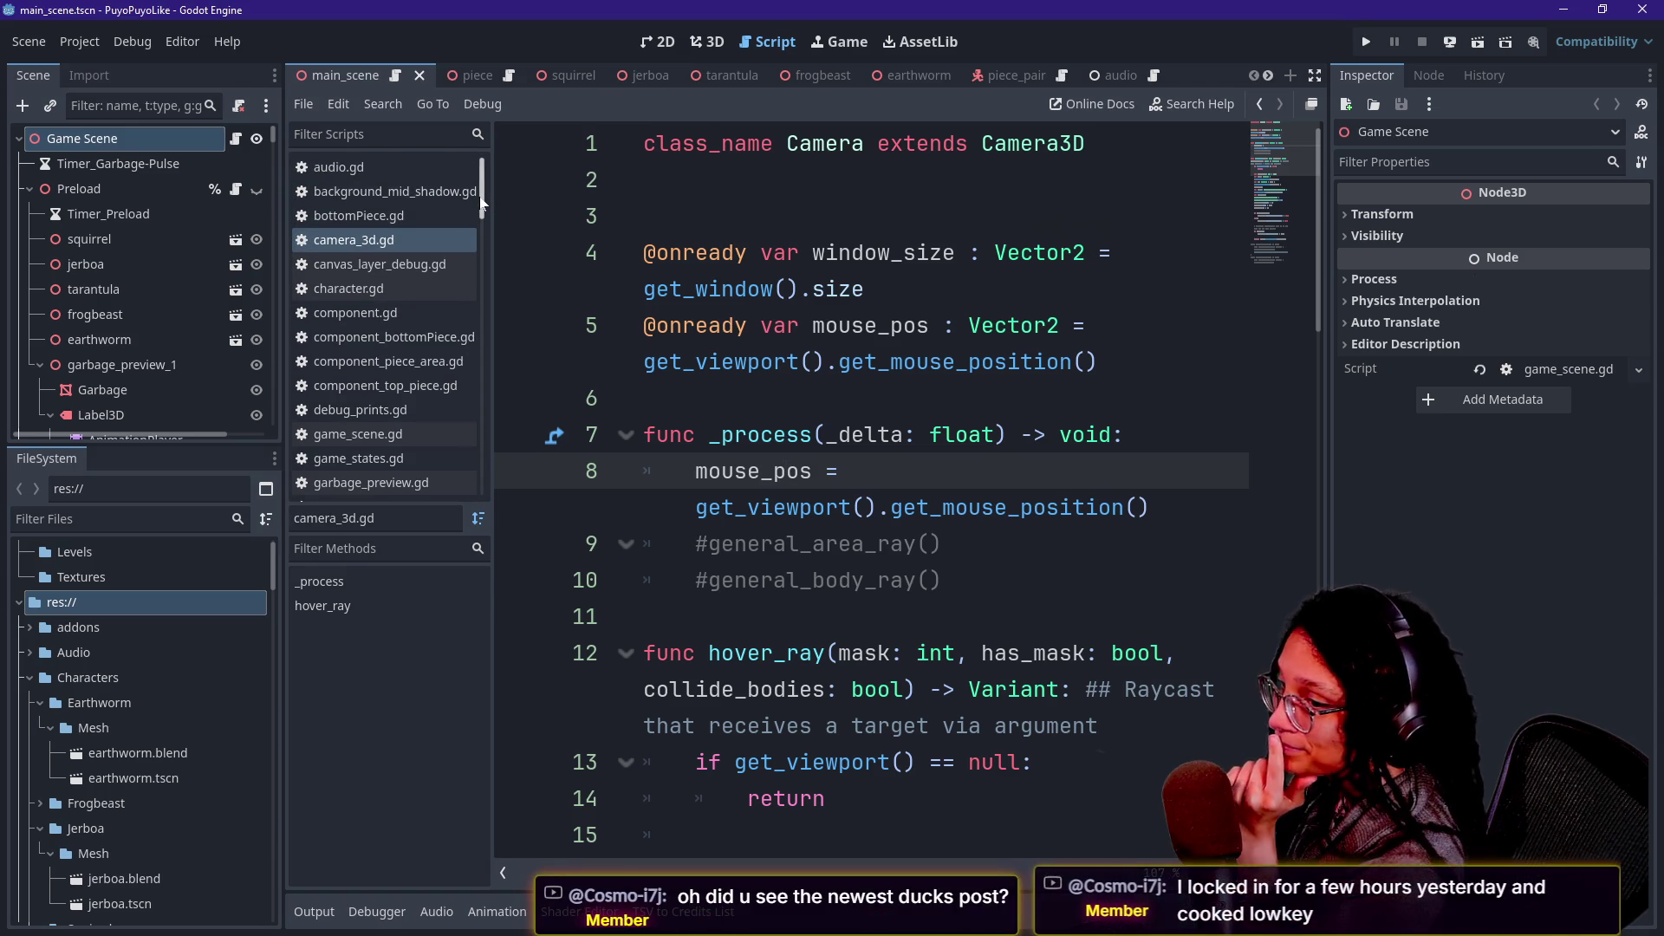
mouse_move(482, 204)
left_mouse_down()
mouse_move(486, 235)
mouse_move(501, 191)
mouse_move(489, 243)
left_mouse_up()
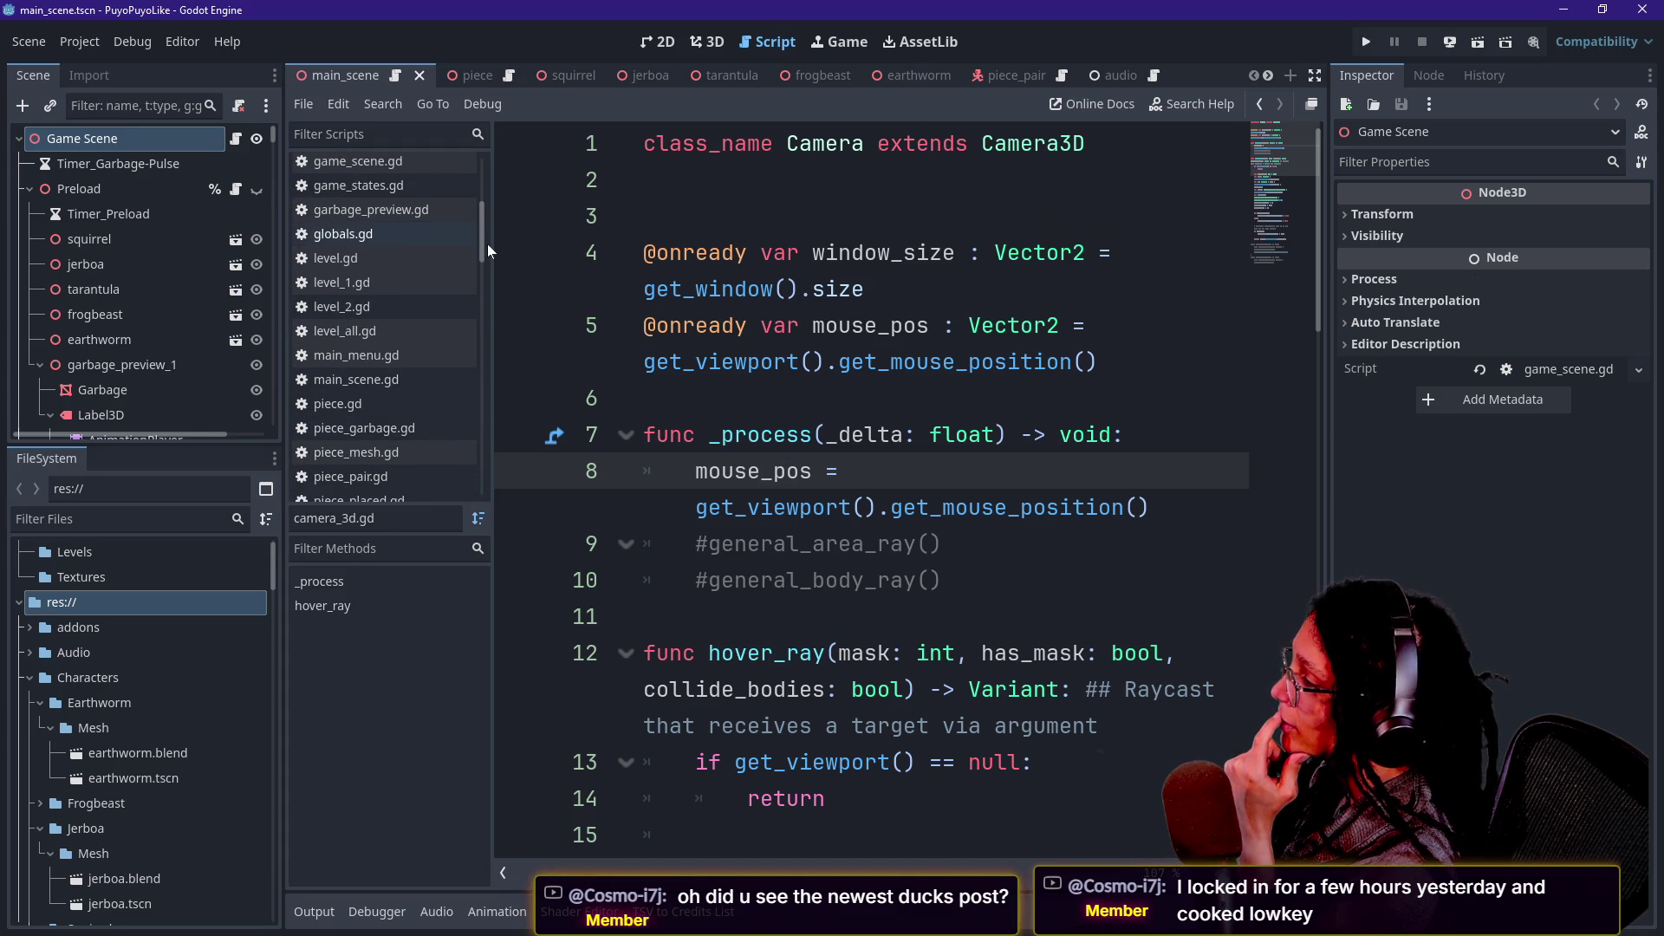
left_click(379, 231)
scroll(867, 485, "down", 7)
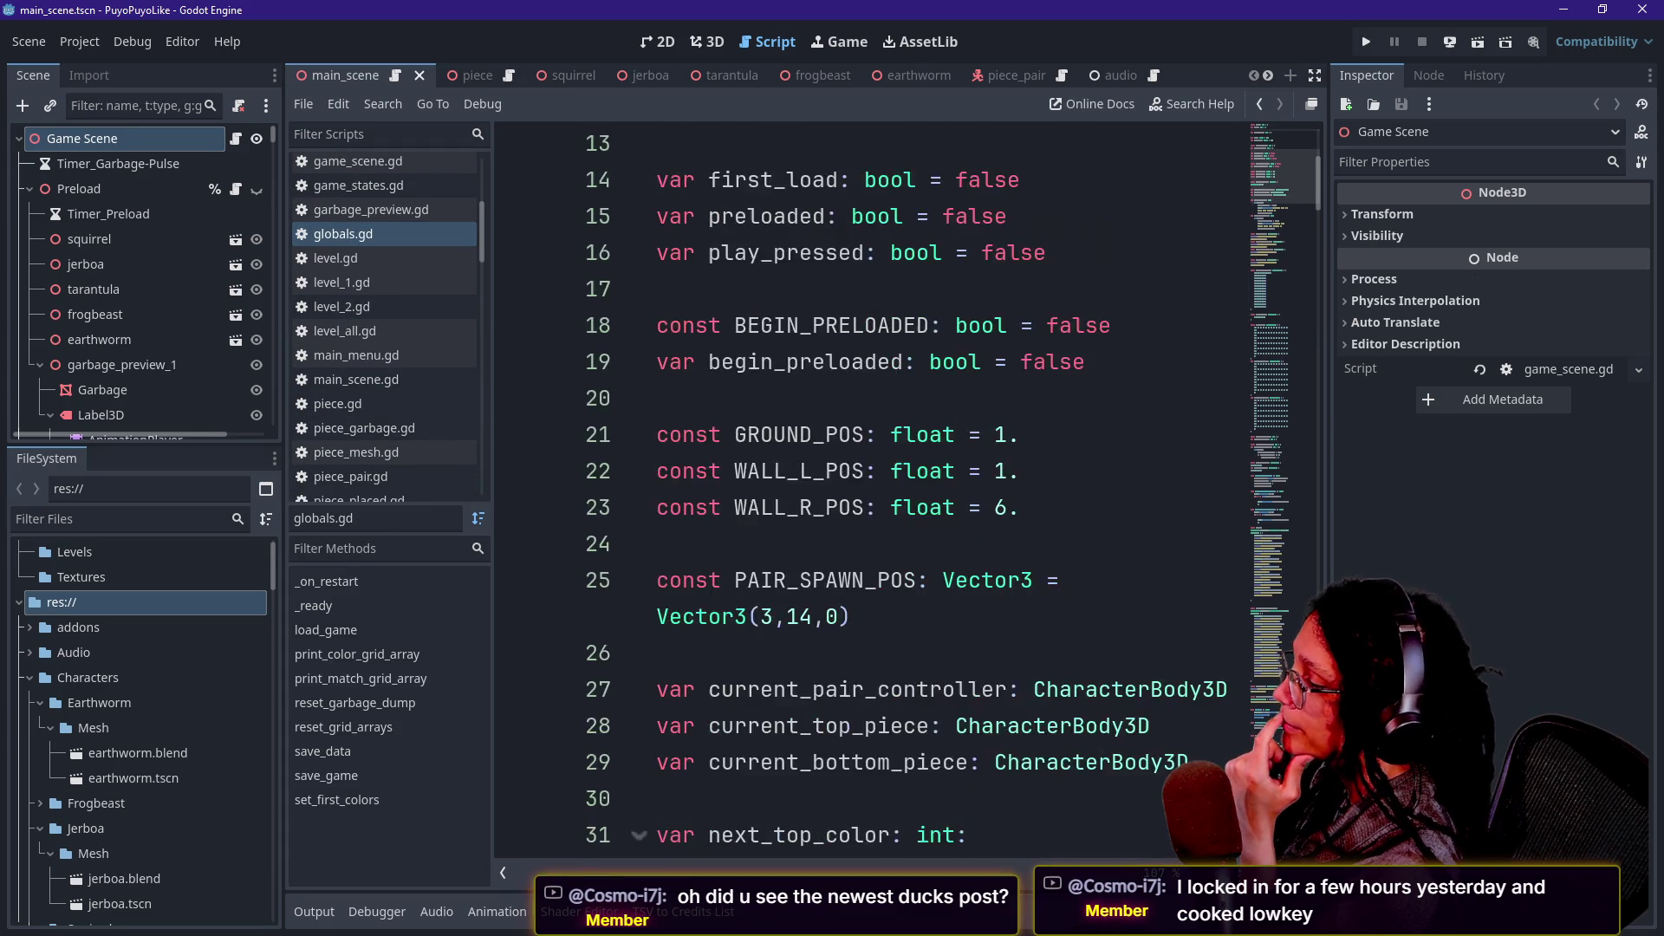
left_click(1315, 76)
scroll(866, 485, "up", 5)
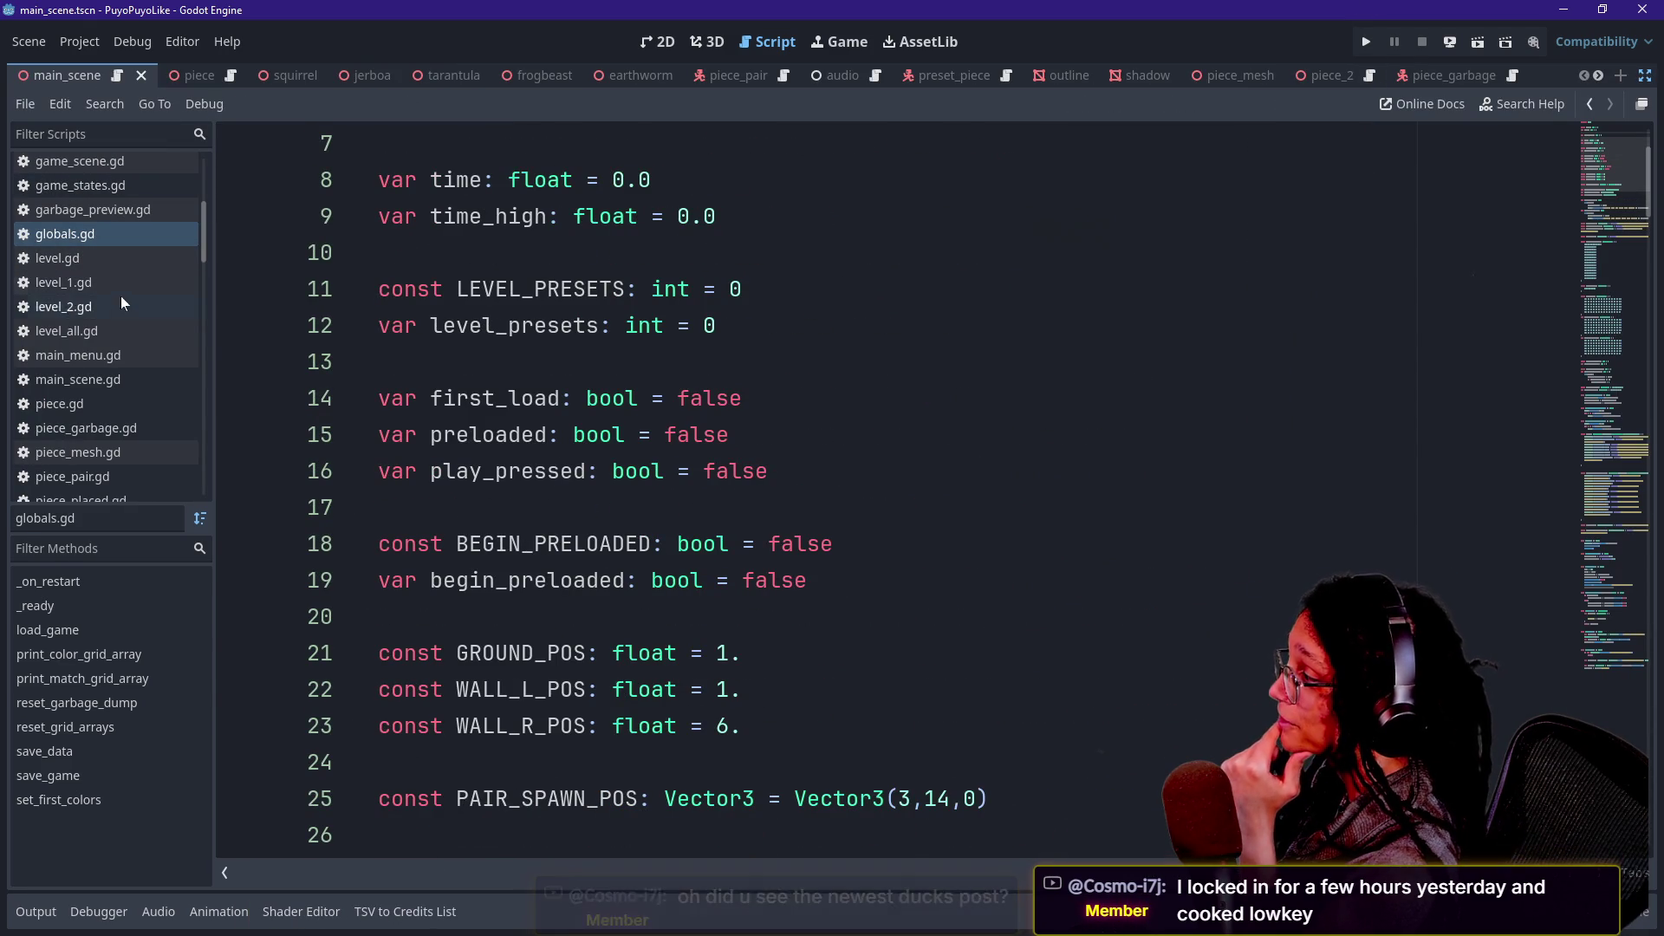
scroll(113, 359, "down", 1)
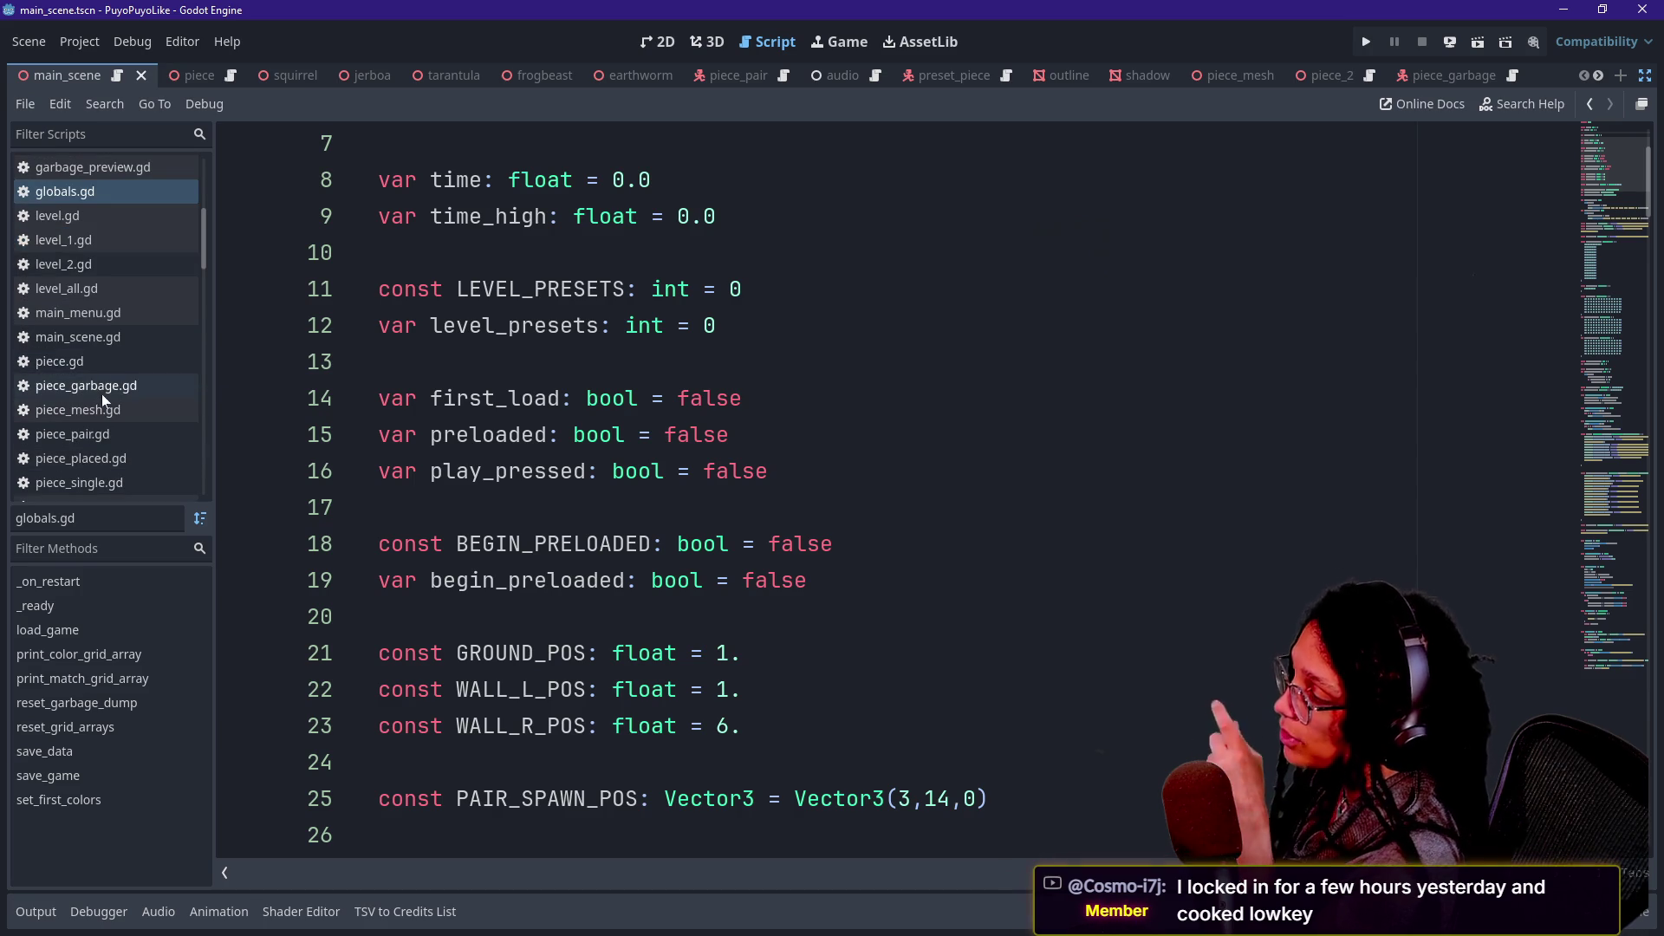
scroll(105, 433, "down", 1)
scroll(106, 433, "down", 1)
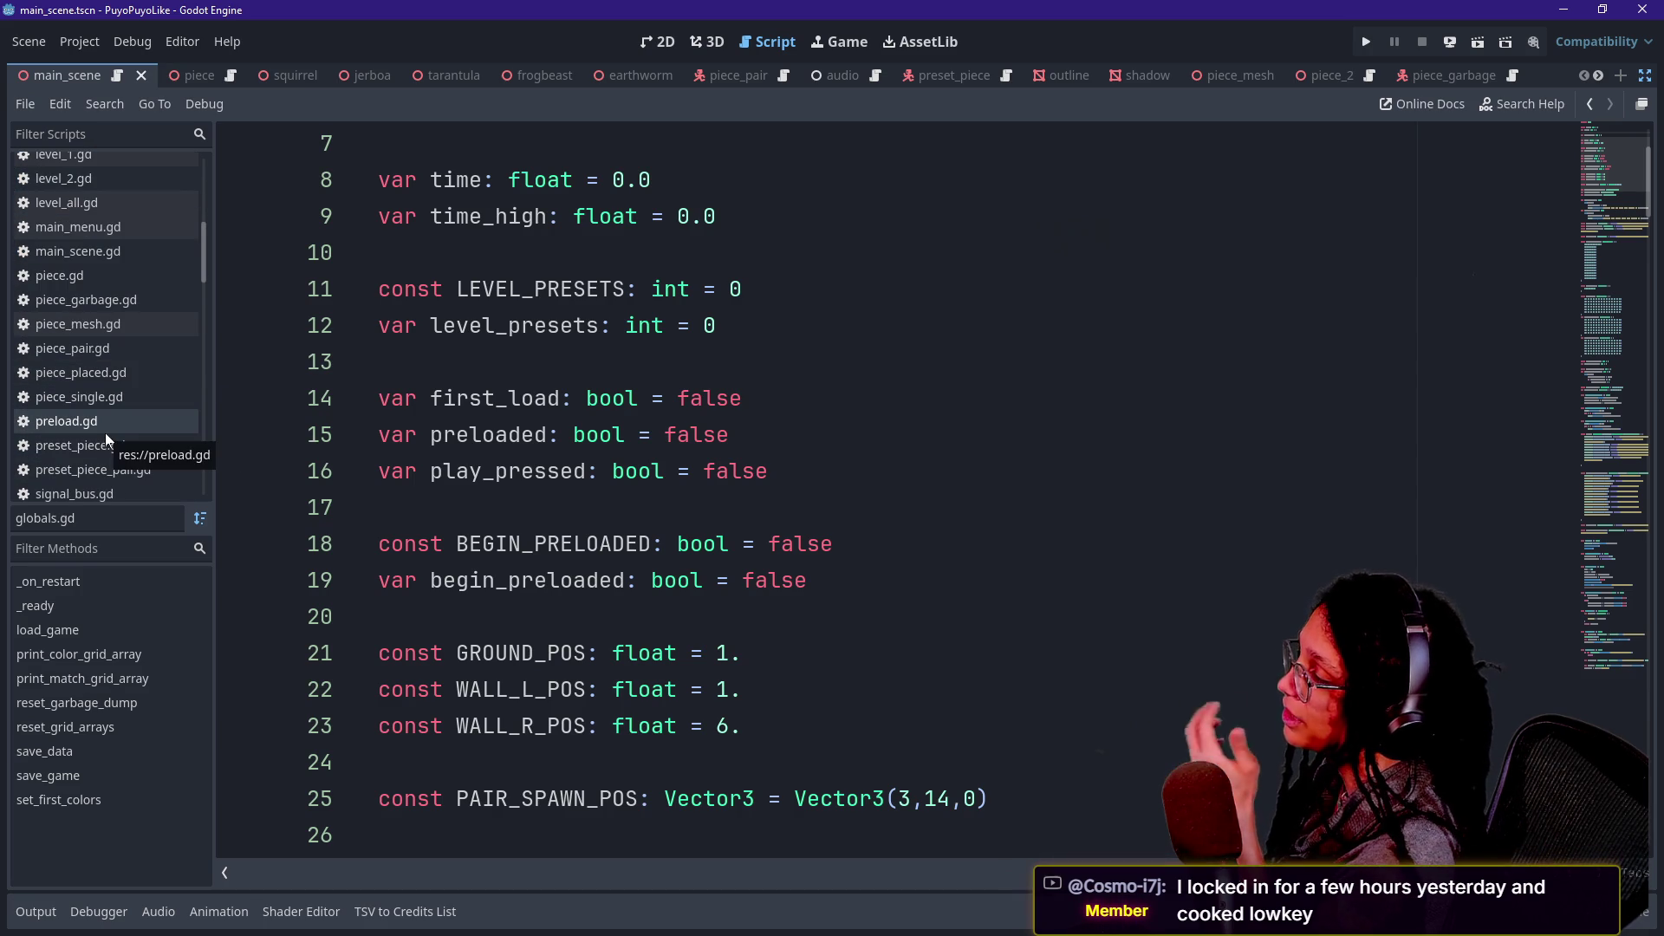
scroll(105, 434, "down", 1)
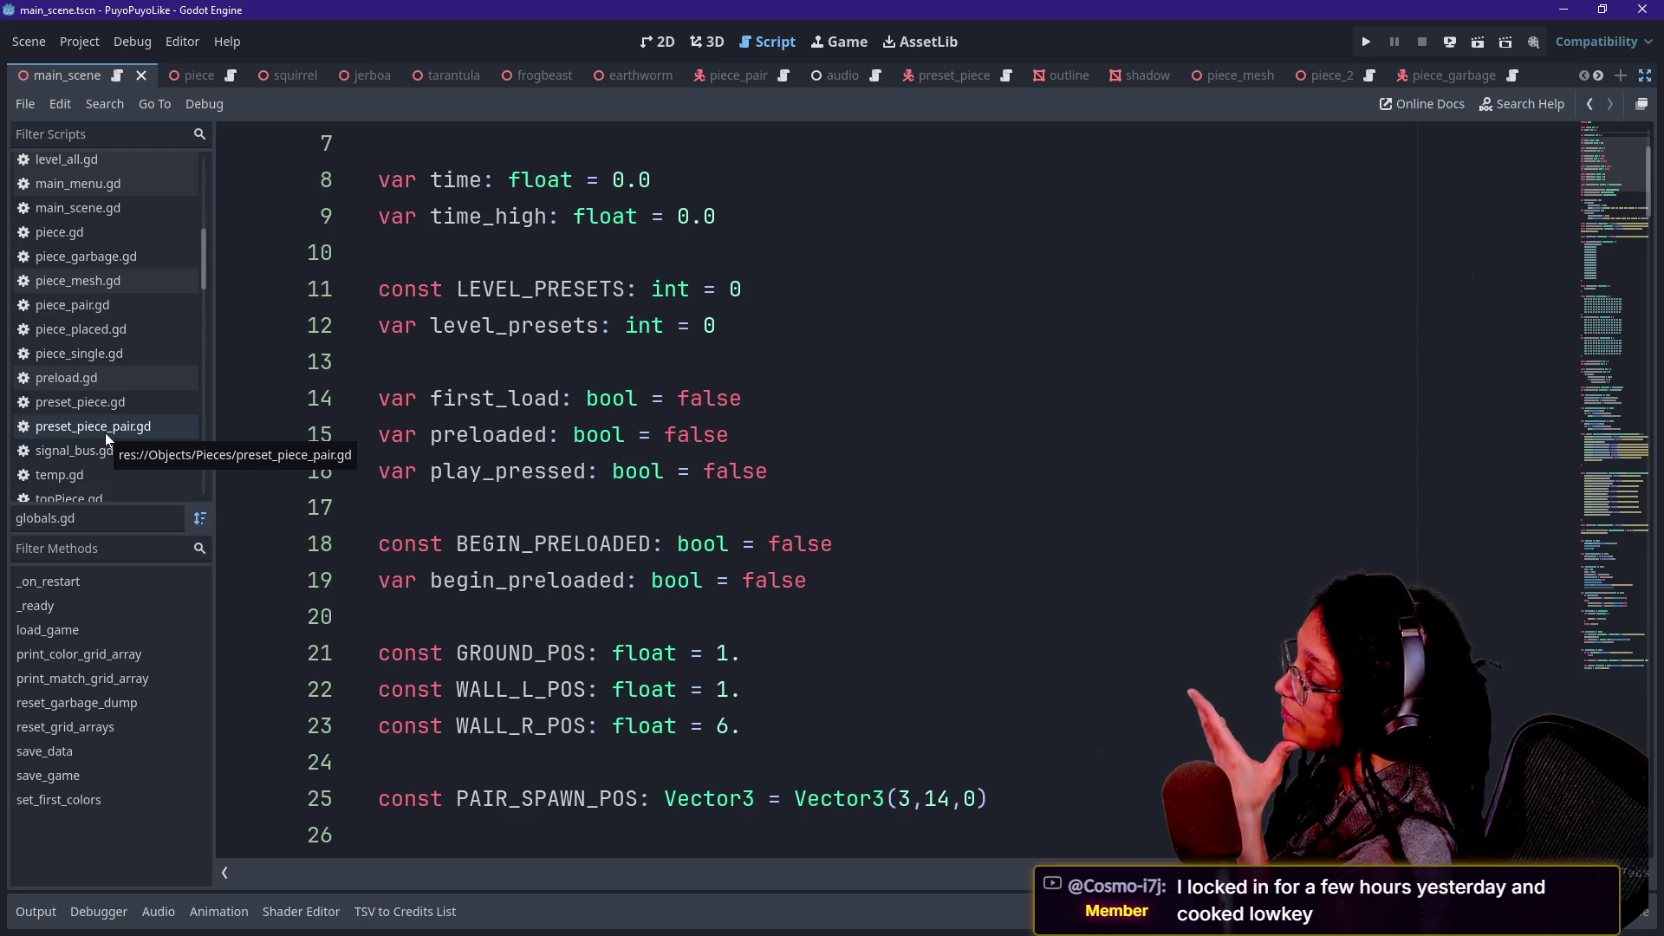
scroll(114, 428, "down", 2)
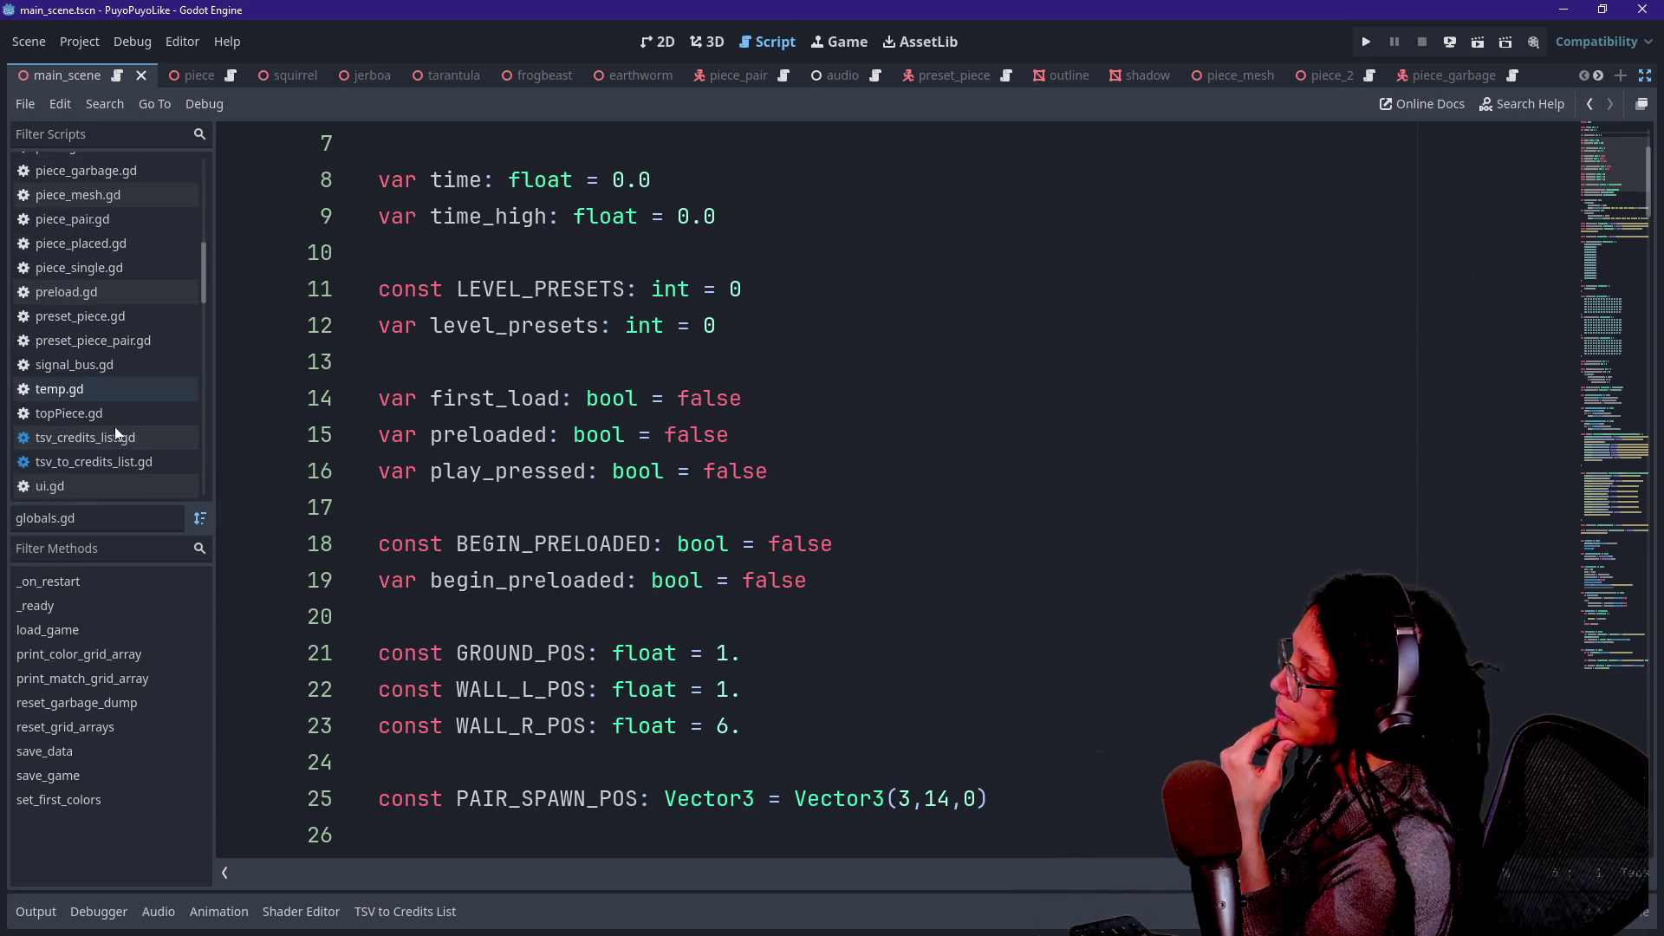
scroll(123, 417, "down", 2)
scroll(123, 418, "down", 1)
scroll(132, 350, "up", 10)
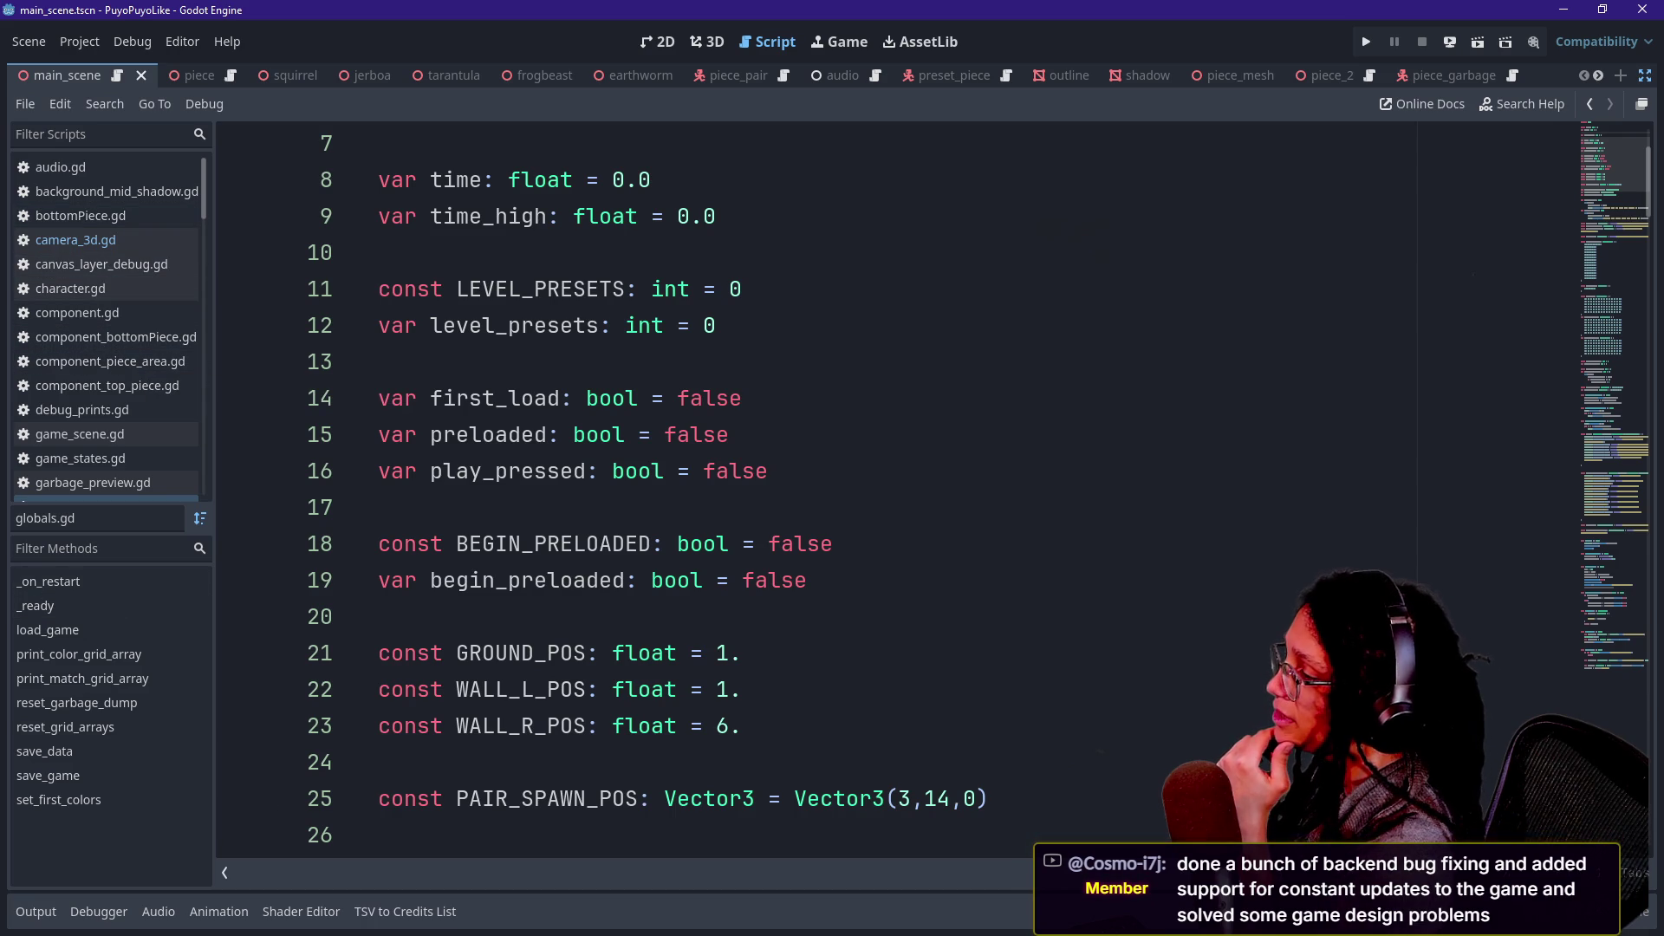
left_click(1646, 77)
Step: Filter the FileSystem dock by 'grid', then clear the filter to show all folders
left_click(113, 519)
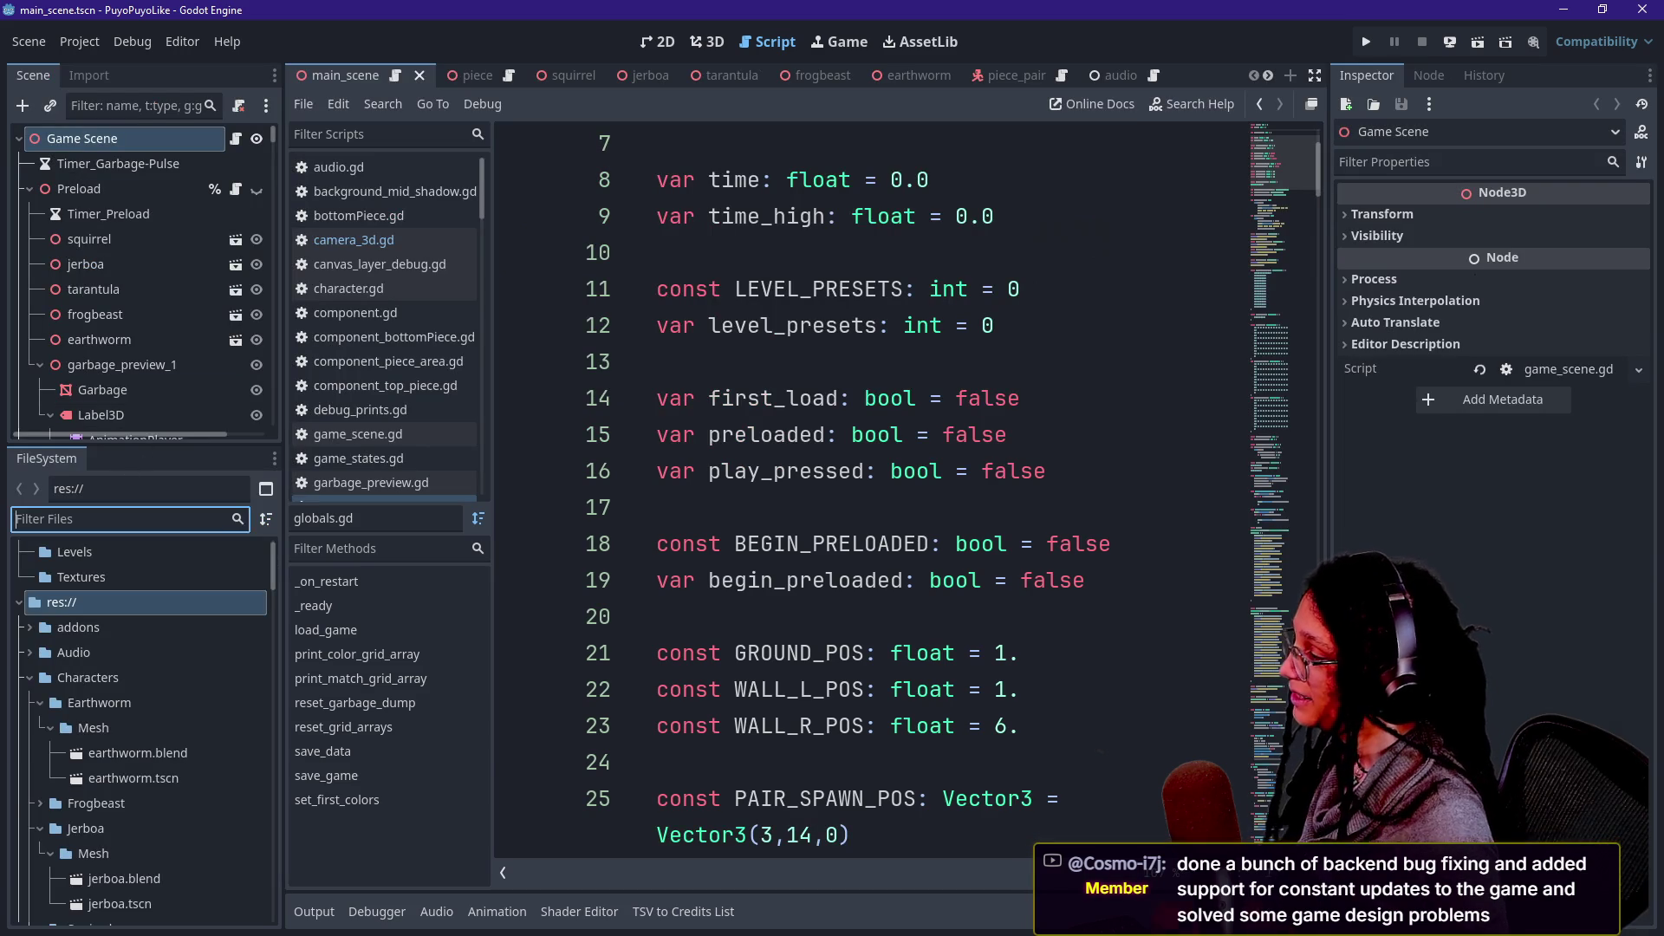
type("grid")
key("BackSpace")
key("BackSpace")
key("BackSpace")
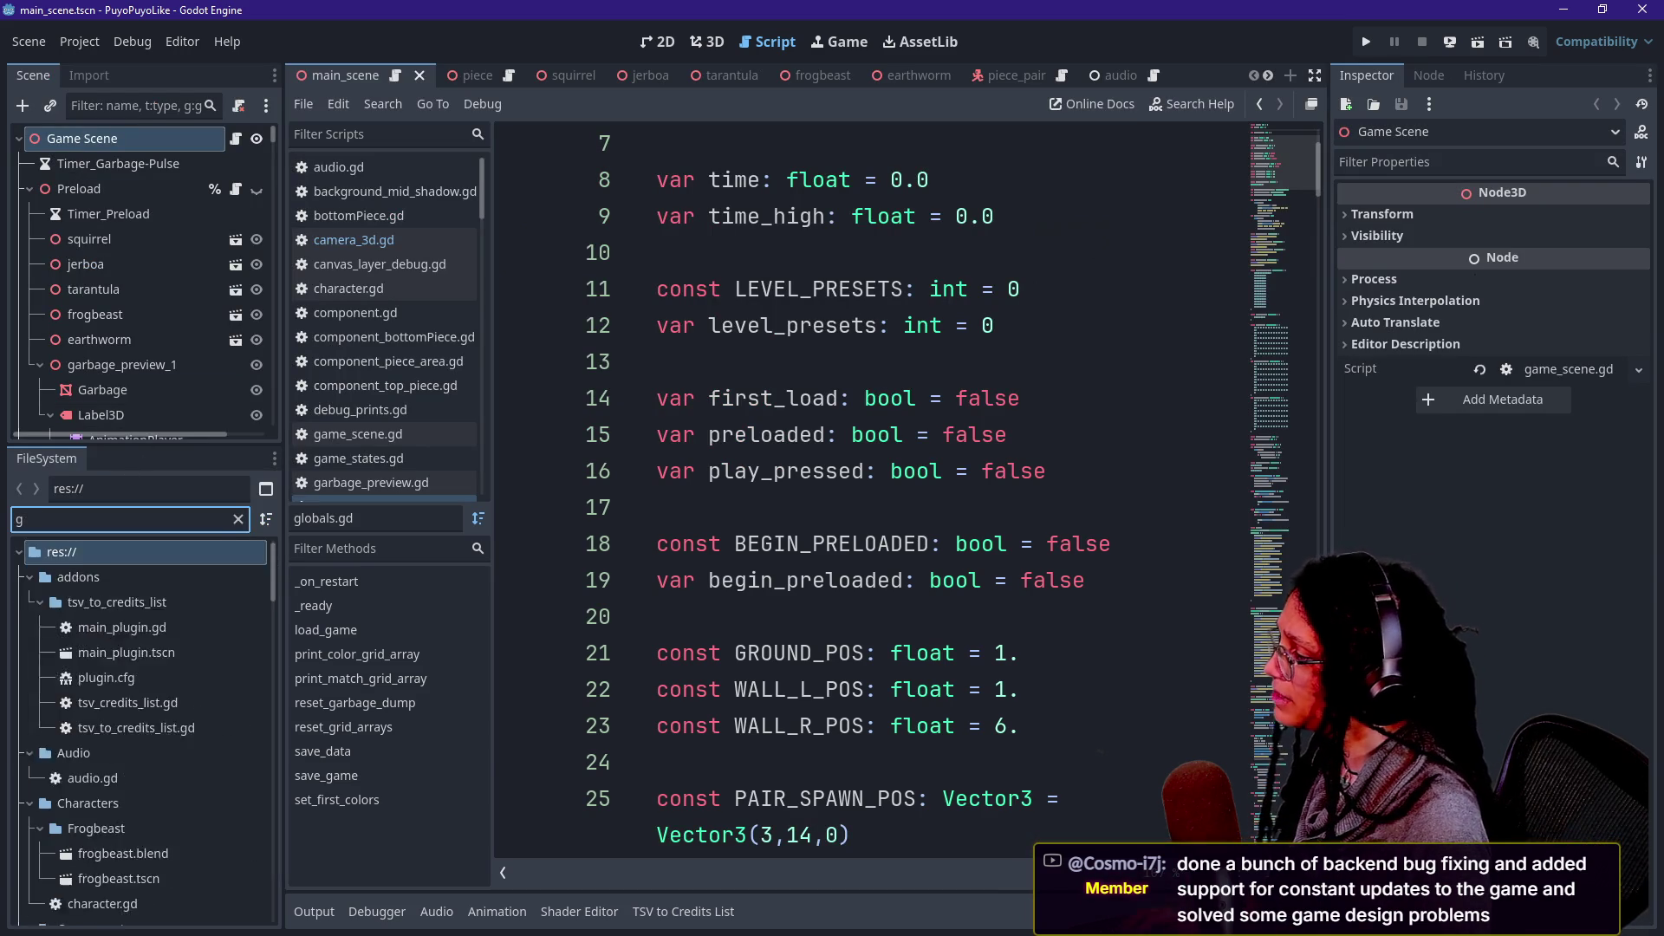
scroll(272, 589, "down", 5)
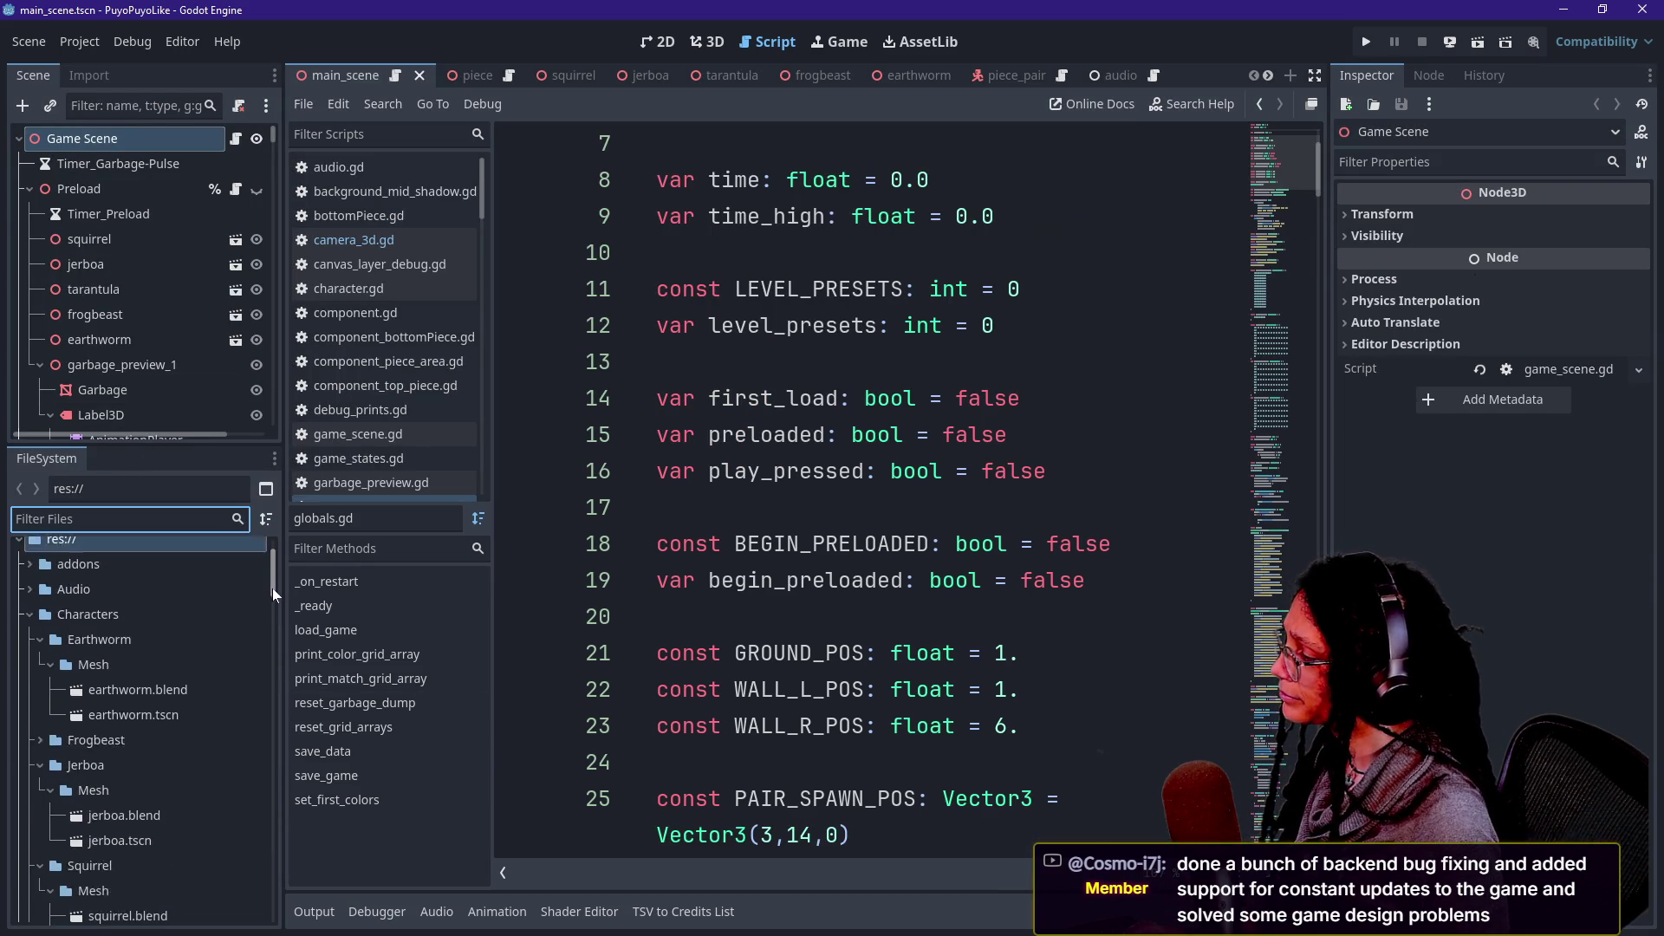
scroll(268, 607, "up", 5)
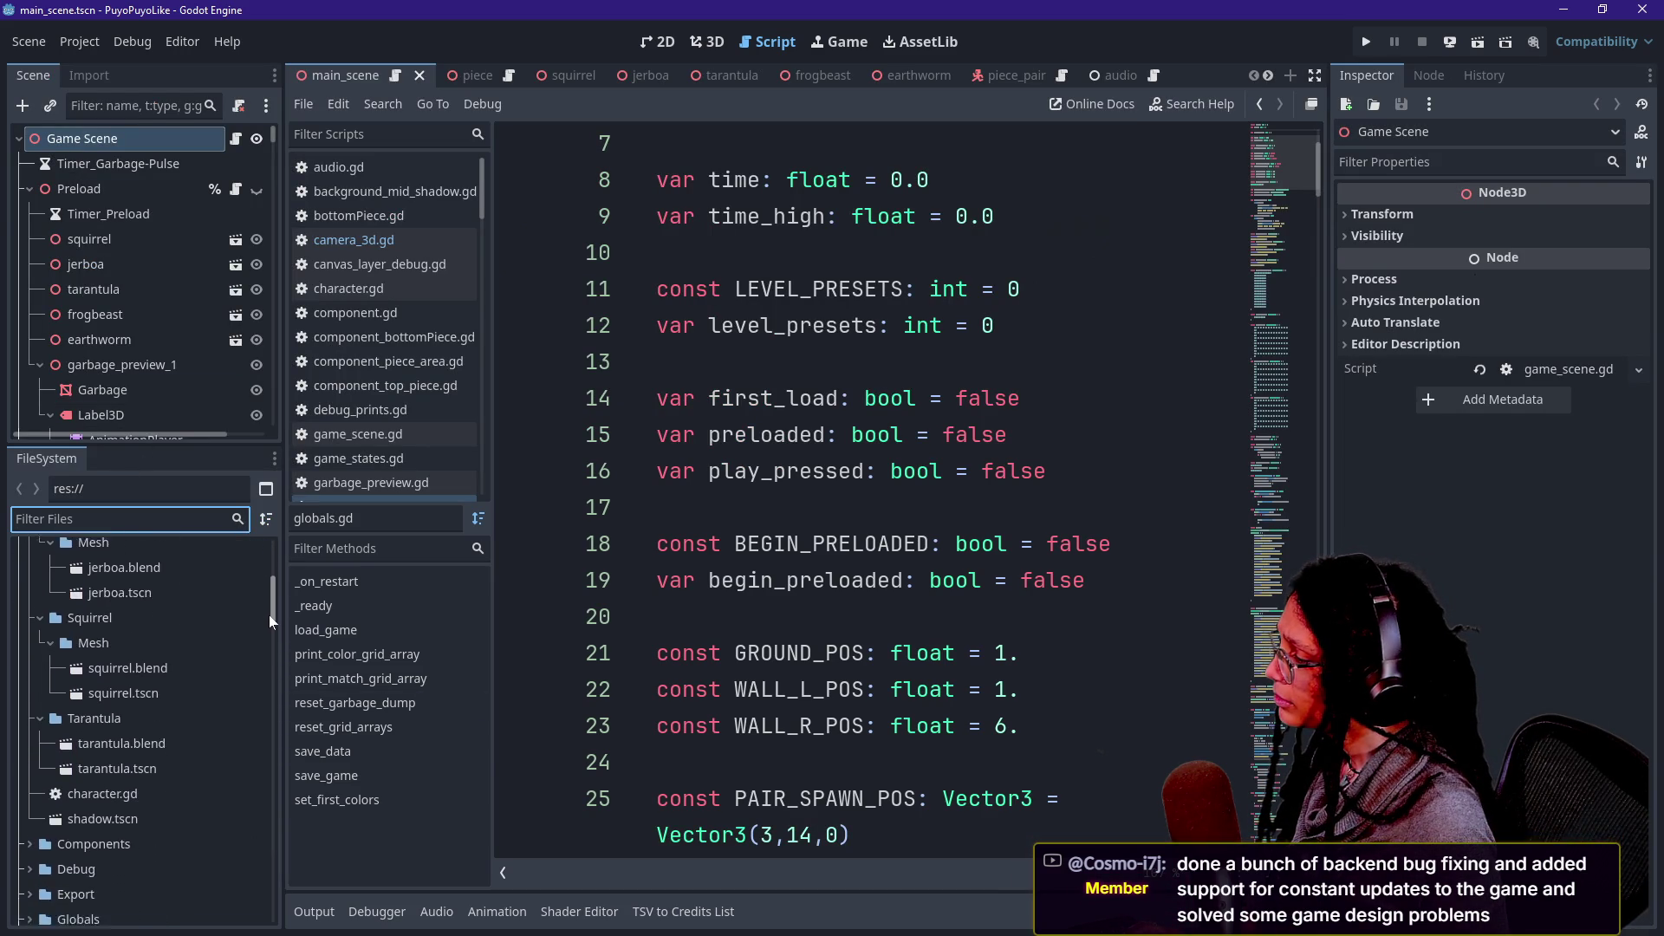
Step: Collapse the Characters folder and expand and select the Globals folder
left_click(30, 703)
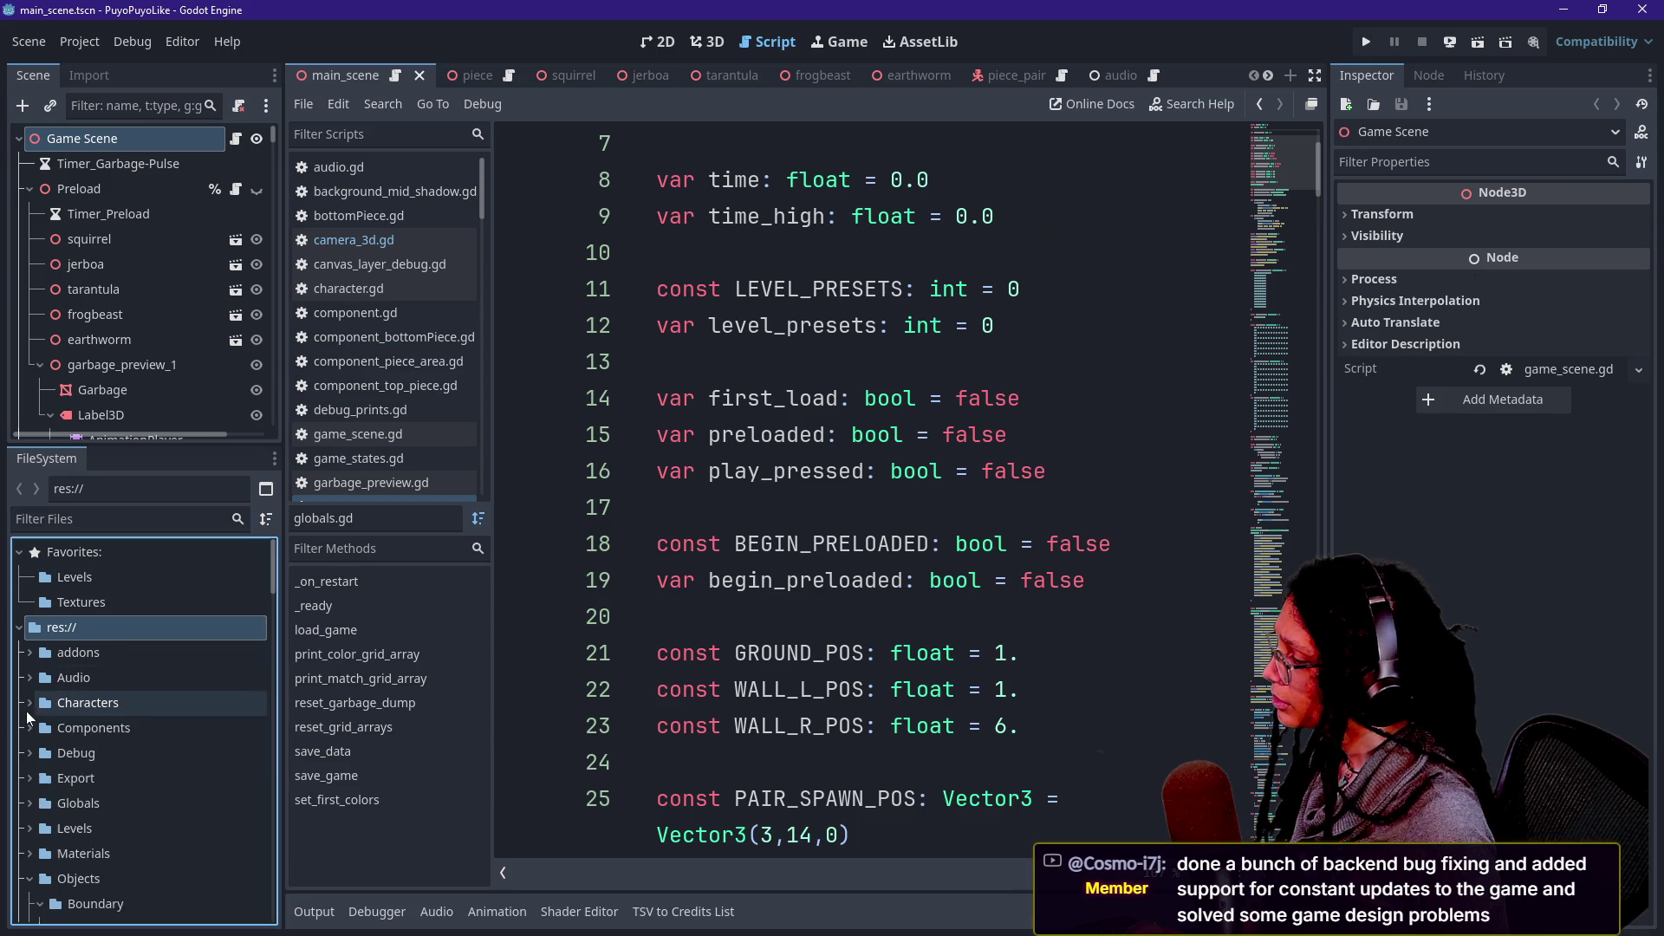
scroll(31, 755, "down", 1)
left_click(31, 756)
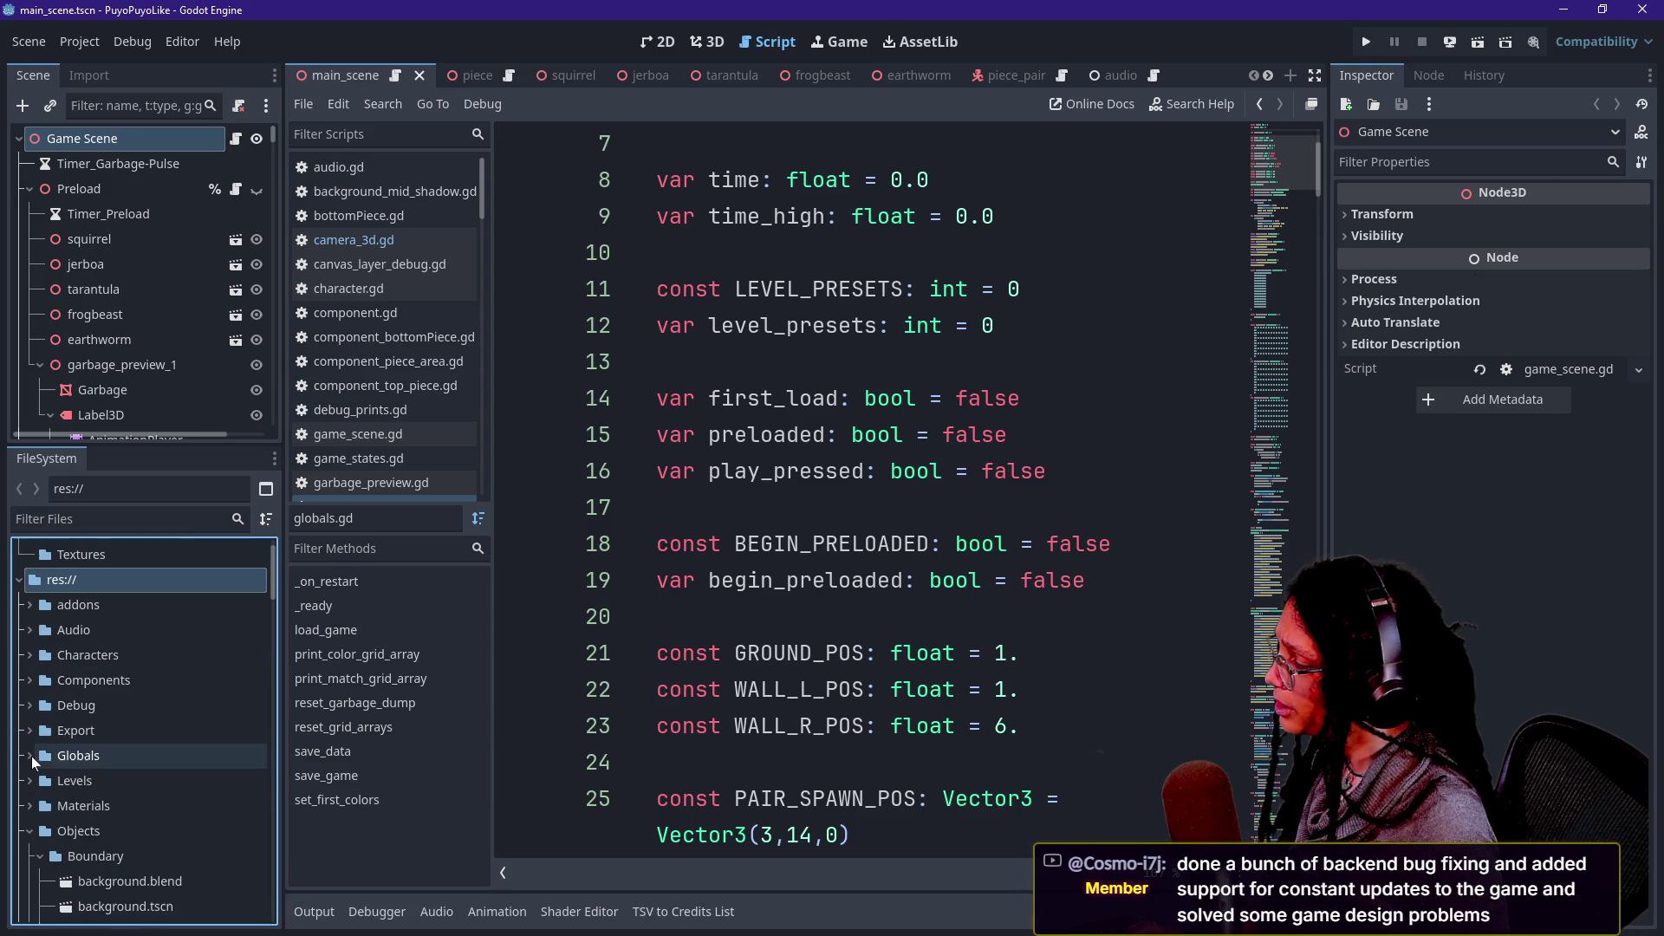
left_click(37, 756)
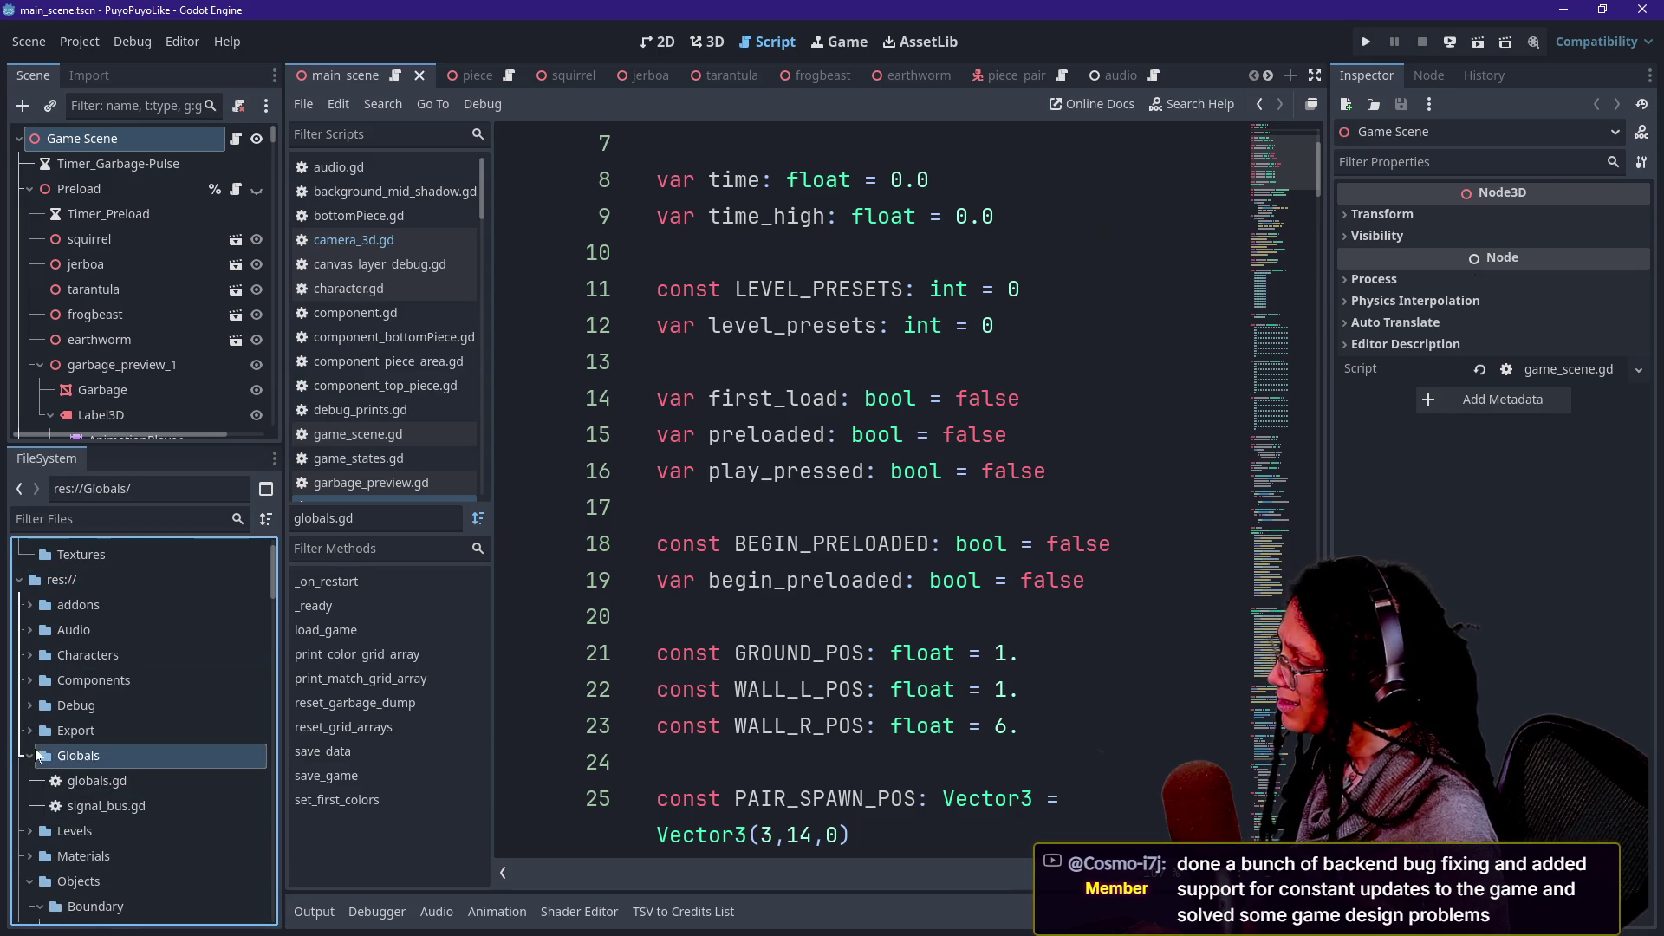
scroll(866, 485, "down", 3)
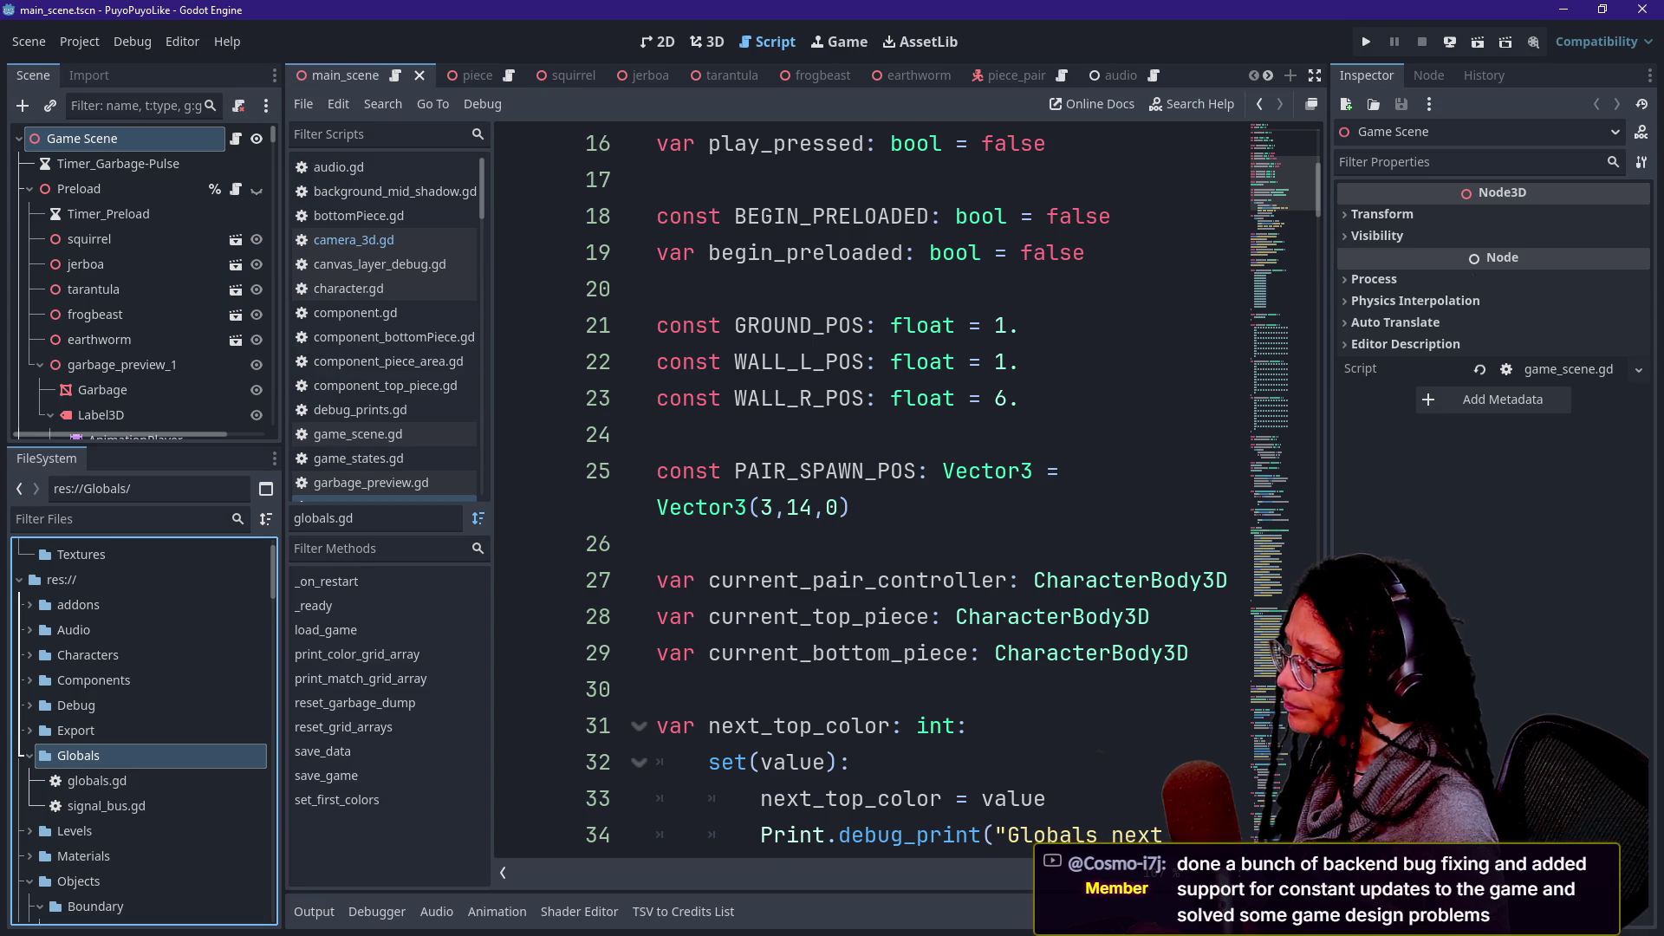
right_click(778, 542)
left_click(70, 787)
Step: Collapse the Objects, Preload, Shaders and UI folders and select the temp folder
scroll(49, 824, "down", 5)
left_click(30, 691)
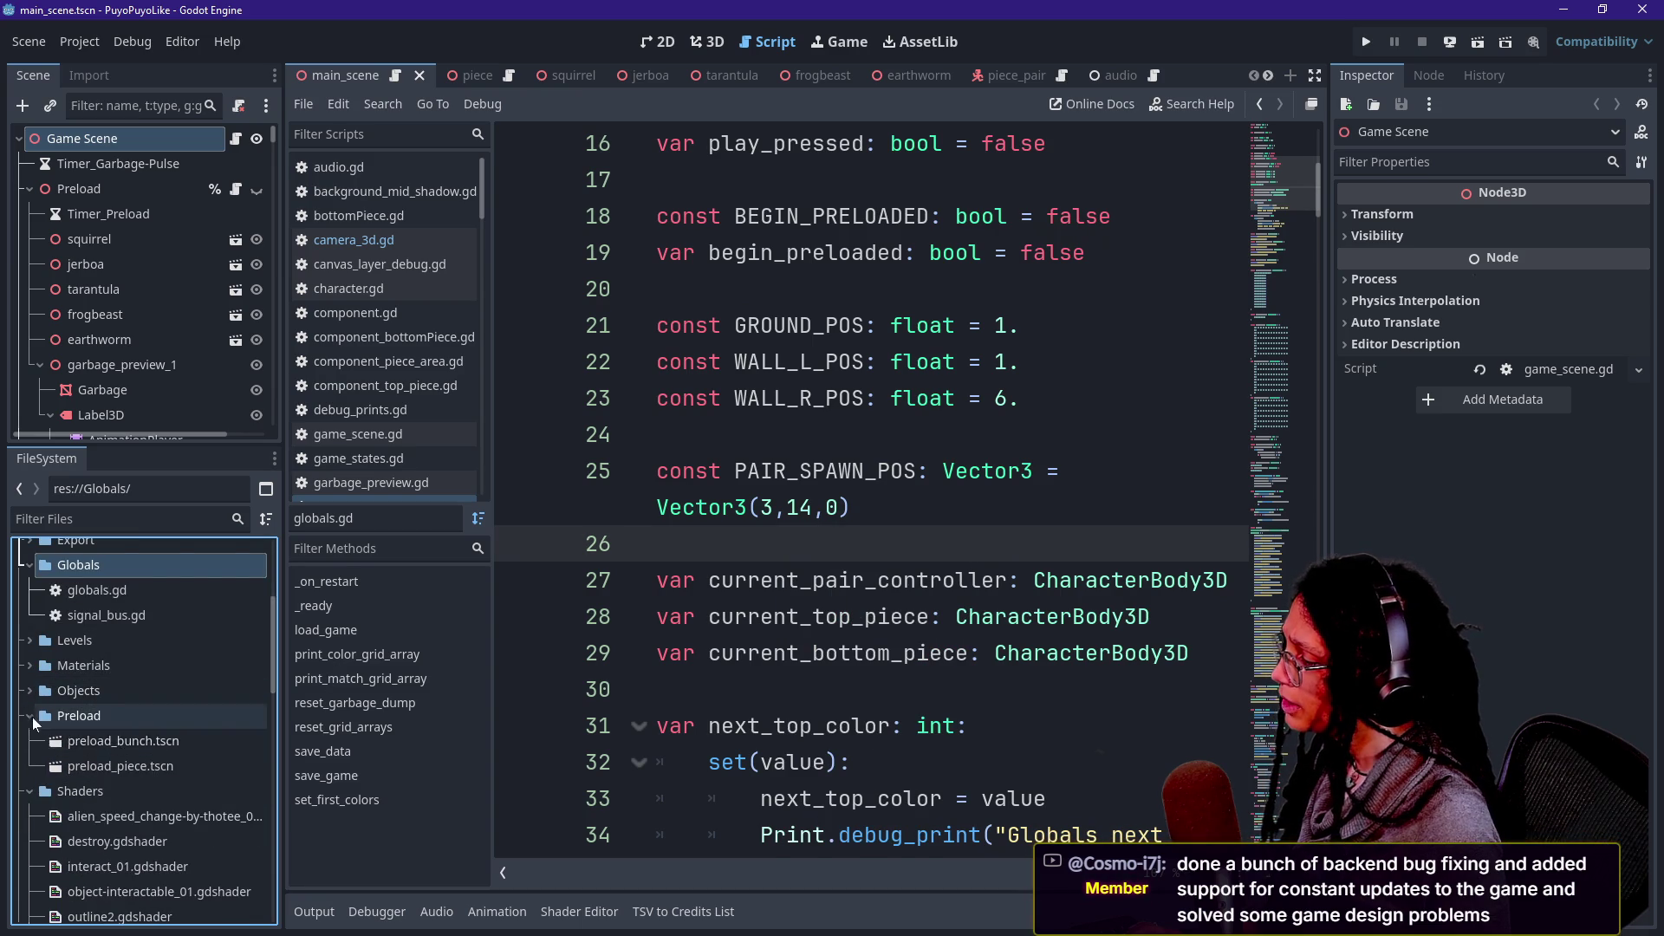
left_click(31, 716)
left_click(30, 740)
left_click(37, 766)
left_click(35, 791)
left_click(34, 798)
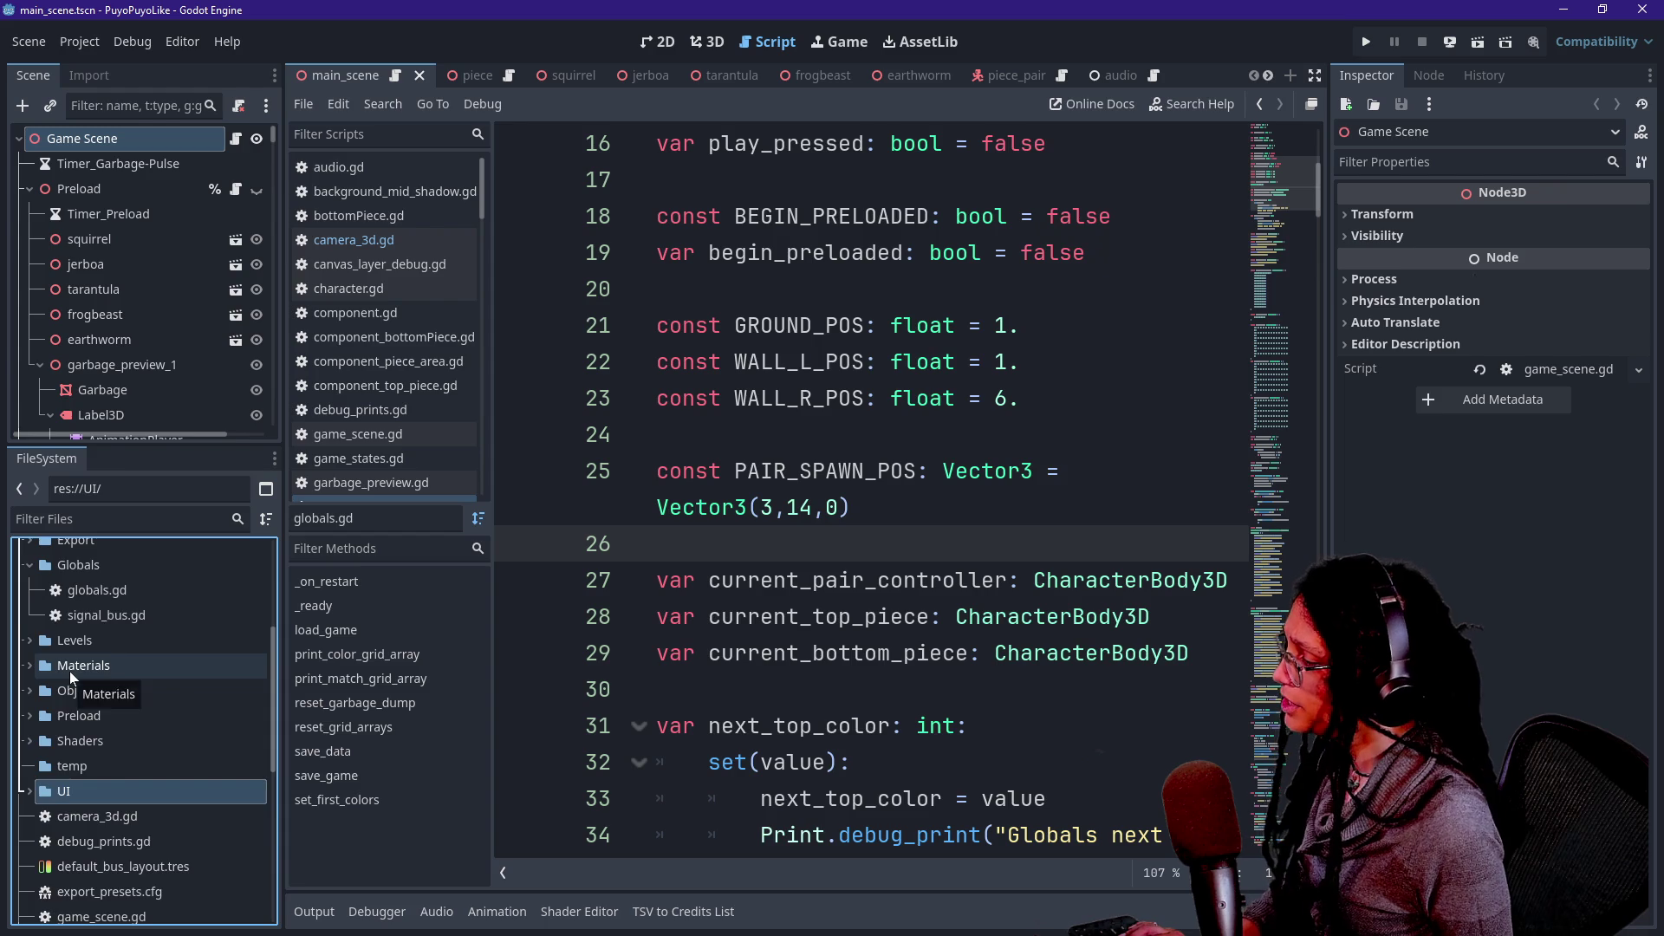
scroll(69, 671, "down", 5)
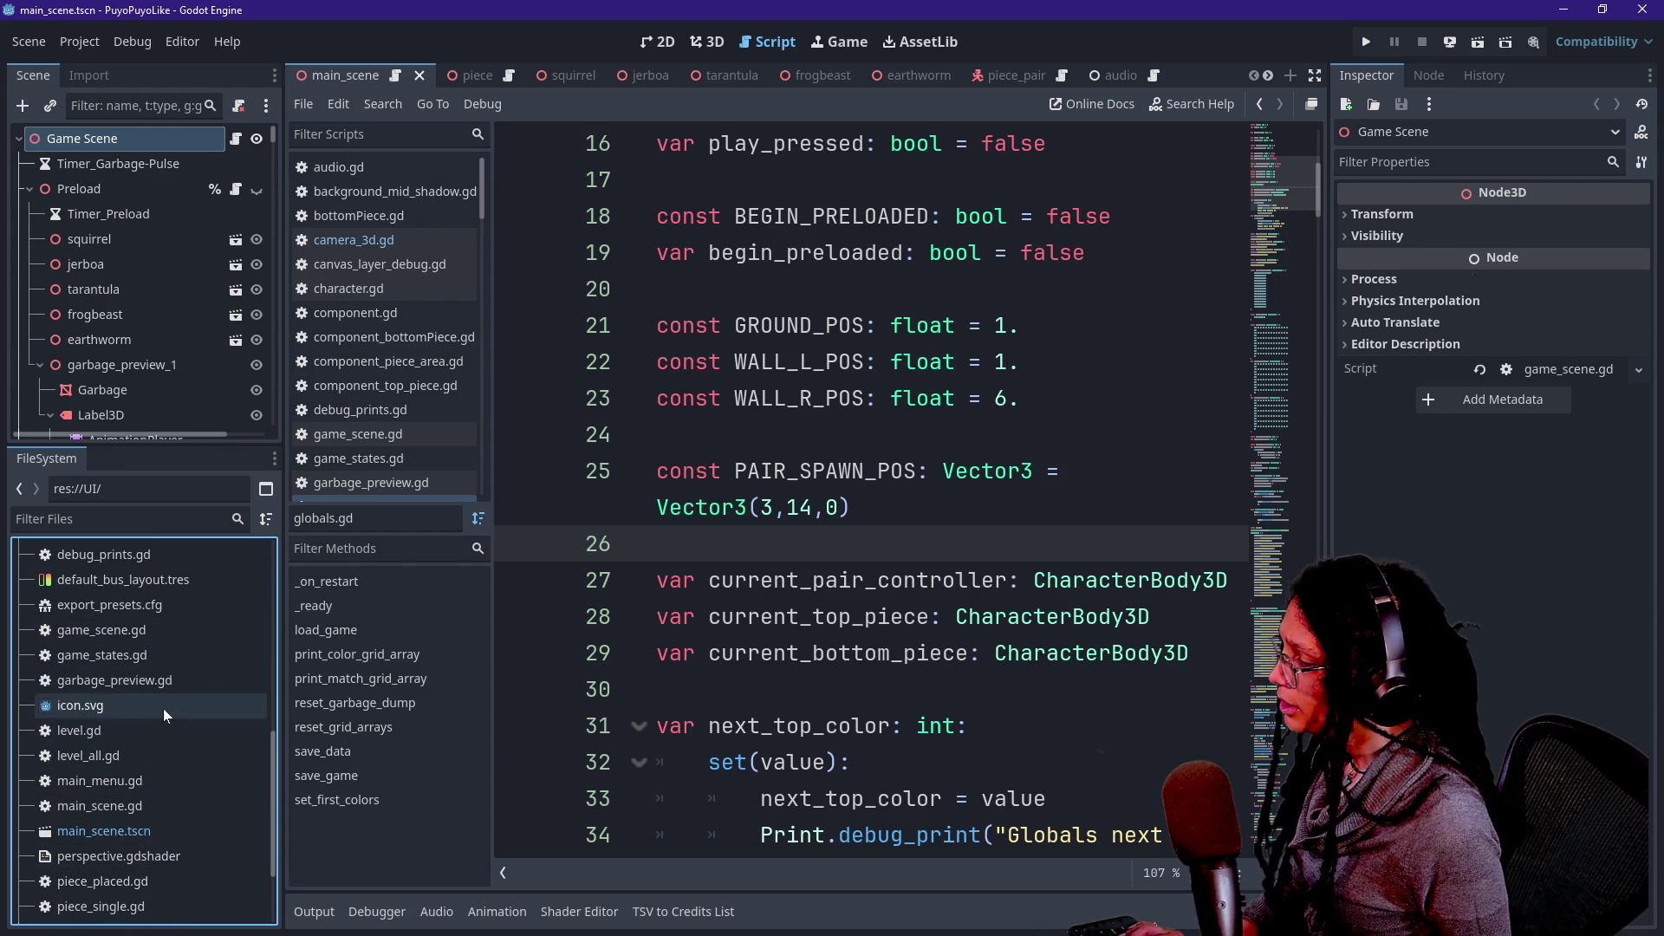
scroll(160, 679, "up", 1)
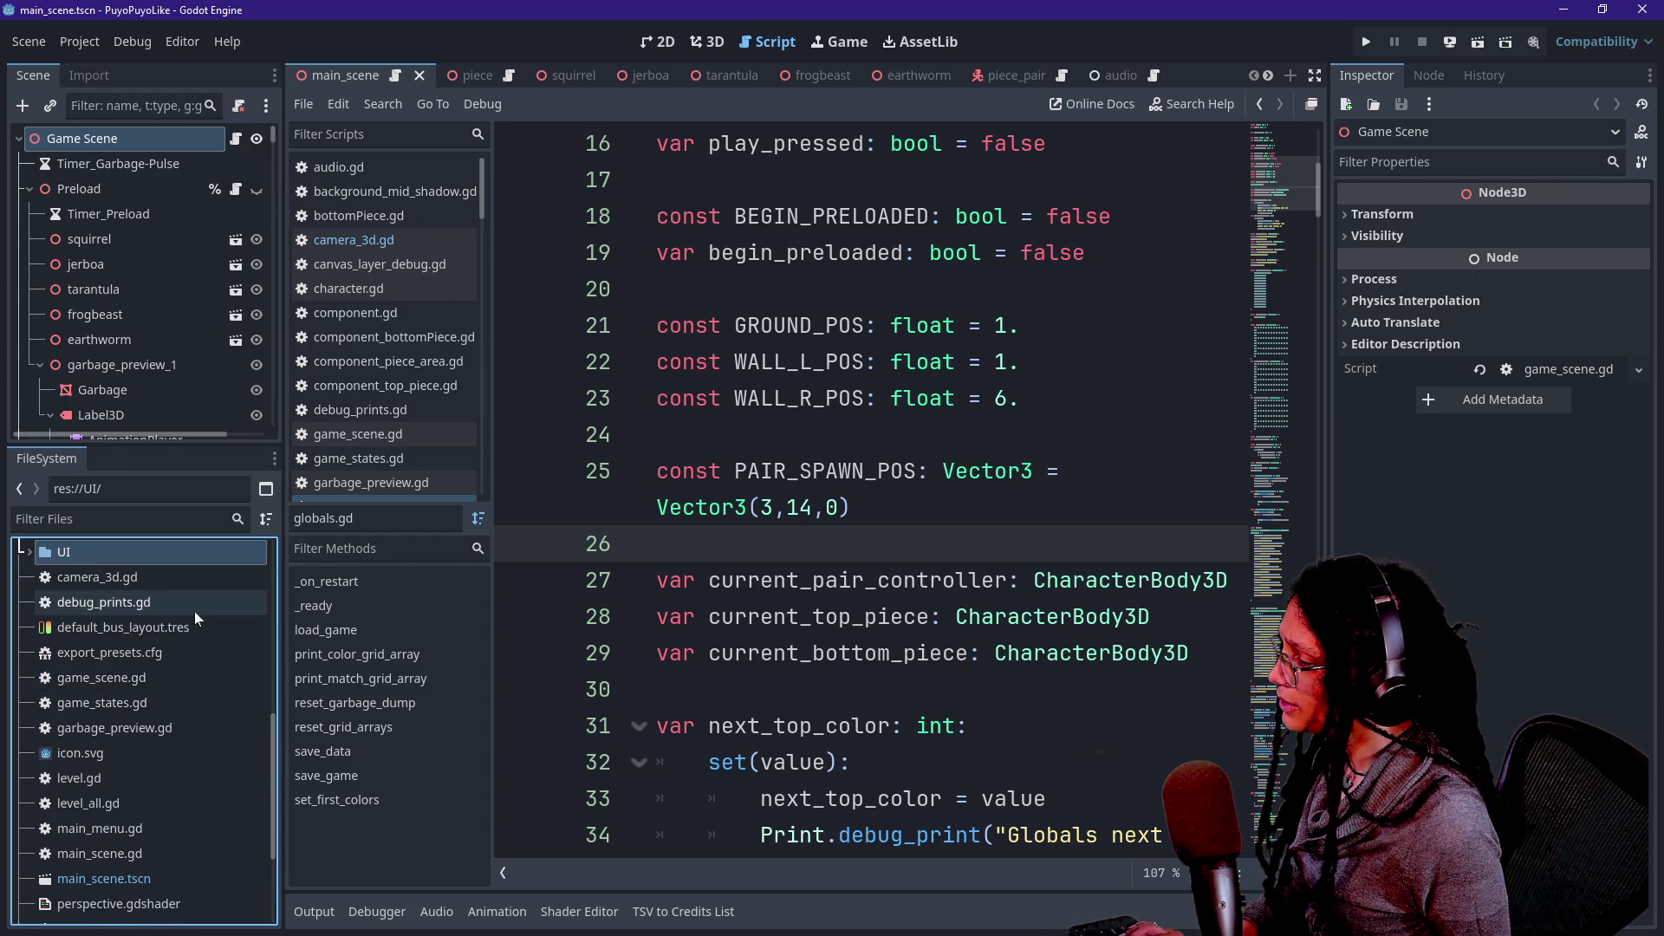
scroll(194, 610, "down", 3)
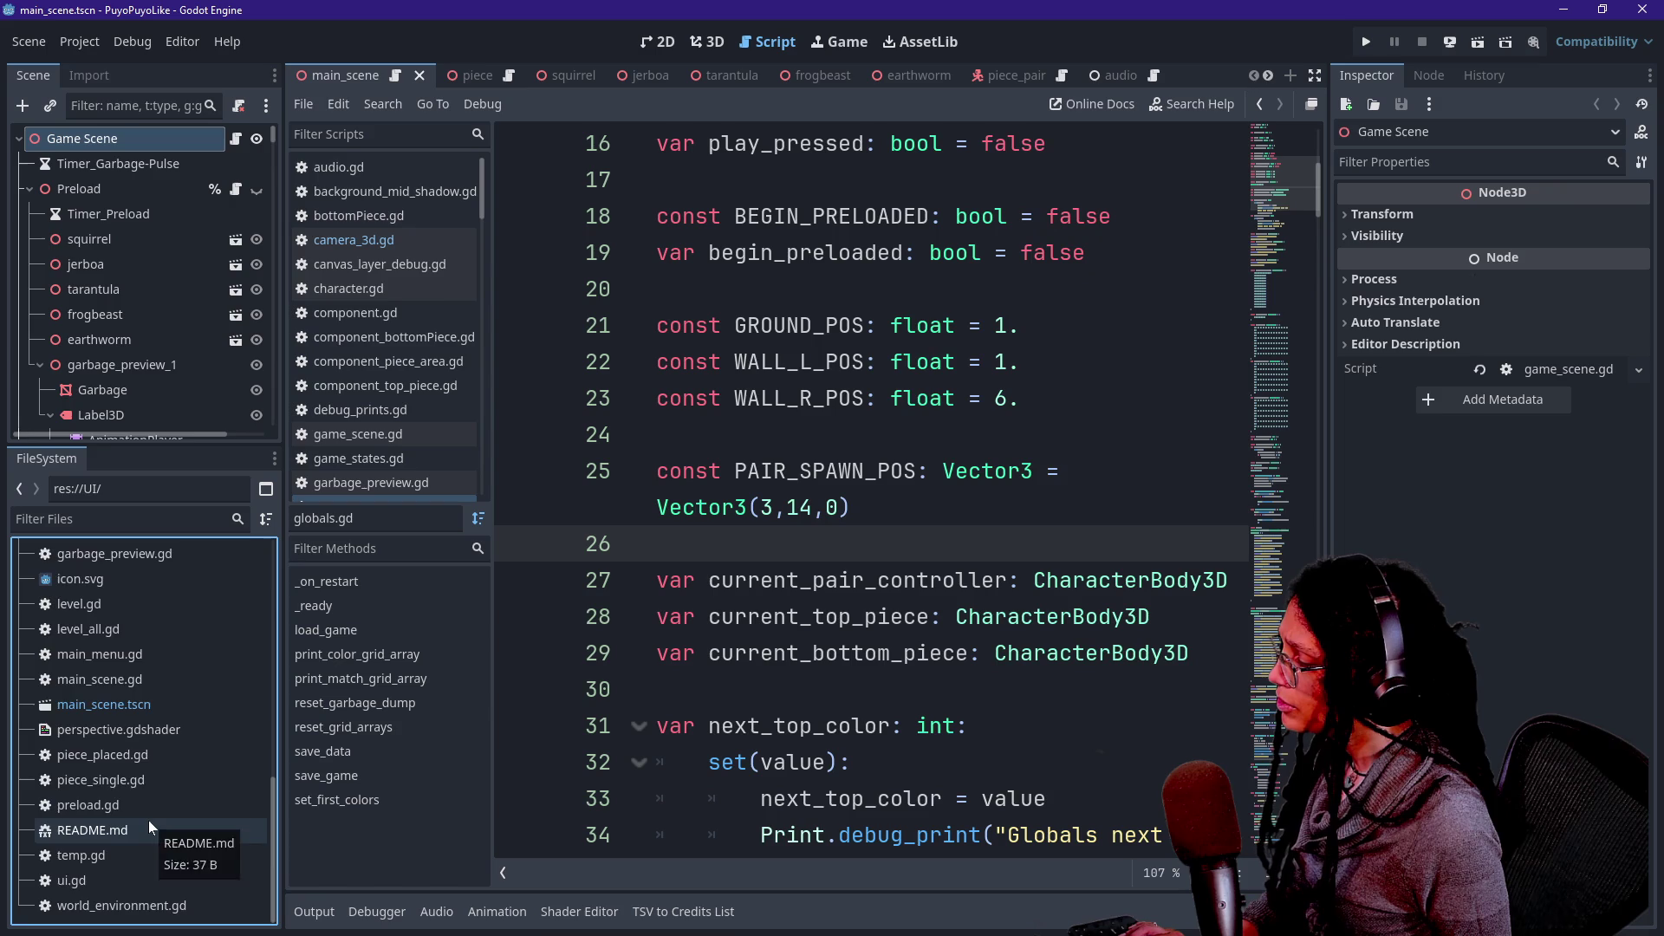
scroll(148, 819, "up", 10)
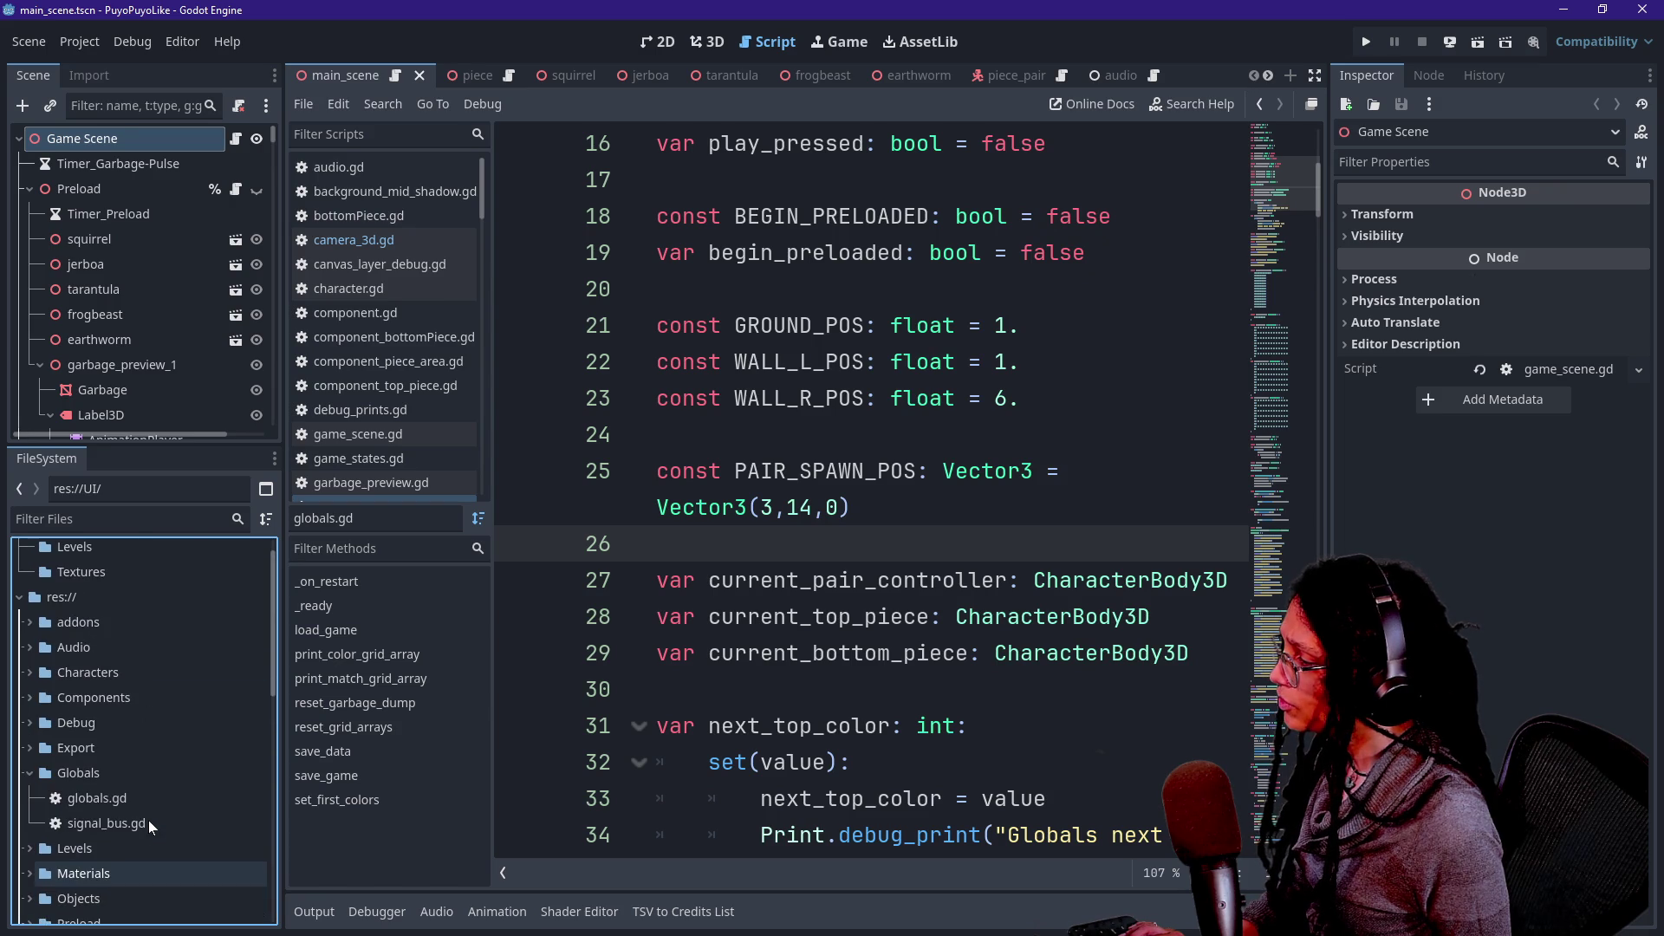
scroll(123, 719, "up", 1)
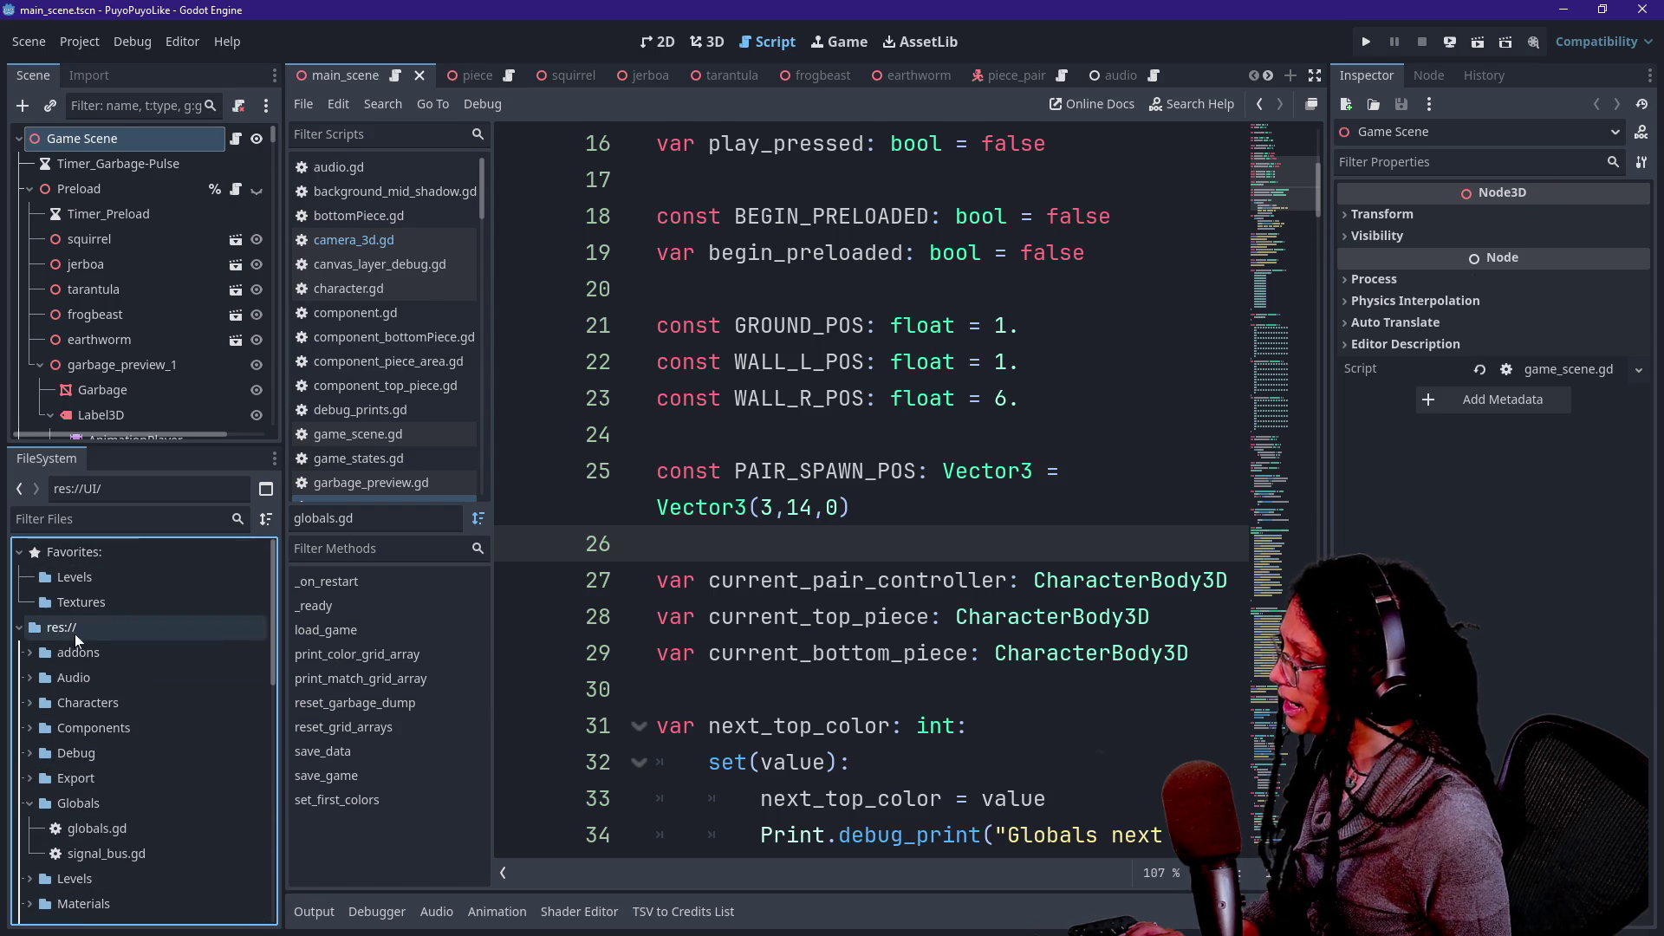
Step: Peek into the Components and Debug folders, then reopen Globals and expand Levels
left_click(32, 726)
scroll(68, 612, "down", 3)
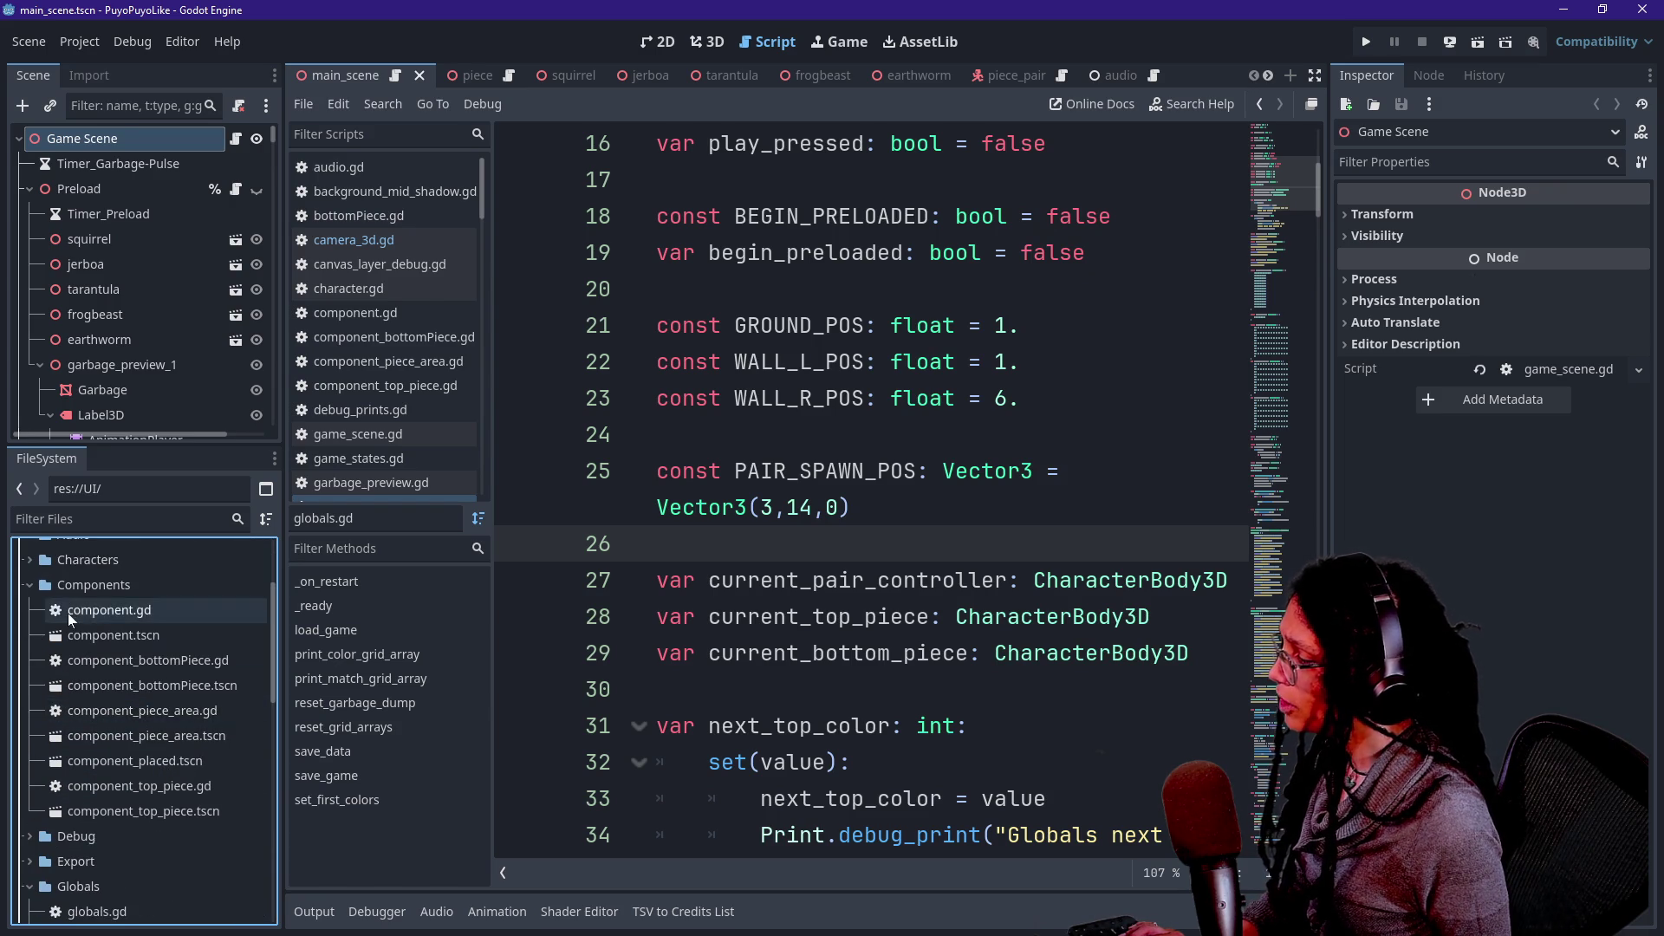
left_click(30, 584)
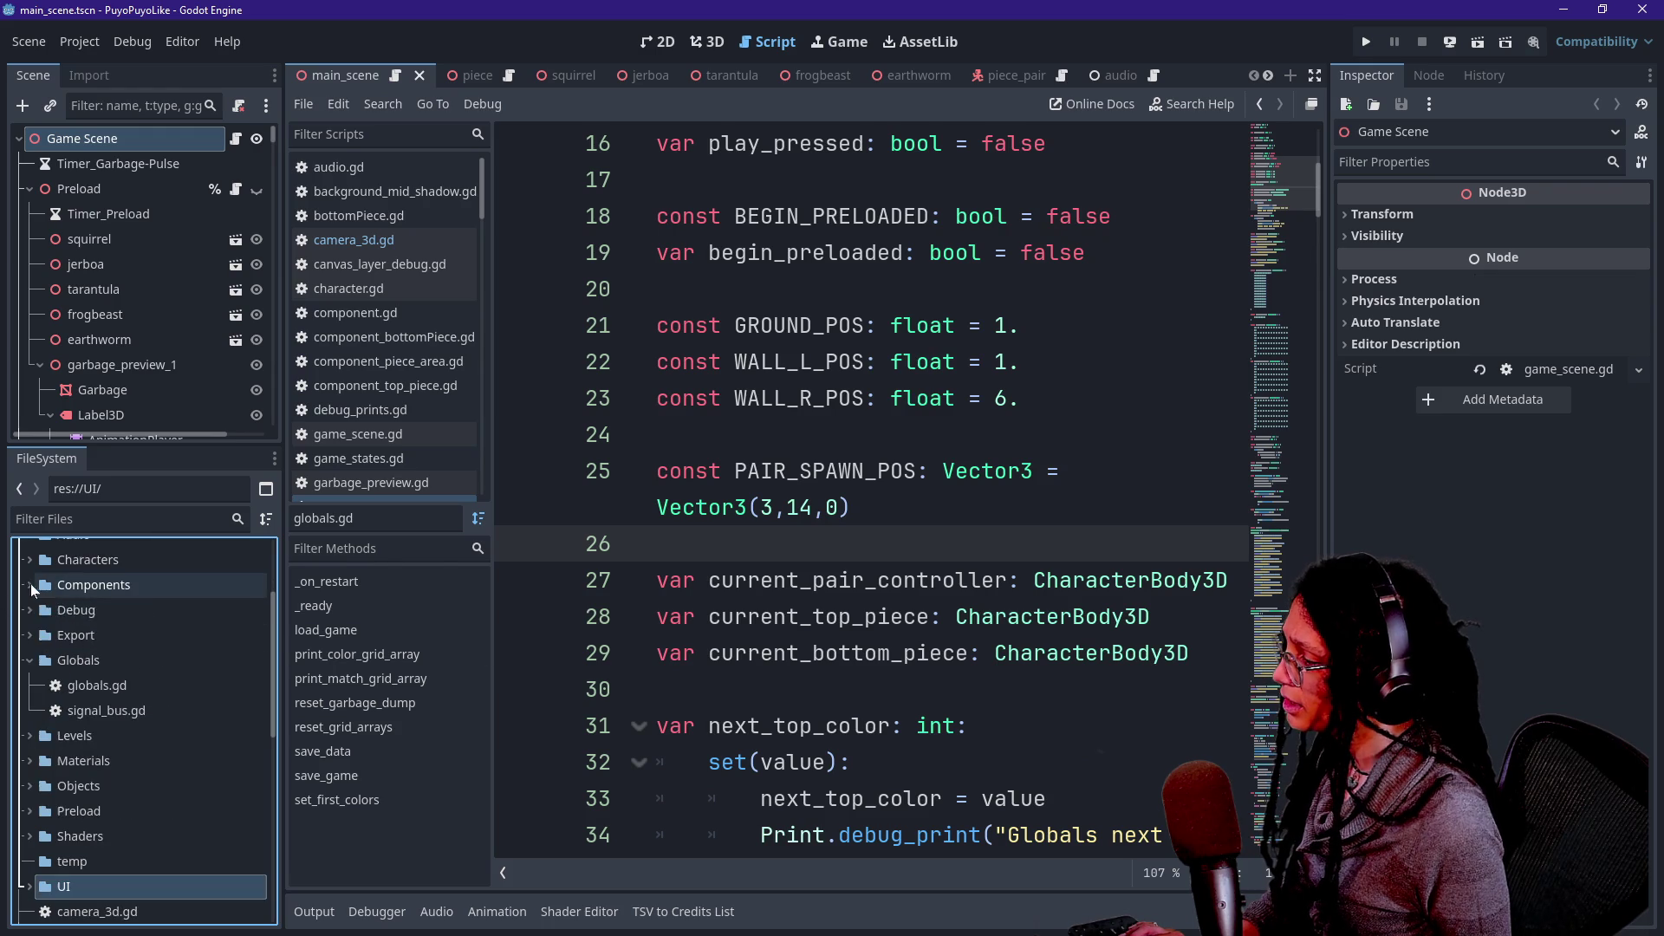
left_click(28, 610)
left_click(26, 610)
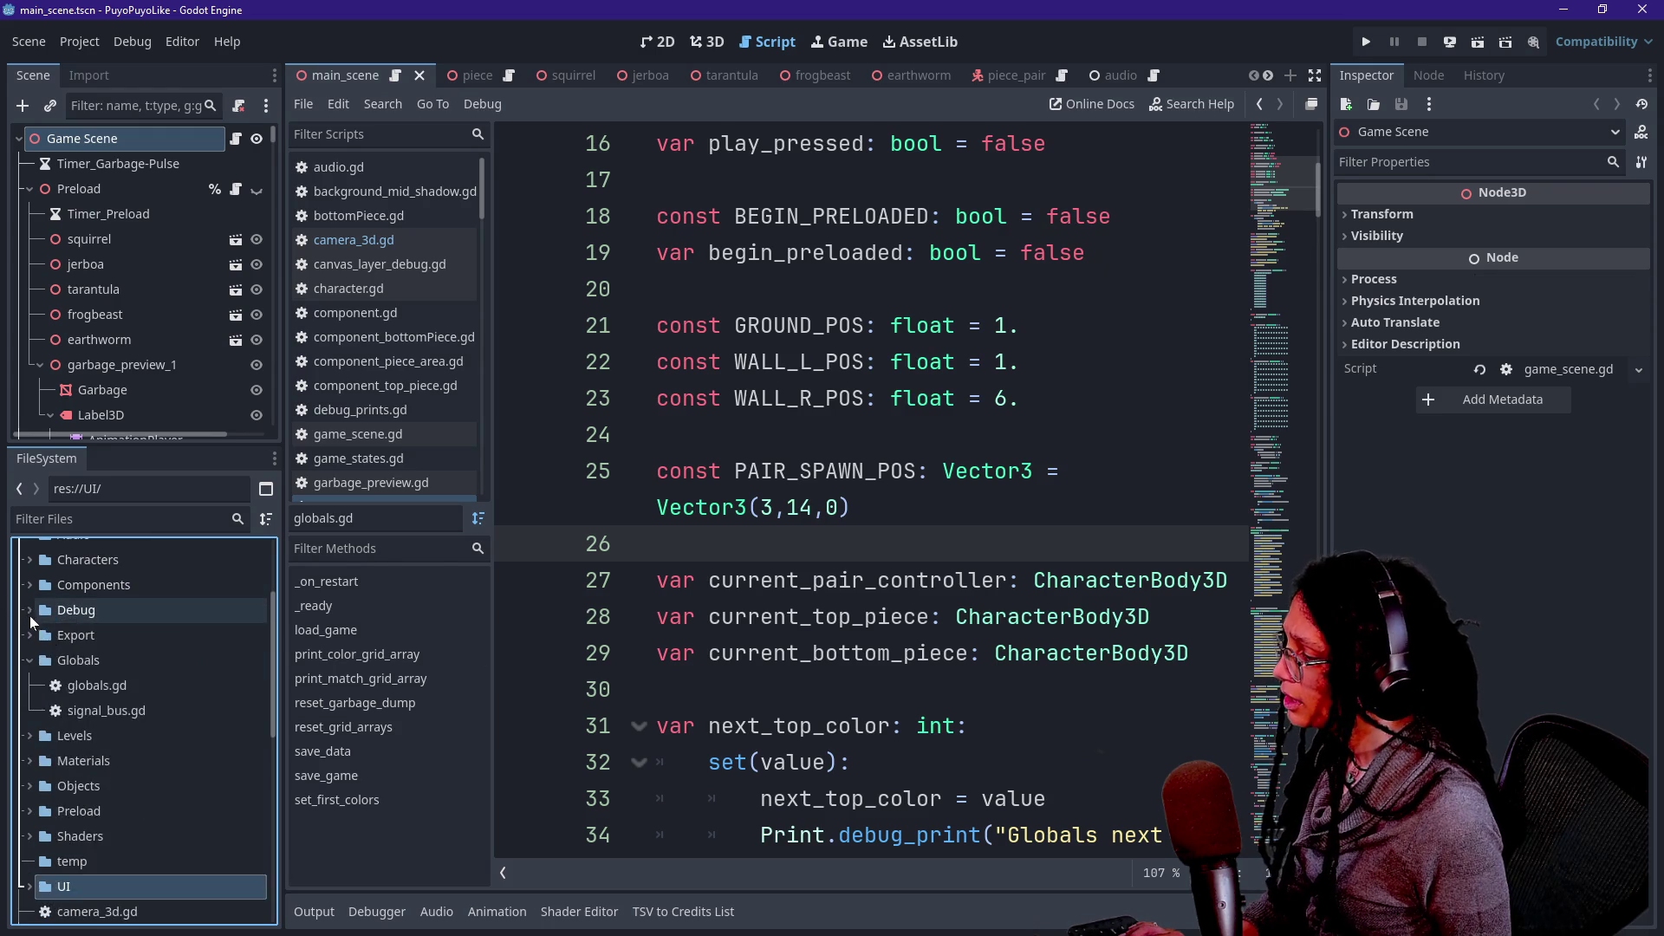
left_click(30, 660)
left_click(28, 660)
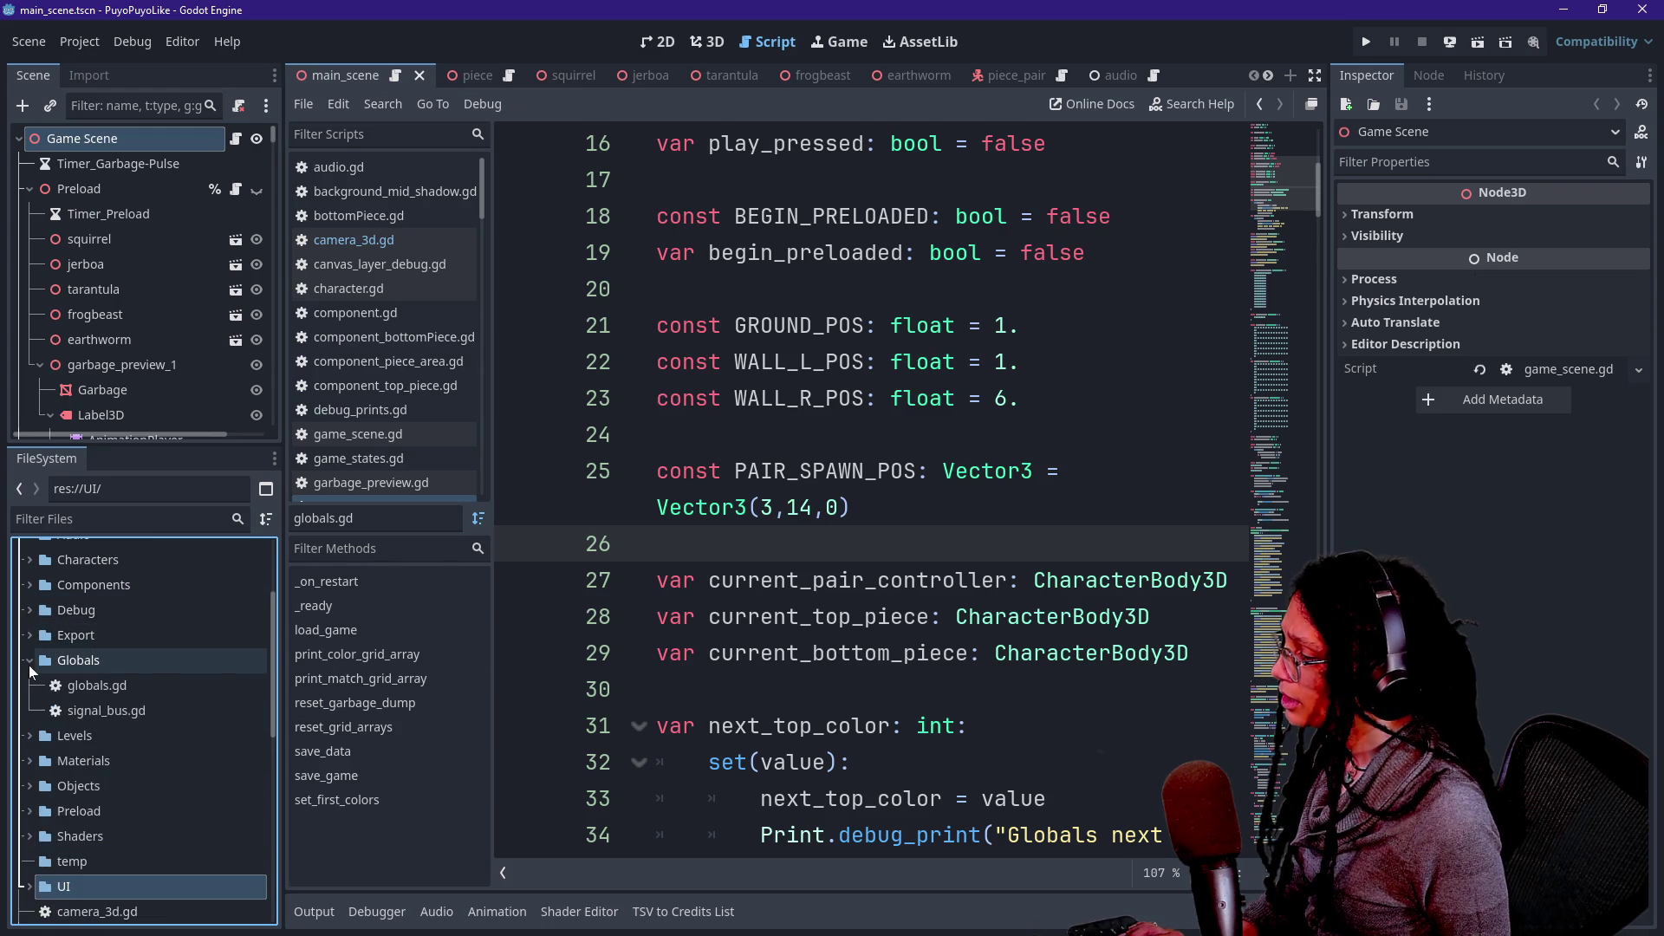
left_click(28, 736)
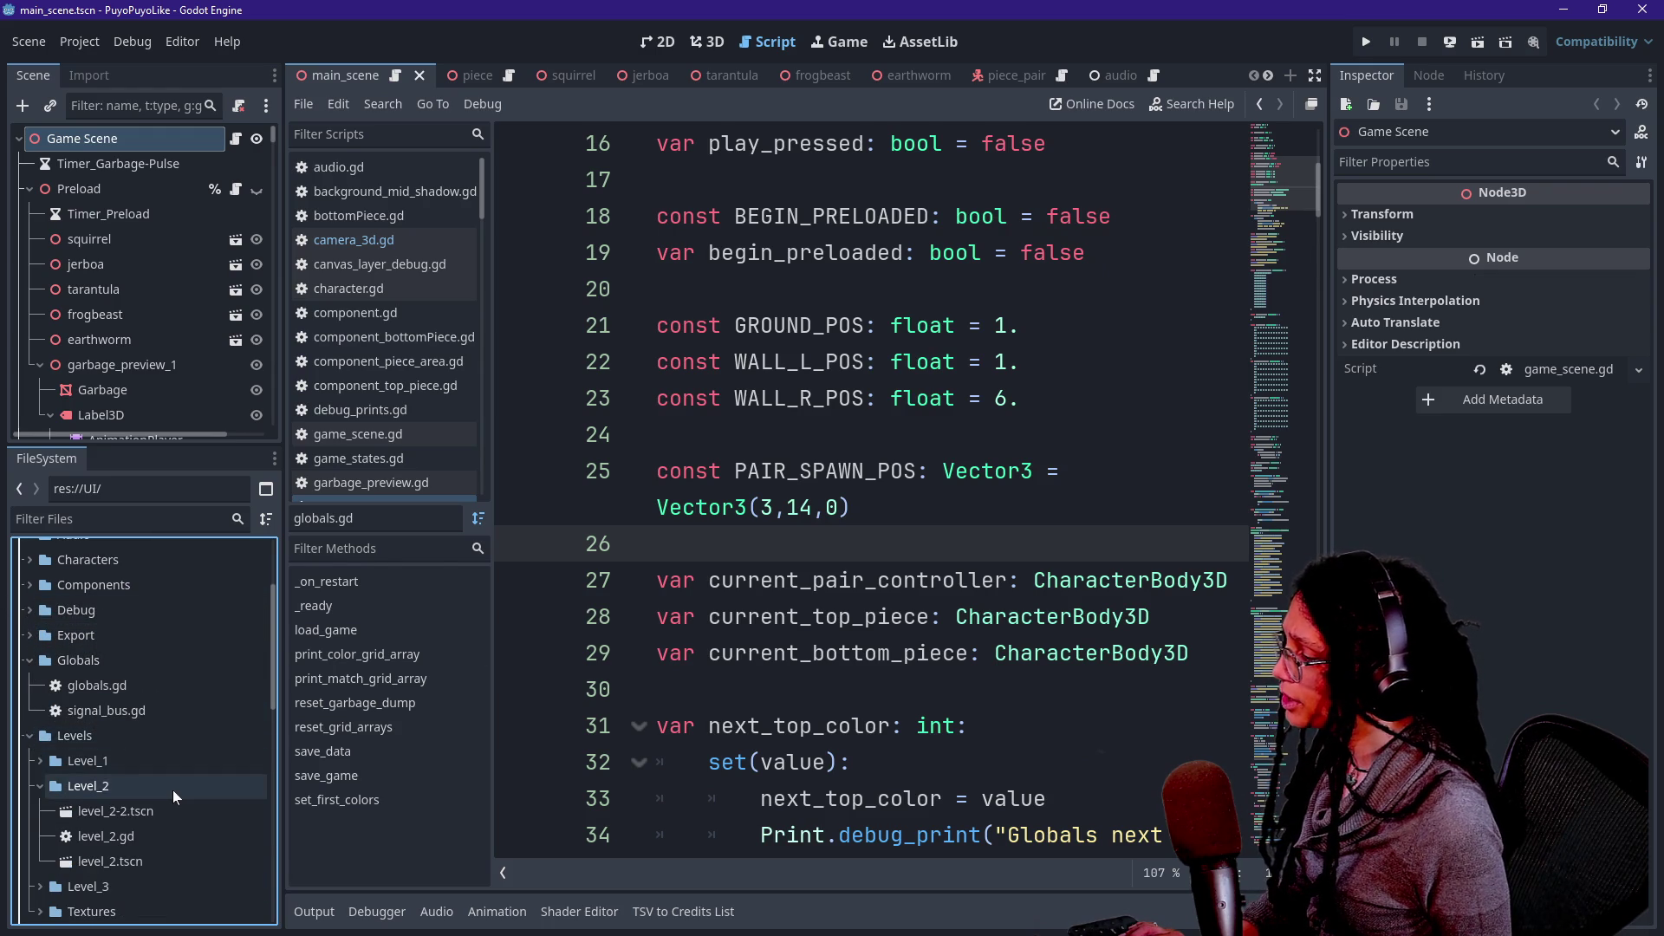
Step: Expand Materials and Objects, then collapse the Boundary, Meshes, Pieces and Textures subfolders
scroll(173, 789, "down", 2)
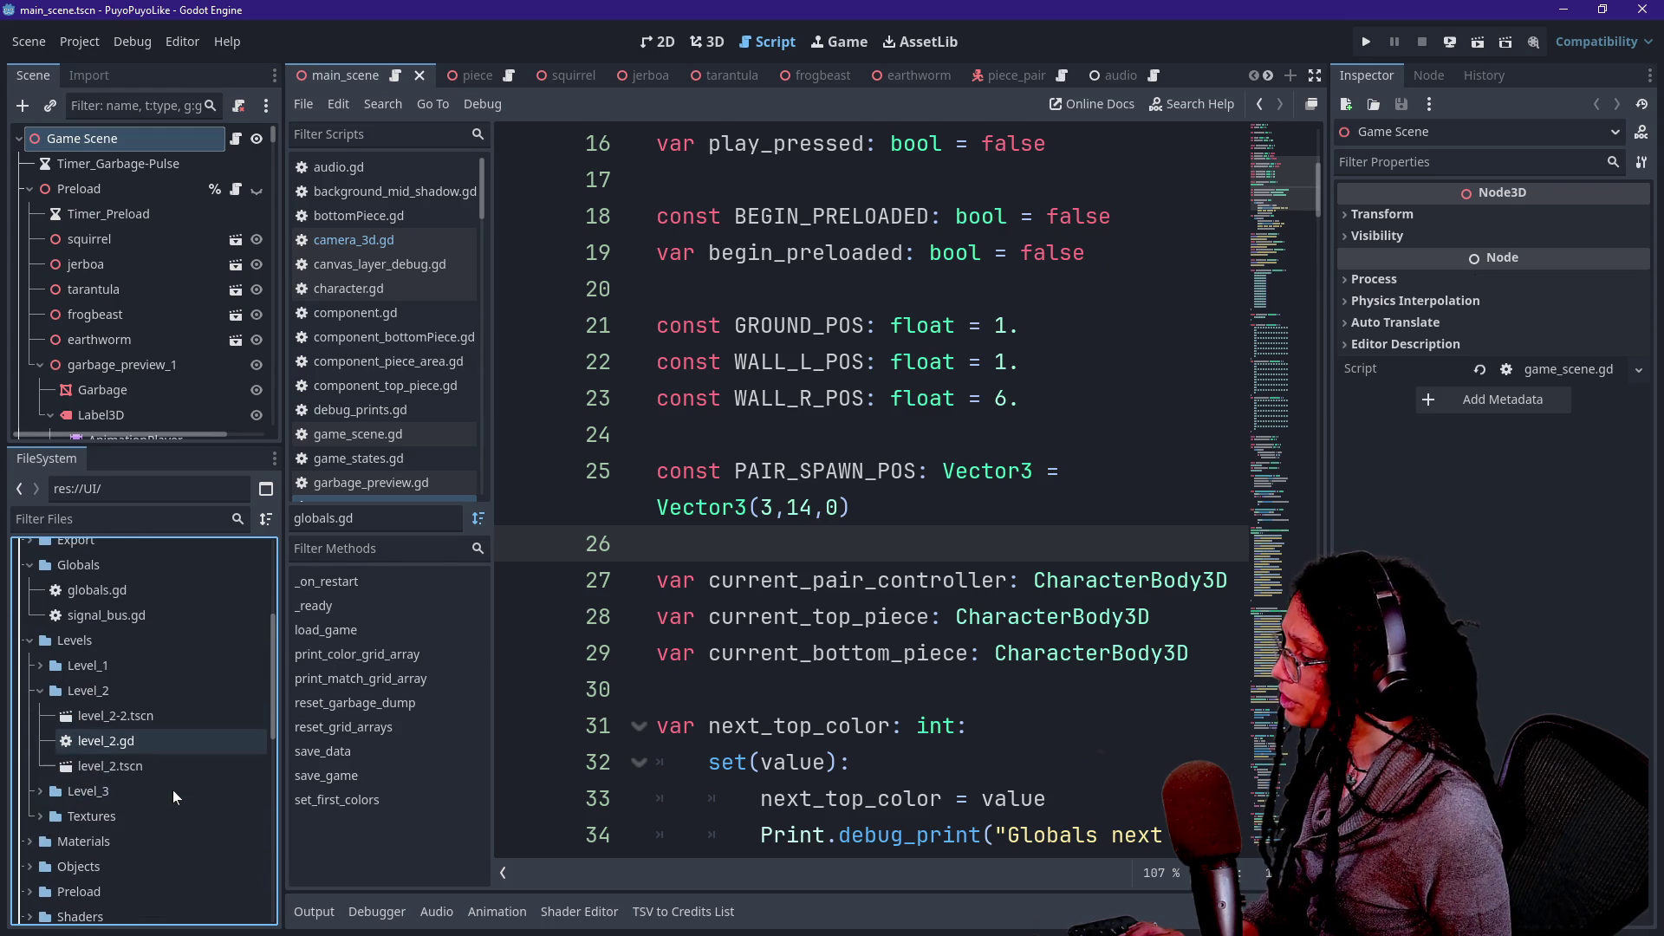
left_click(30, 837)
scroll(26, 841, "down", 3)
left_click(29, 798)
left_click(40, 822)
scroll(69, 801, "down", 3)
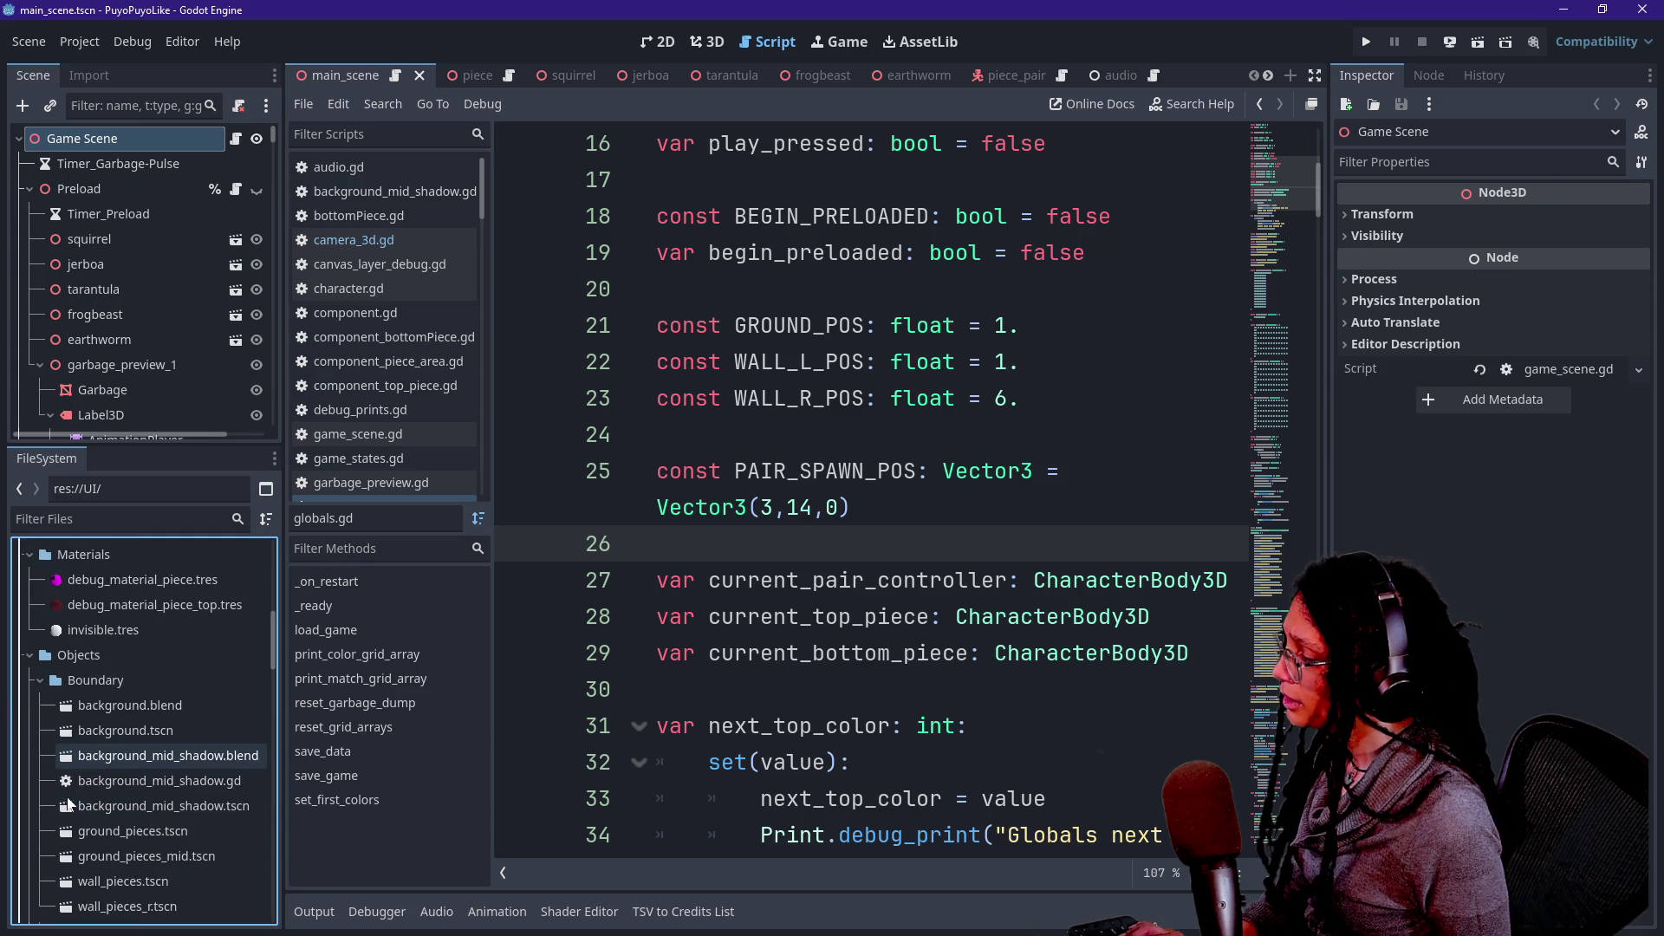
left_click(40, 679)
left_click(48, 706)
left_click(39, 705)
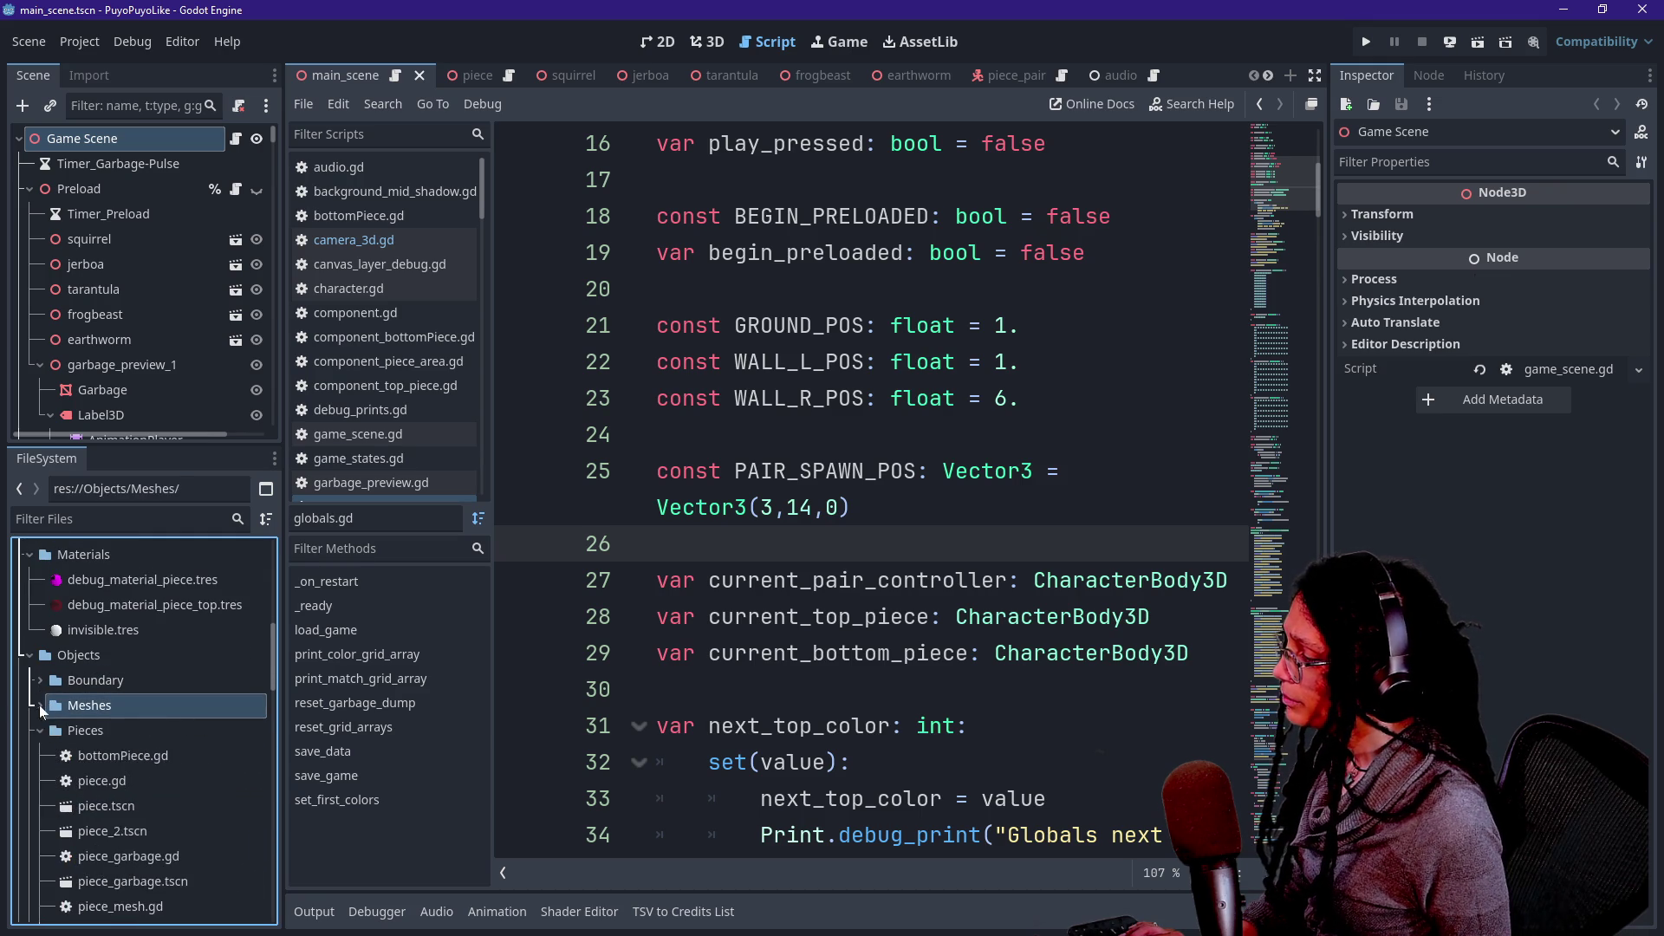
left_click(39, 730)
left_click(40, 754)
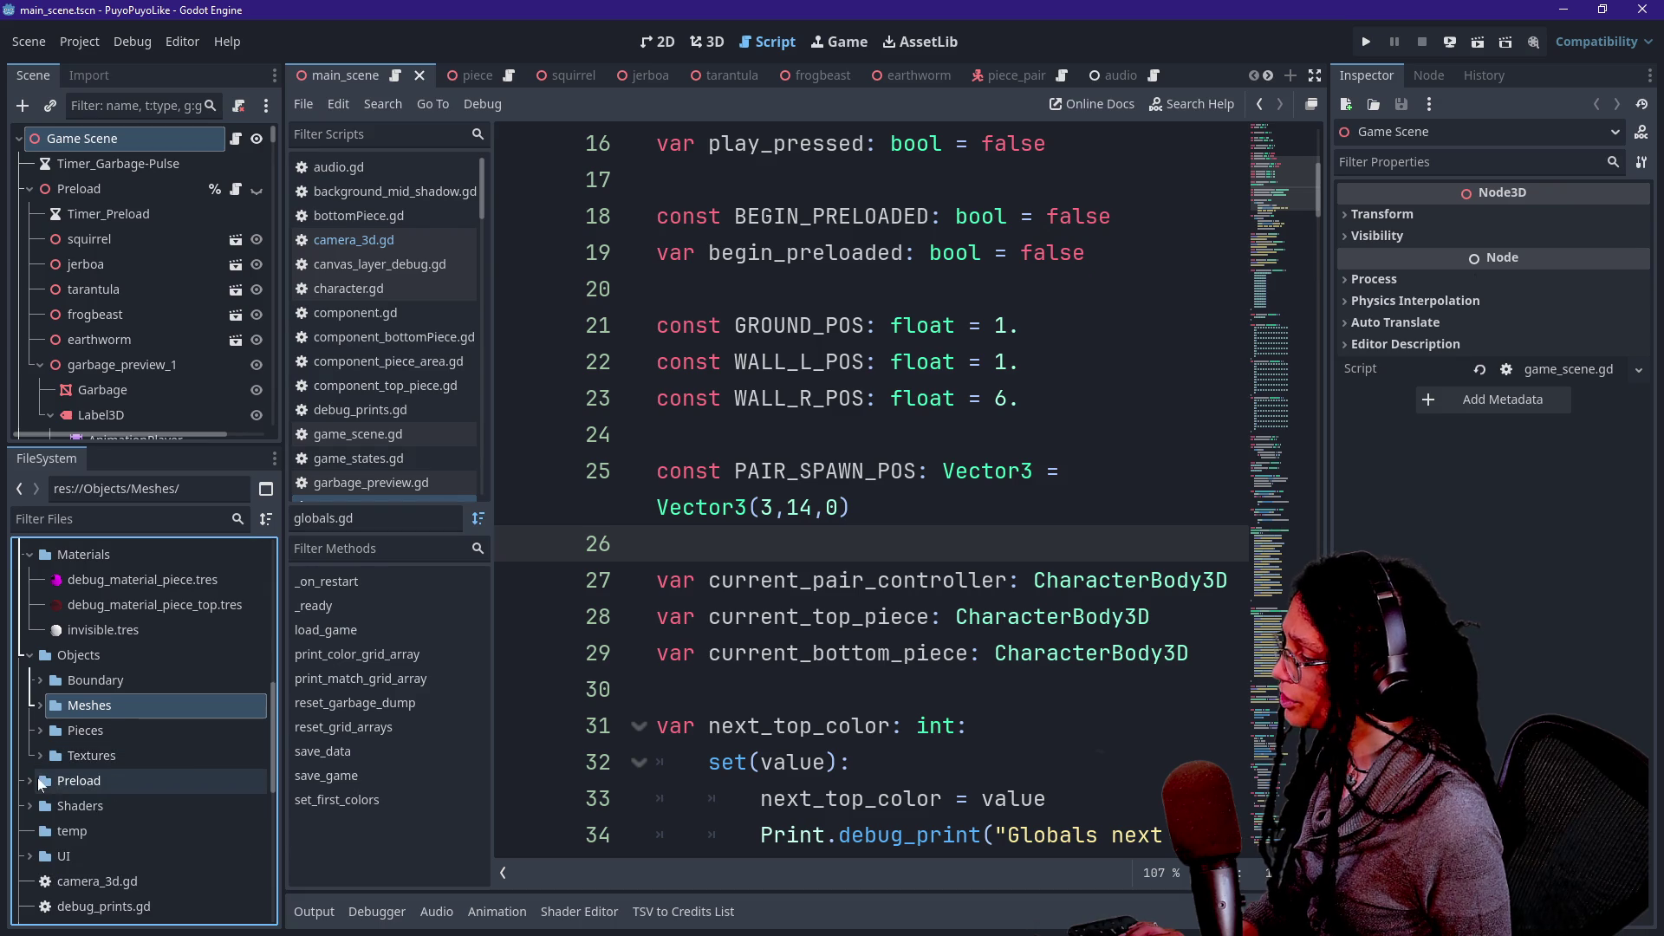
Step: Check the Preload, Shaders and temp folders, select debug_prints.gd, then collapse Globals
left_click(31, 780)
scroll(32, 778, "down", 3)
left_click(29, 761)
left_click(28, 761)
left_click(29, 787)
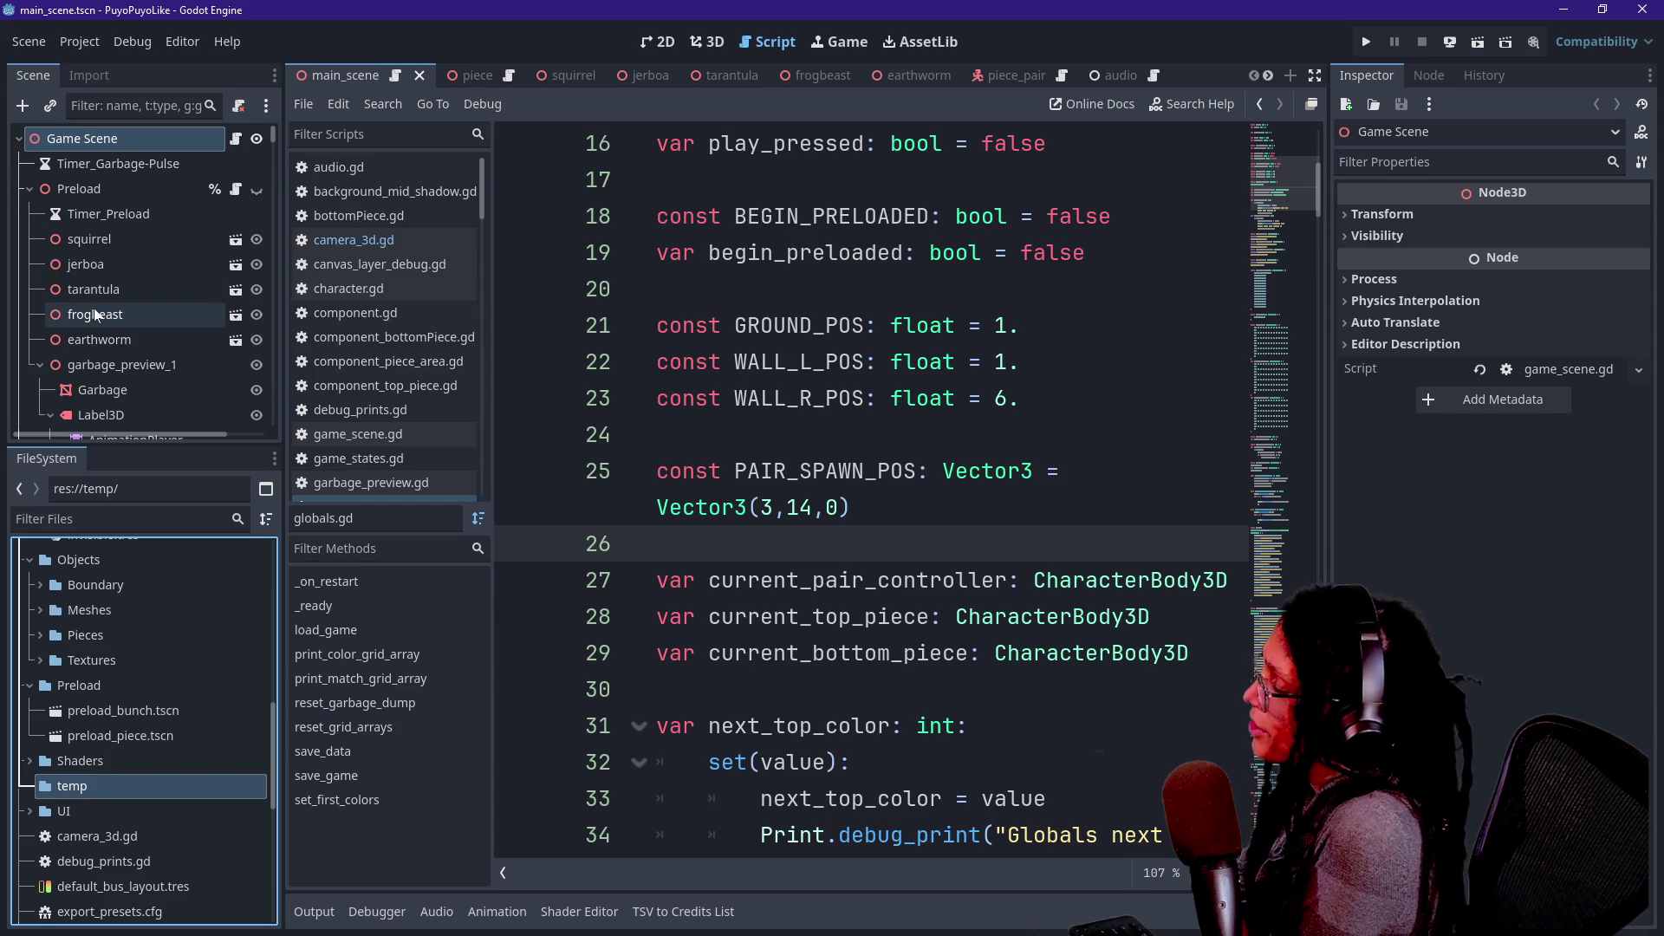
scroll(149, 269, "down", 3)
scroll(149, 269, "down", 1)
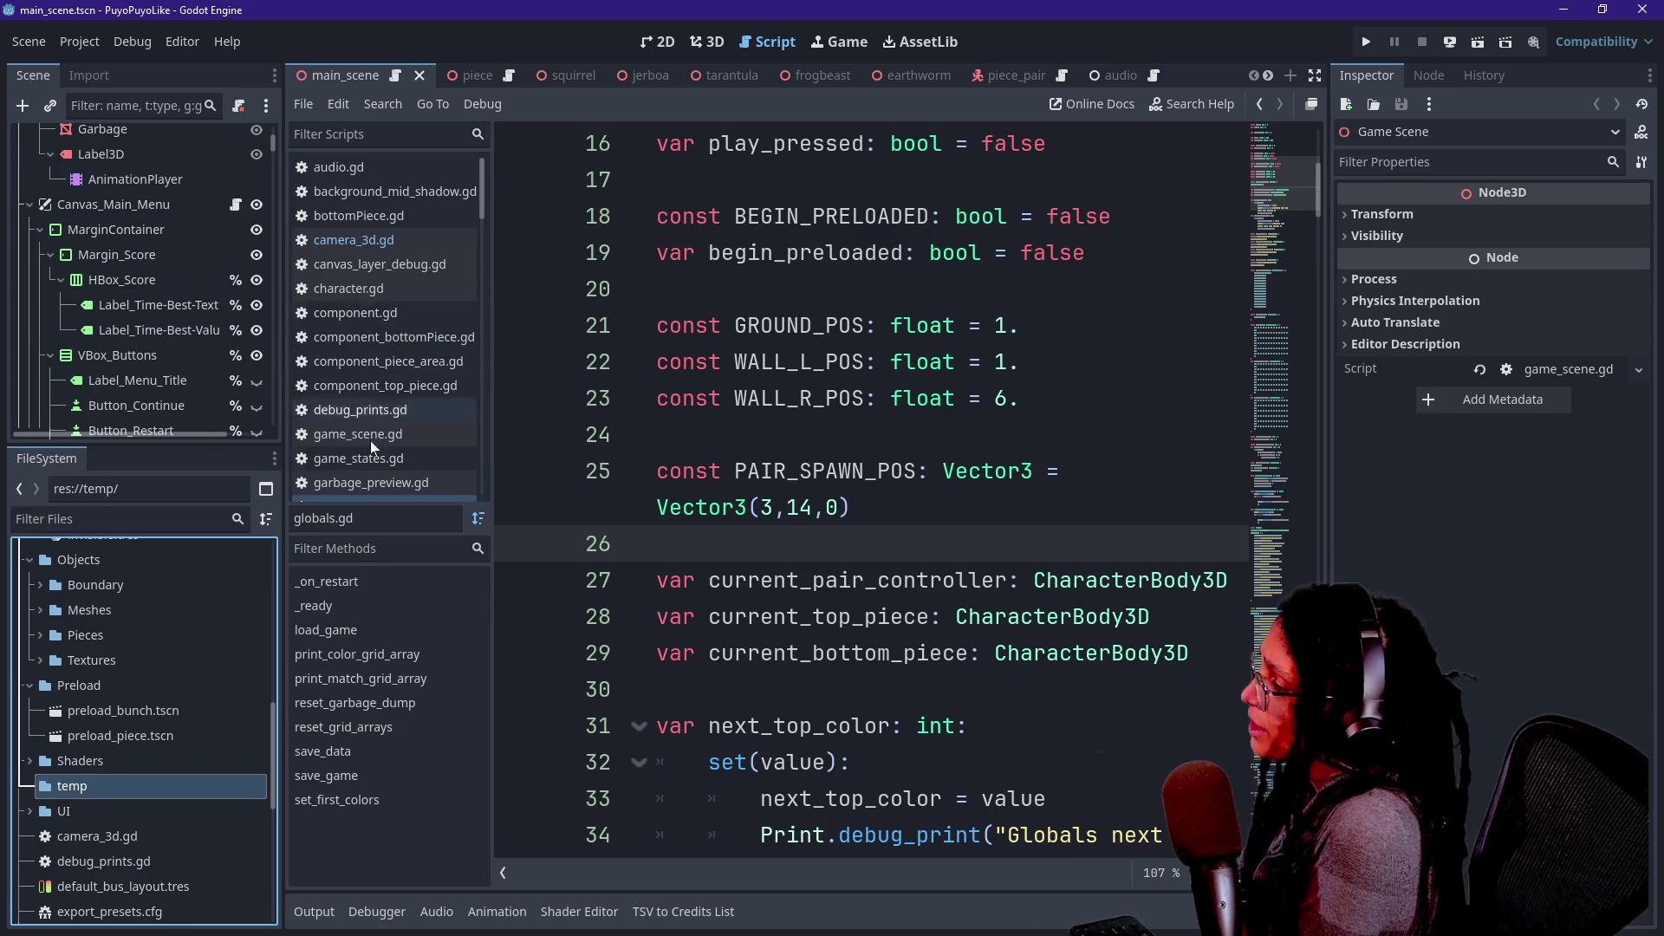
scroll(376, 450, "down", 1)
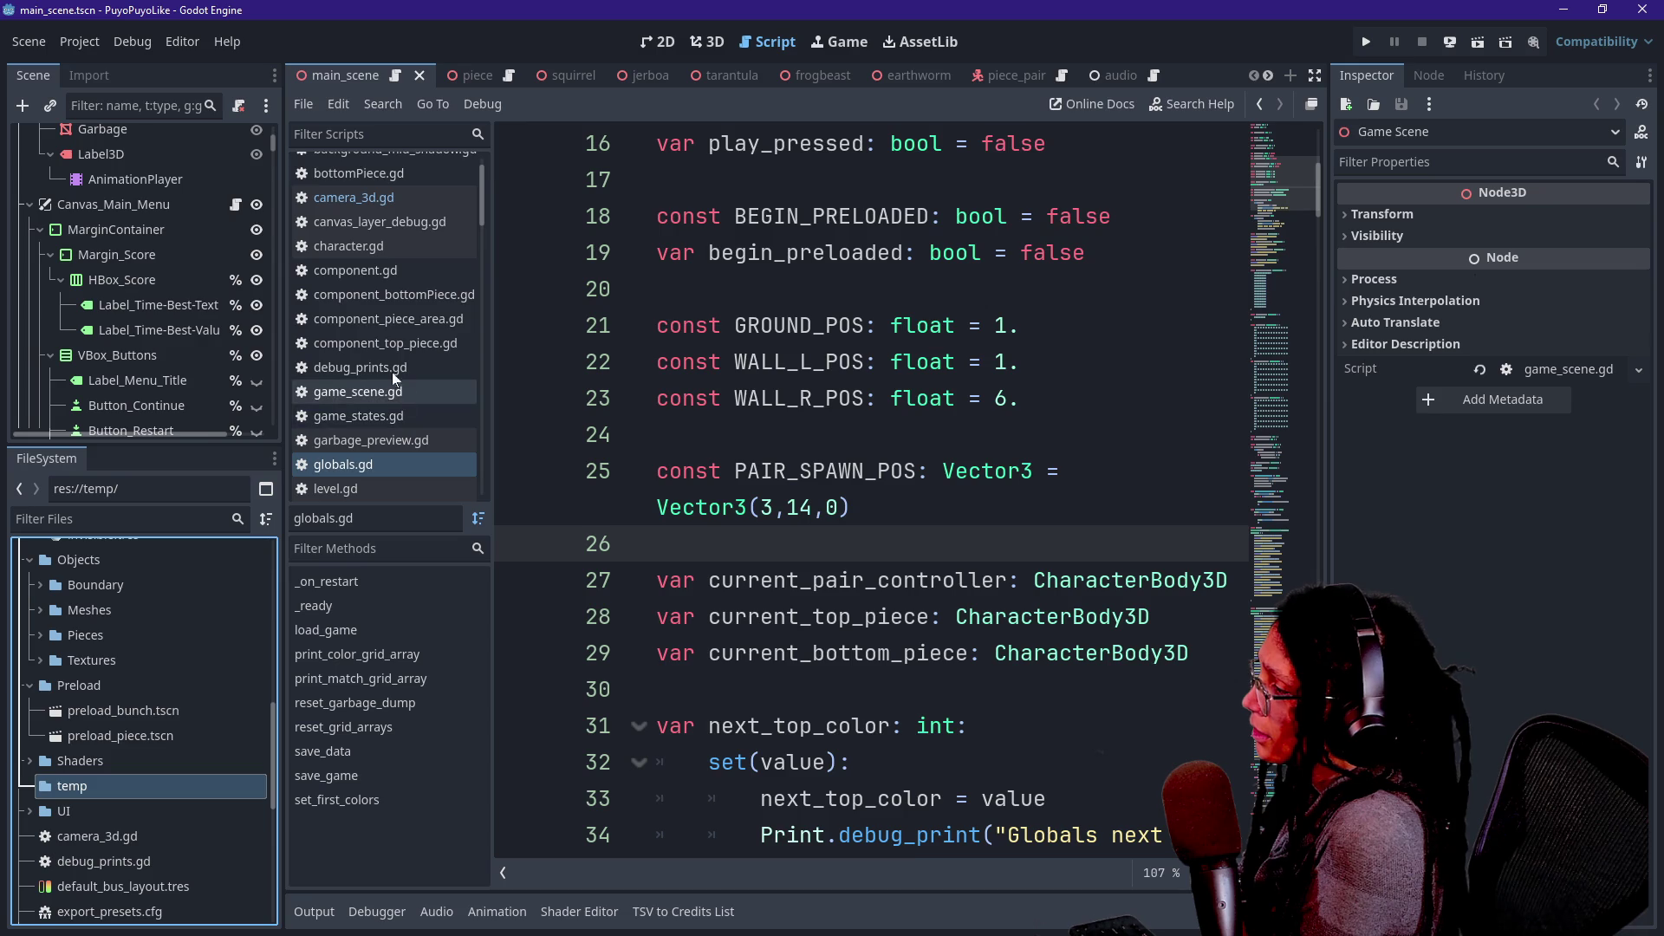
scroll(207, 251, "up", 1)
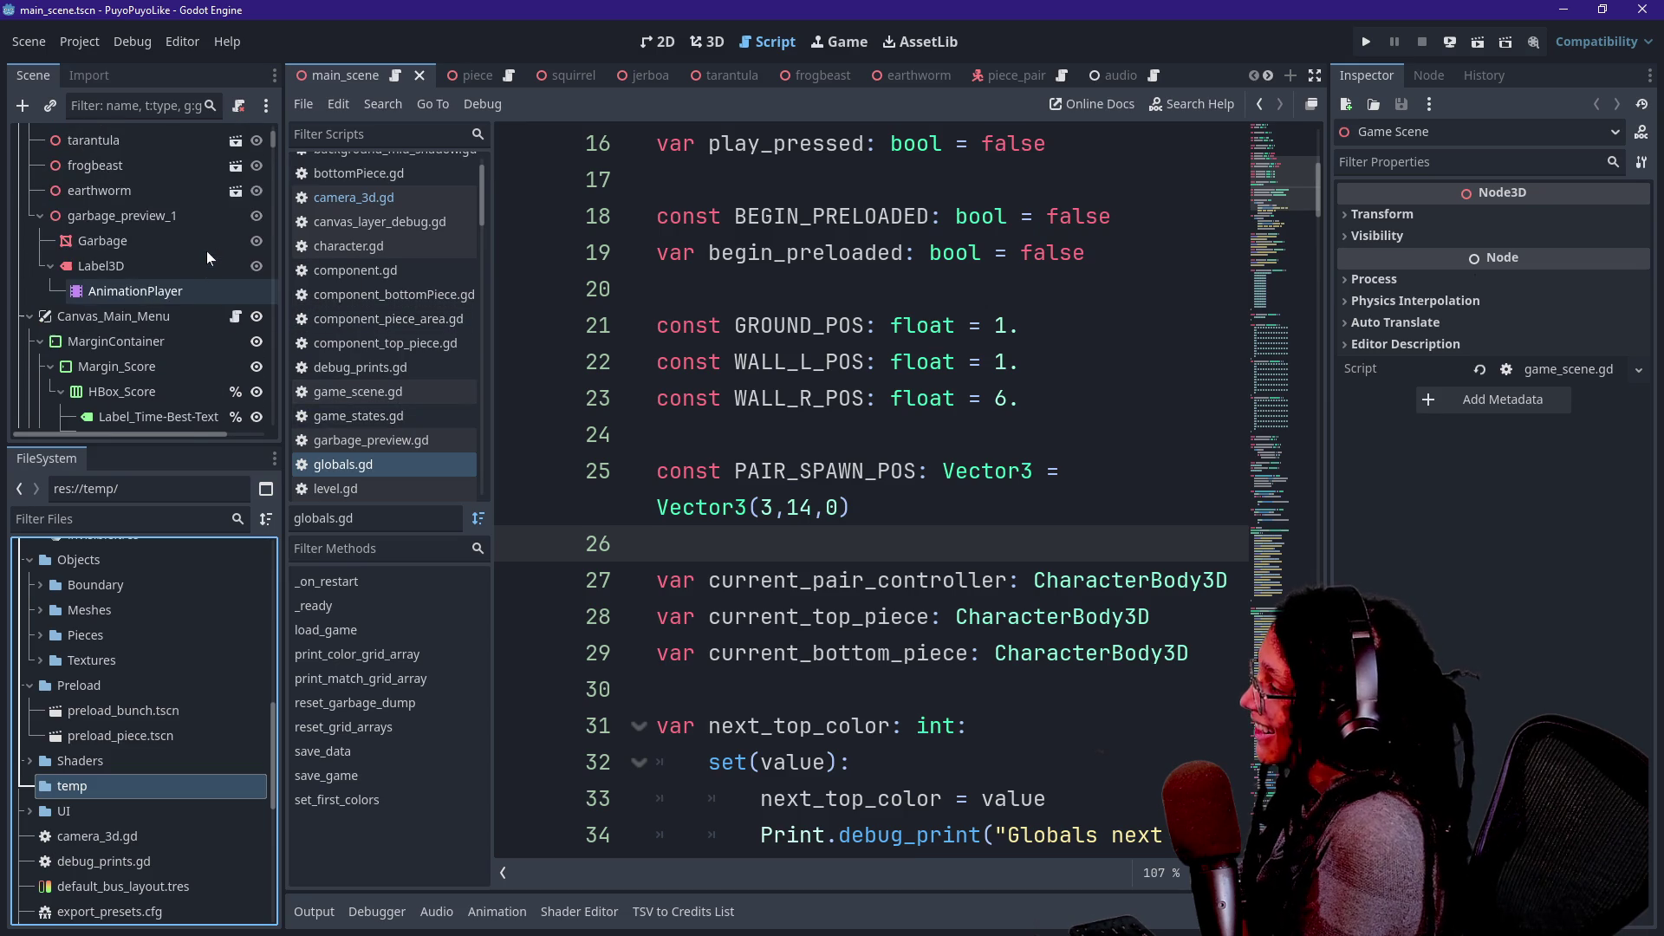
left_click(200, 872)
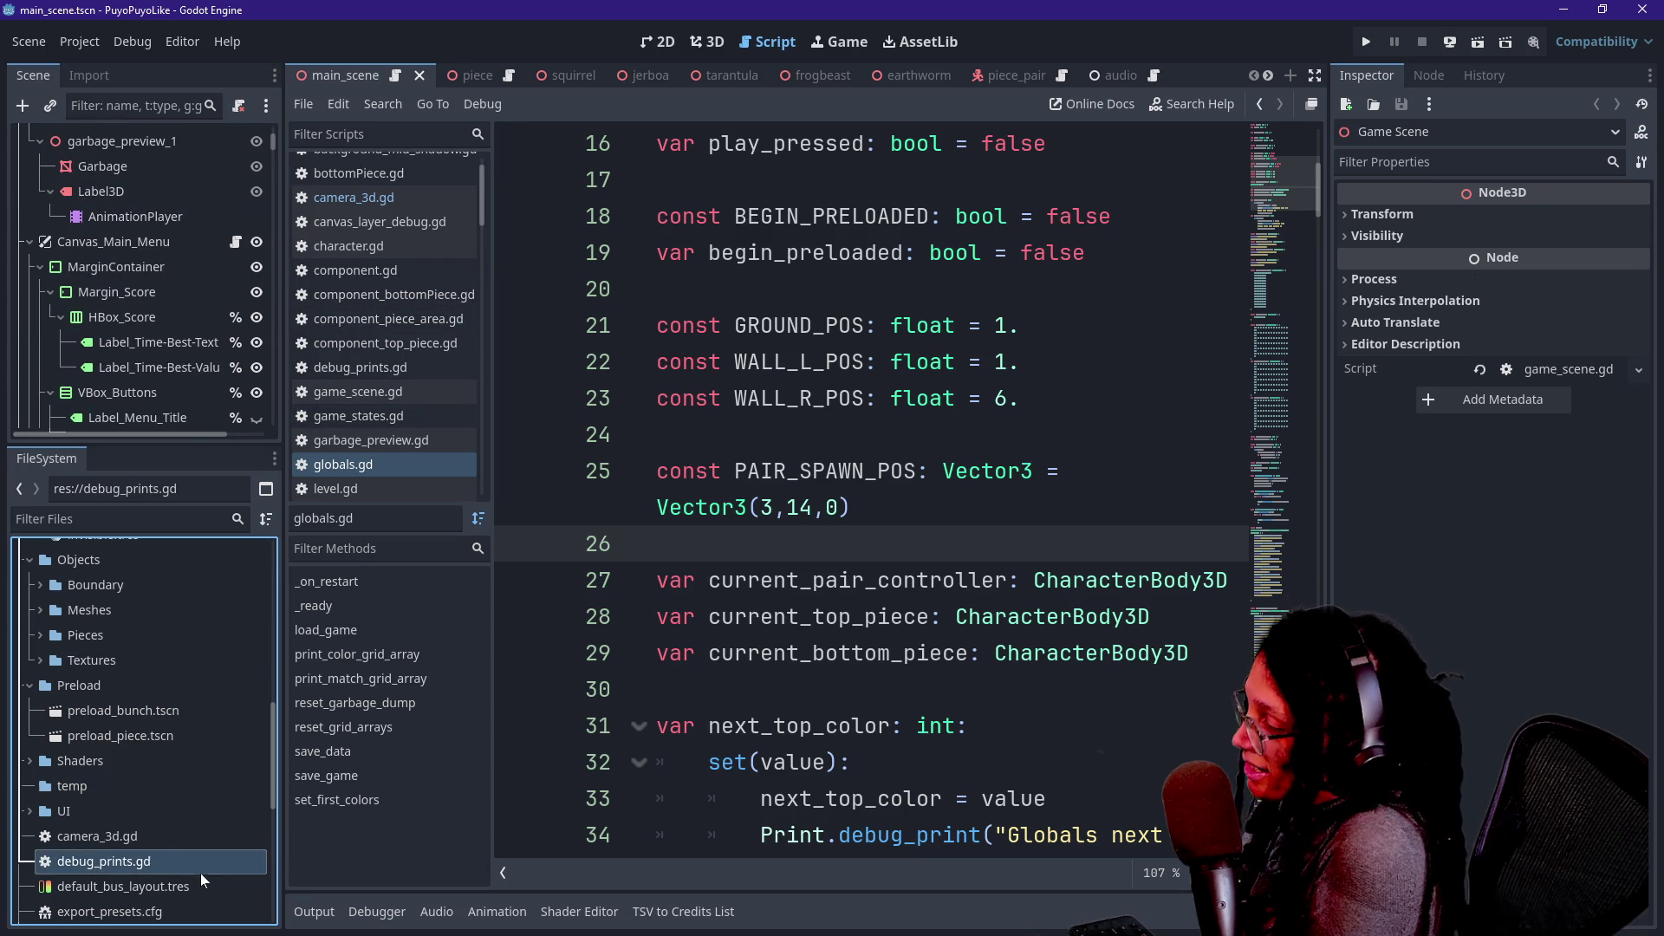
scroll(123, 773, "up", 10)
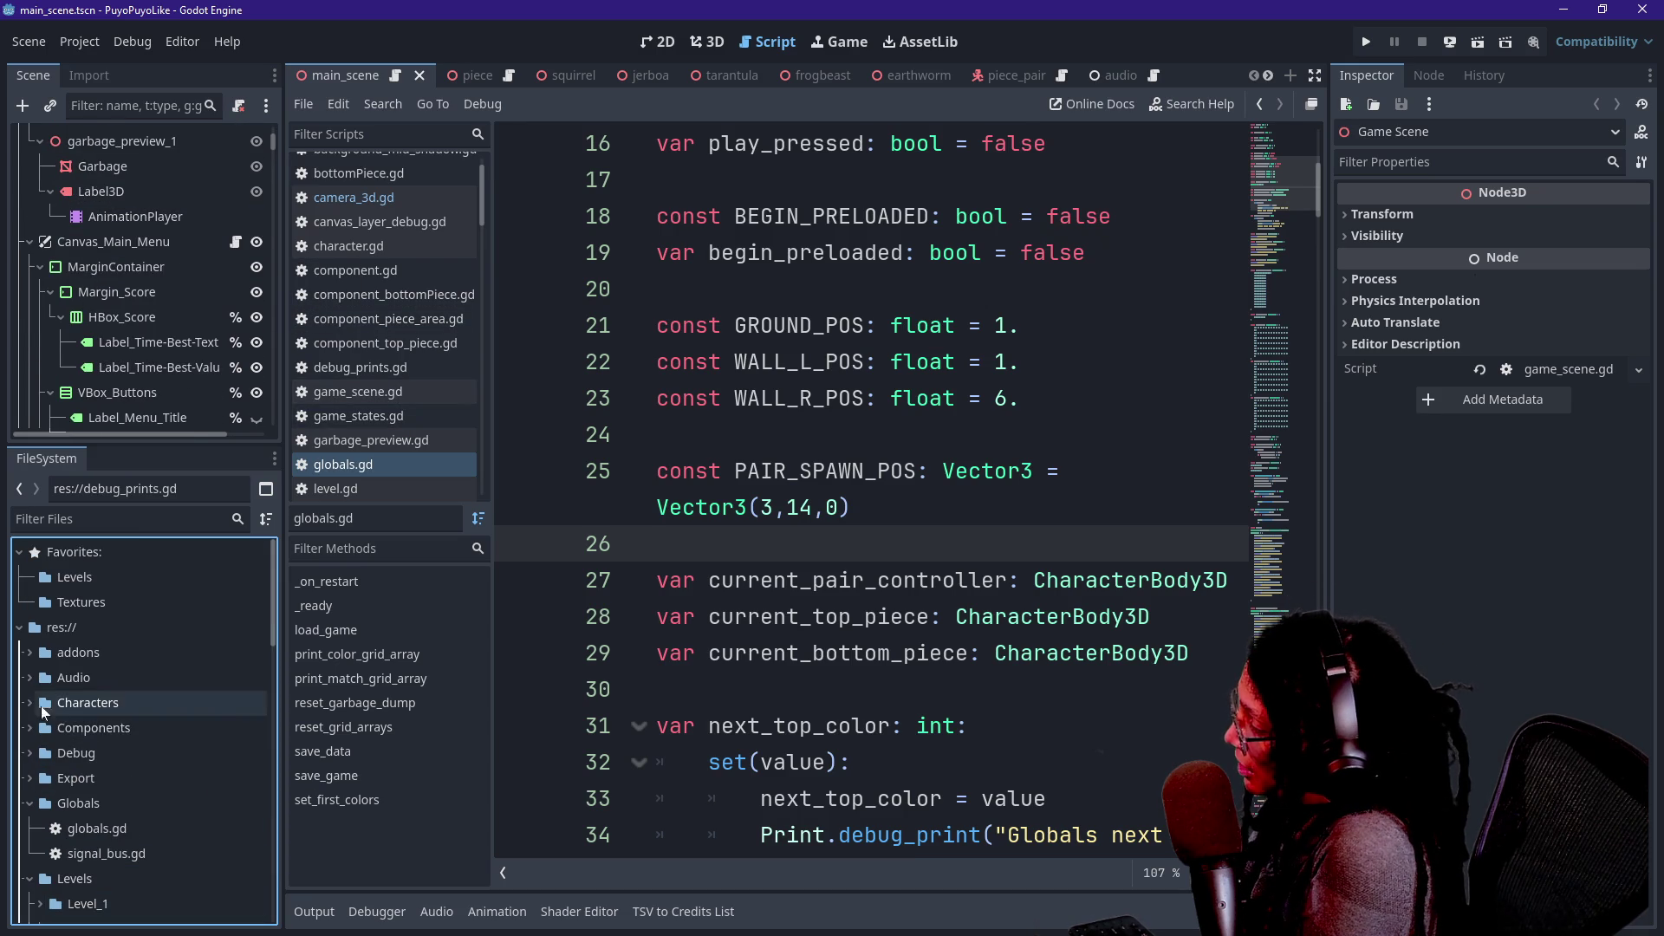
left_click(32, 803)
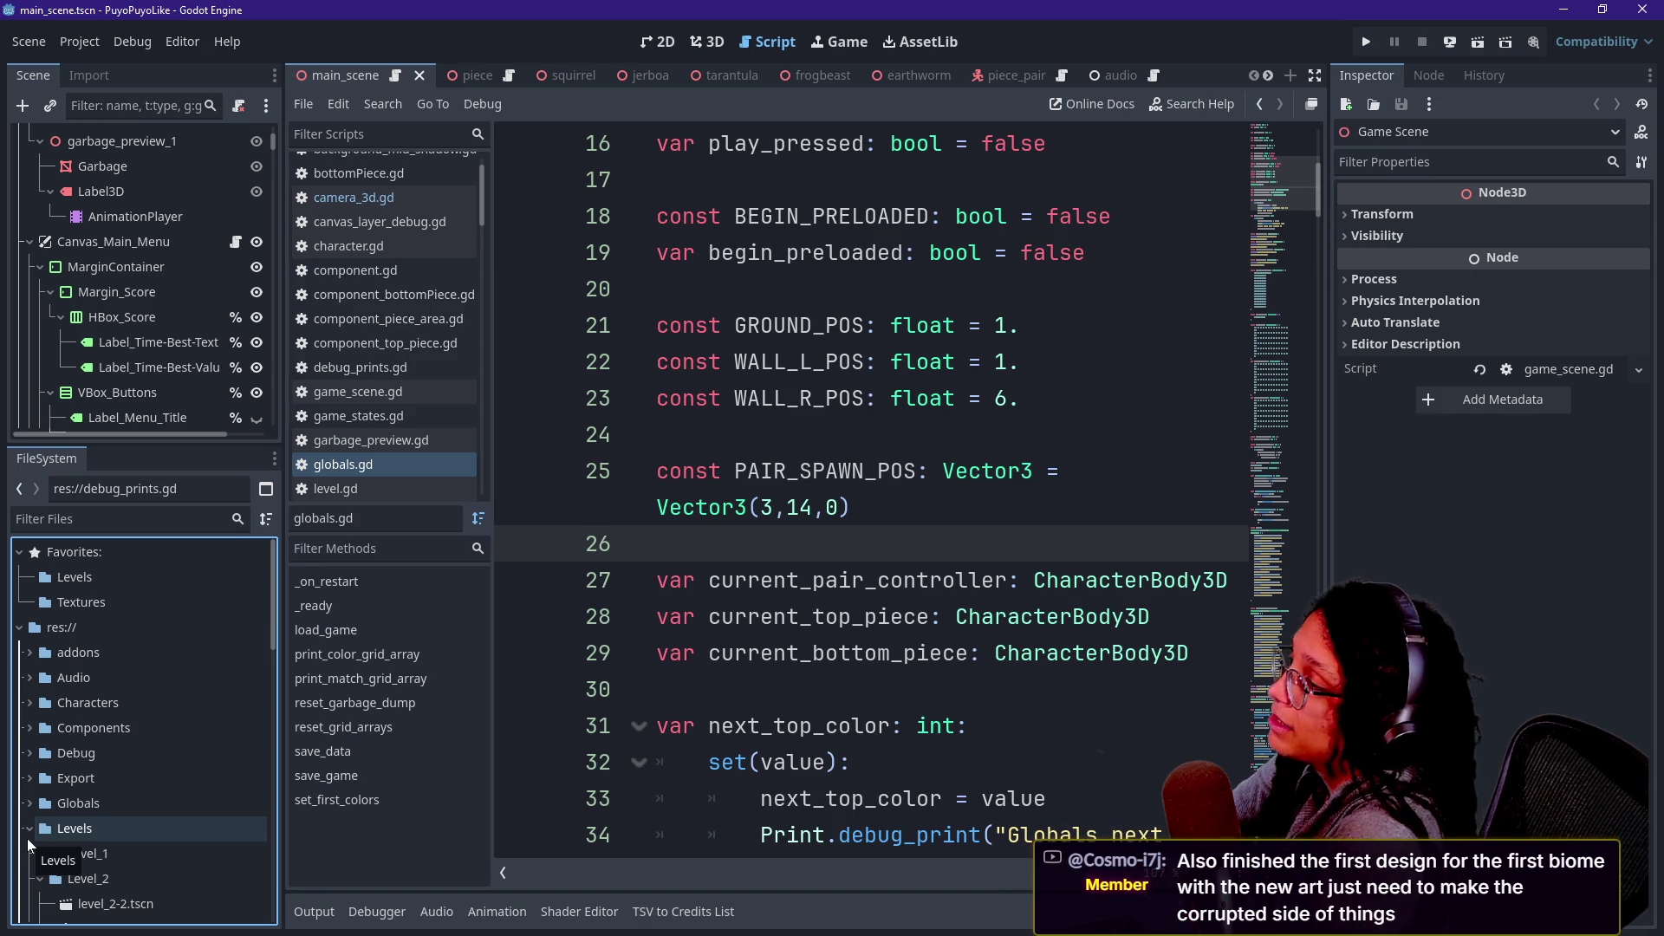
left_click_drag(270, 566, 268, 608)
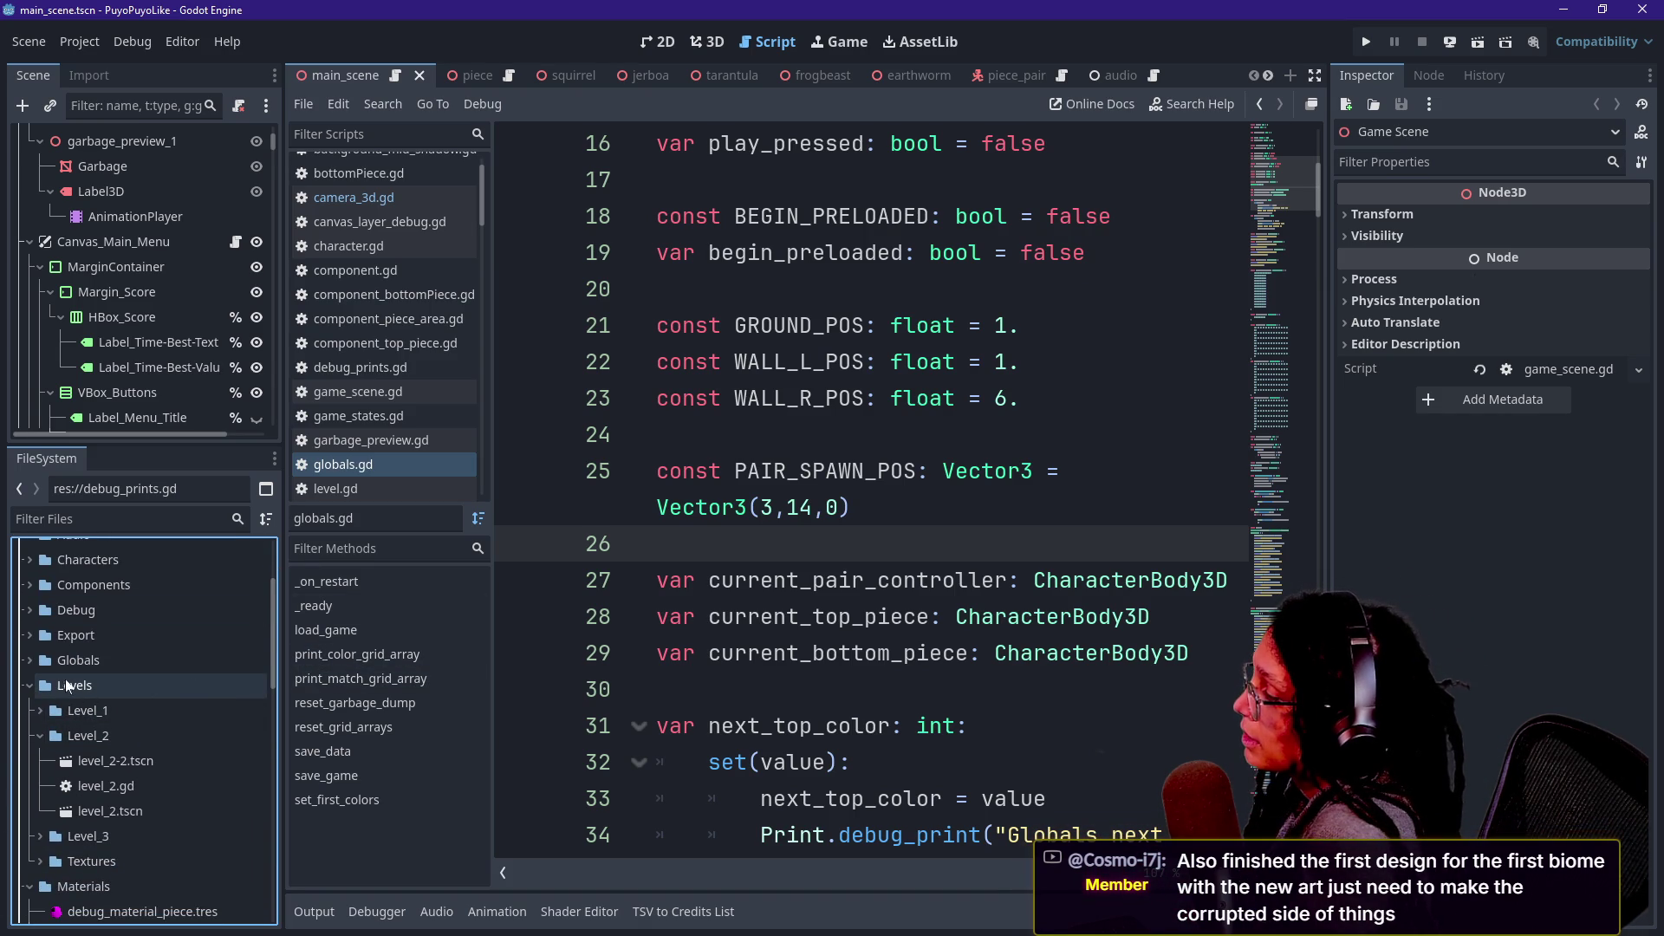
Step: Select the Level_1 folder, expand Globals and select the signal_bus.gd script
left_click(26, 661)
left_click(26, 660)
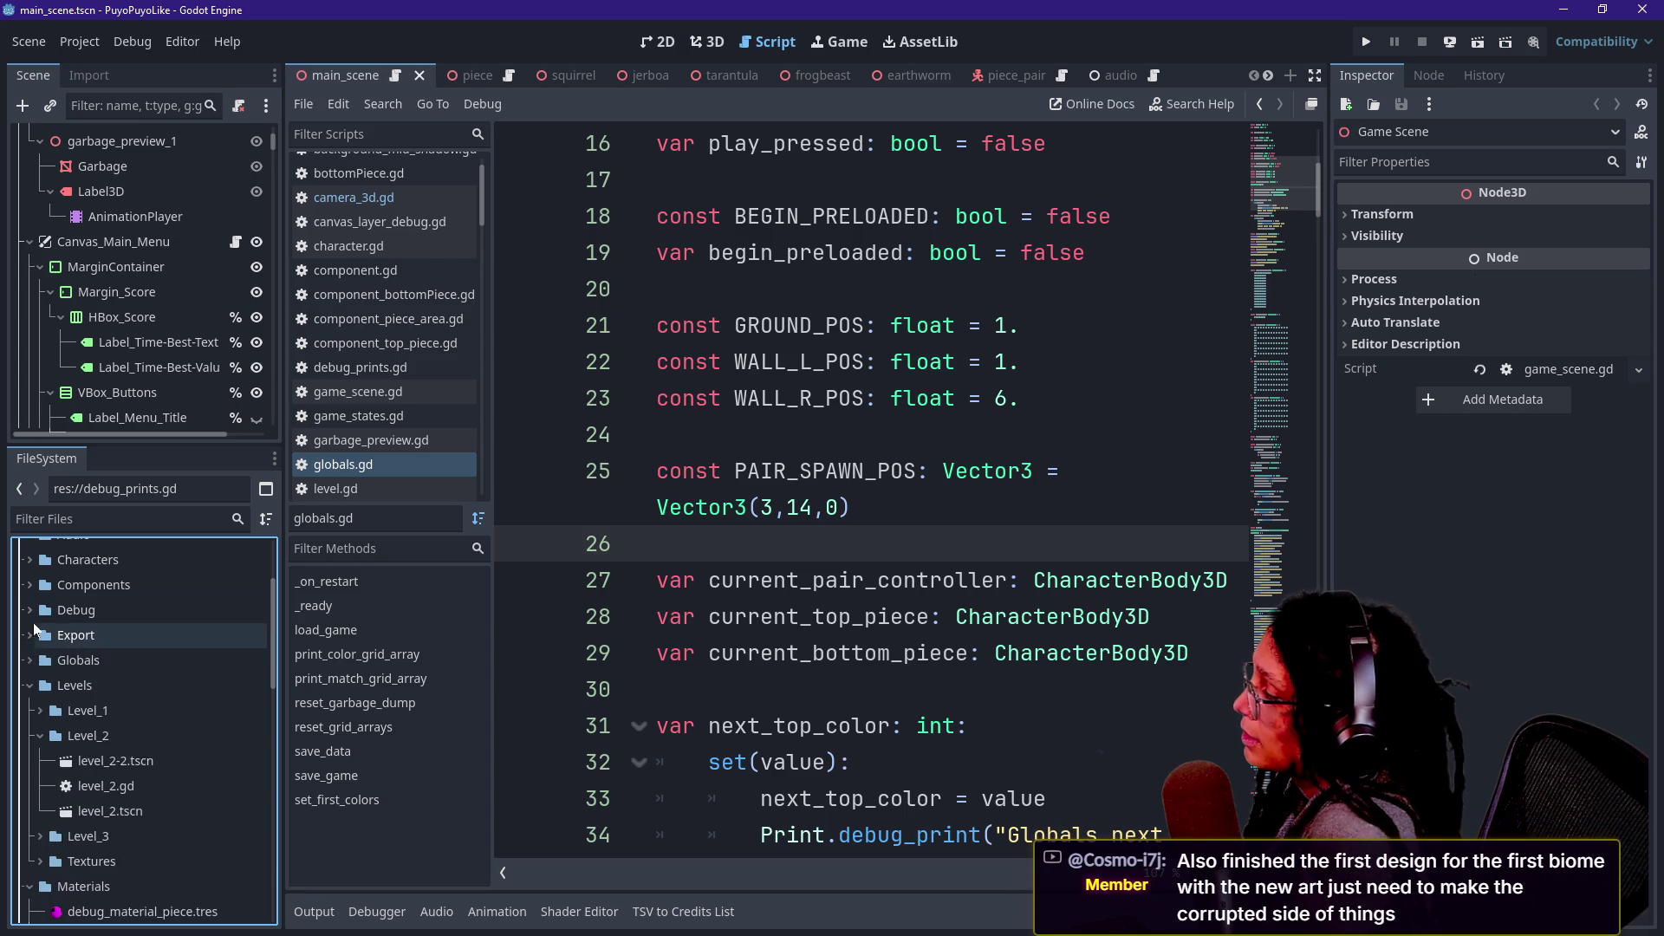
left_click(29, 610)
left_click(30, 611)
left_click(30, 586)
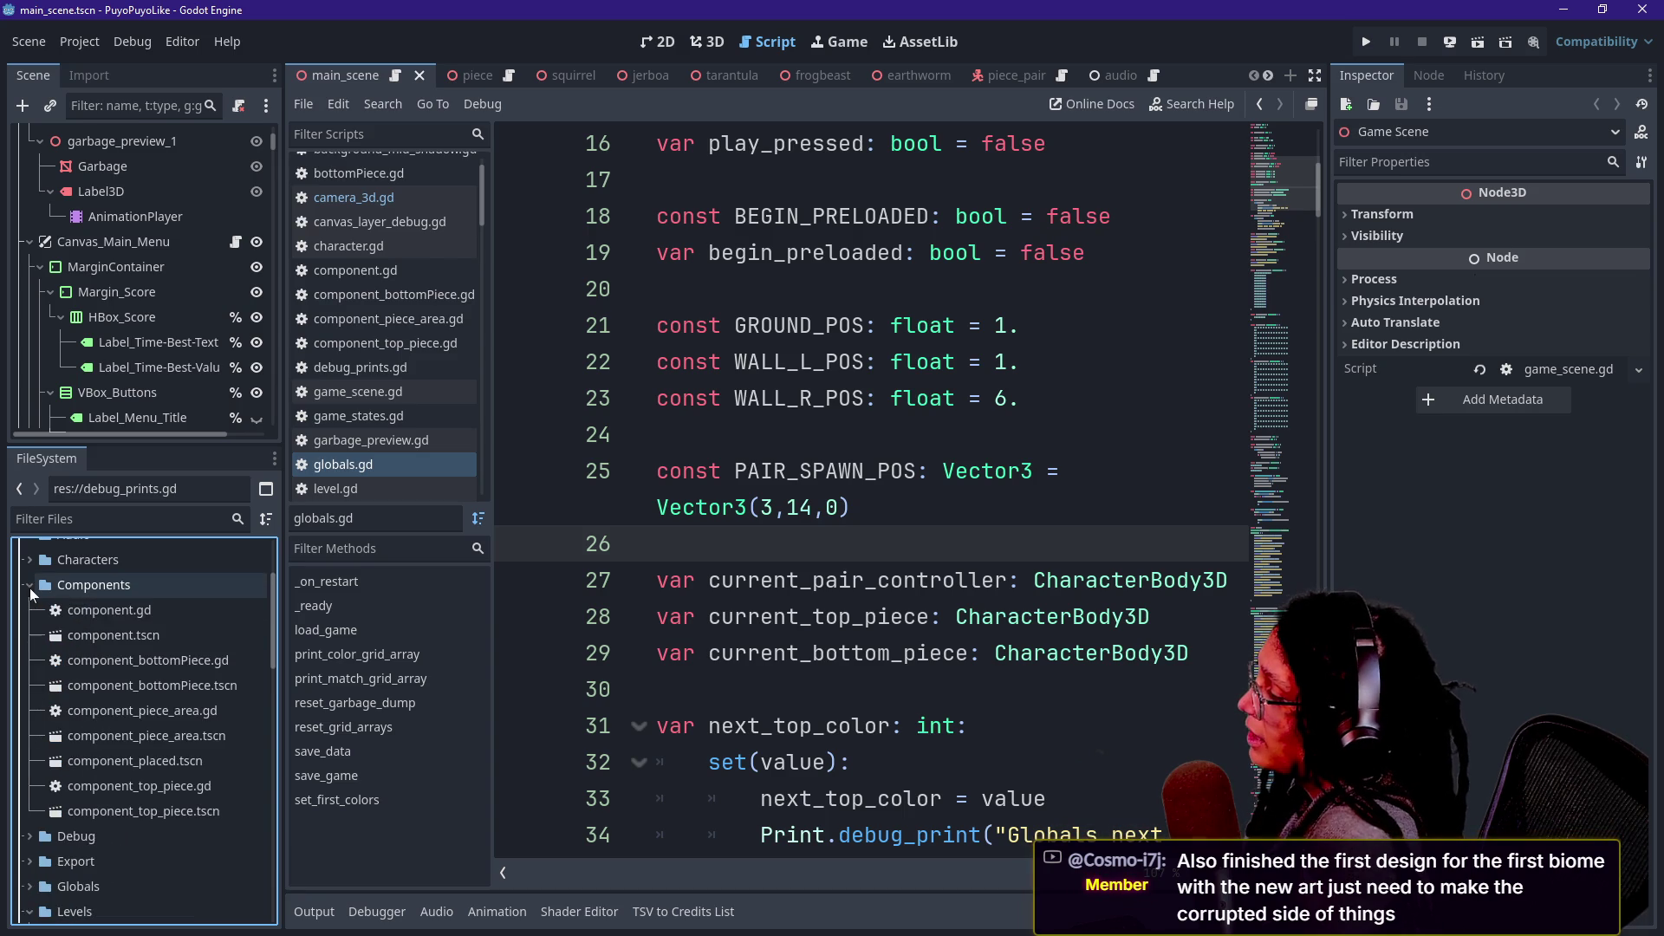
left_click(30, 588)
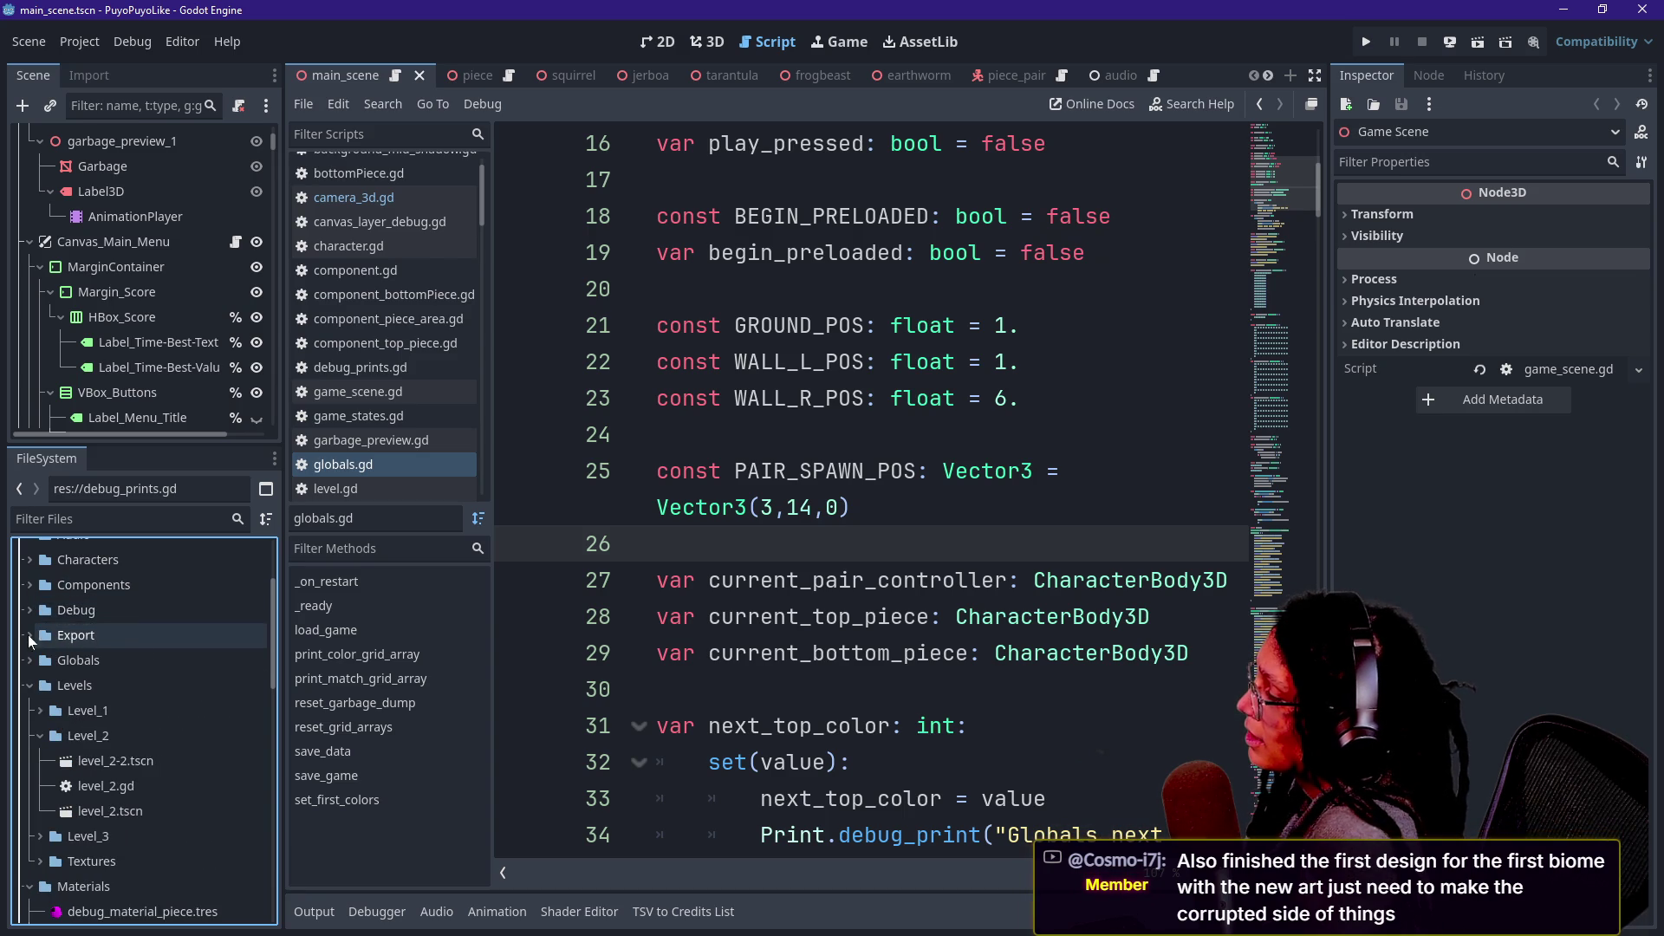
left_click(45, 711)
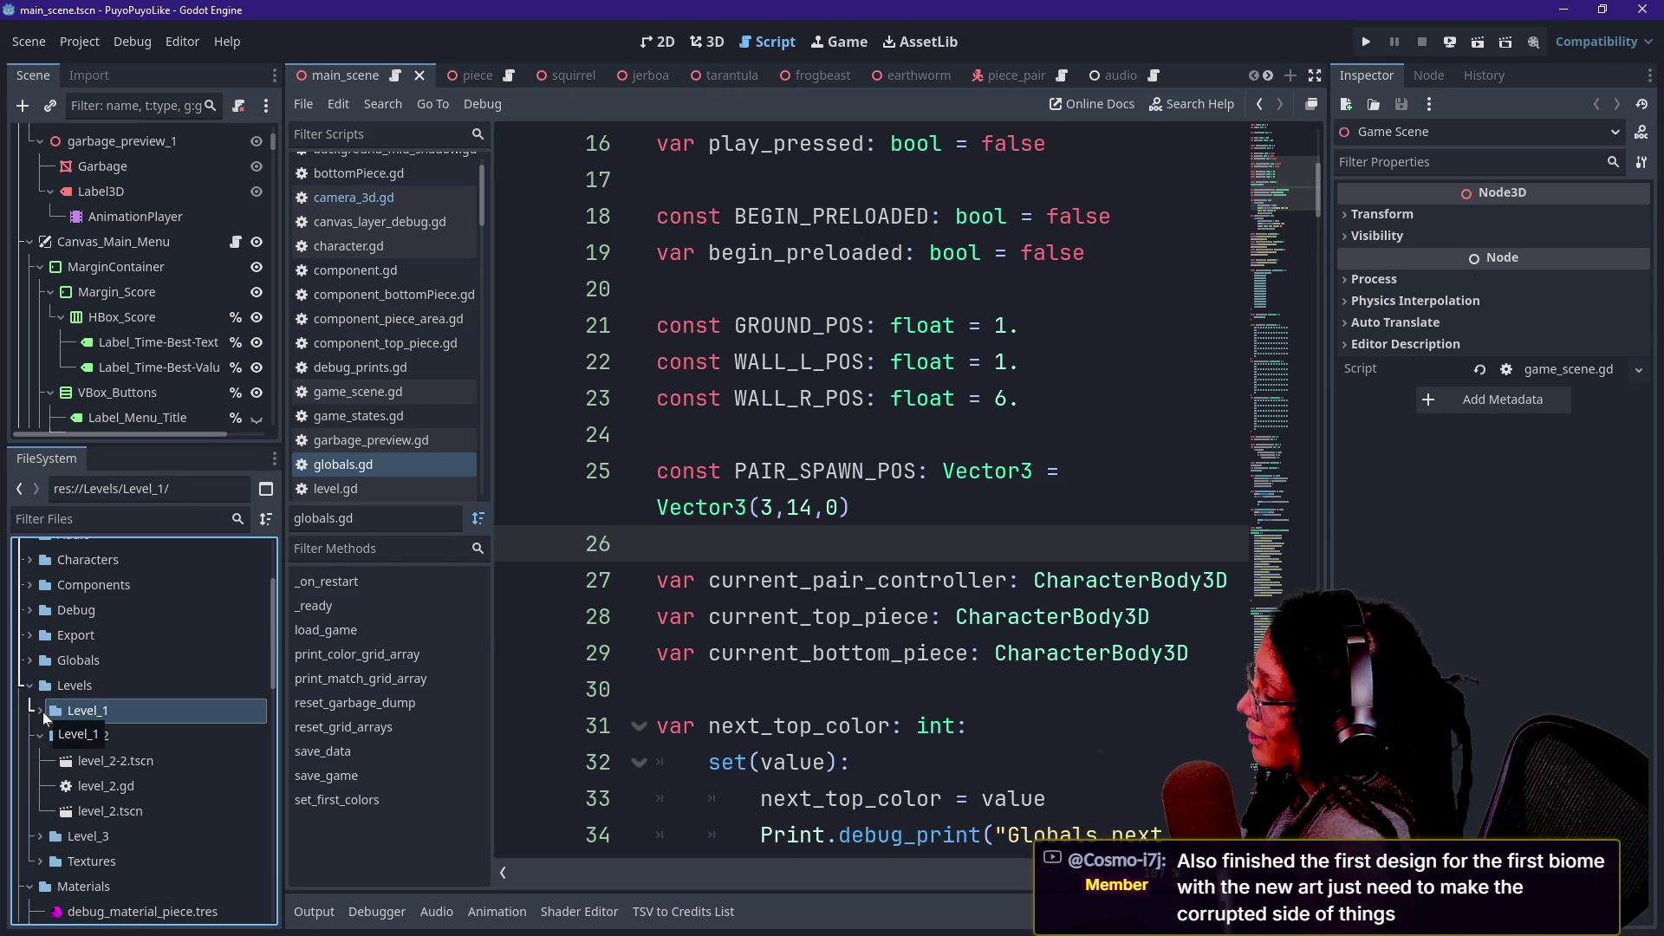
left_click(31, 660)
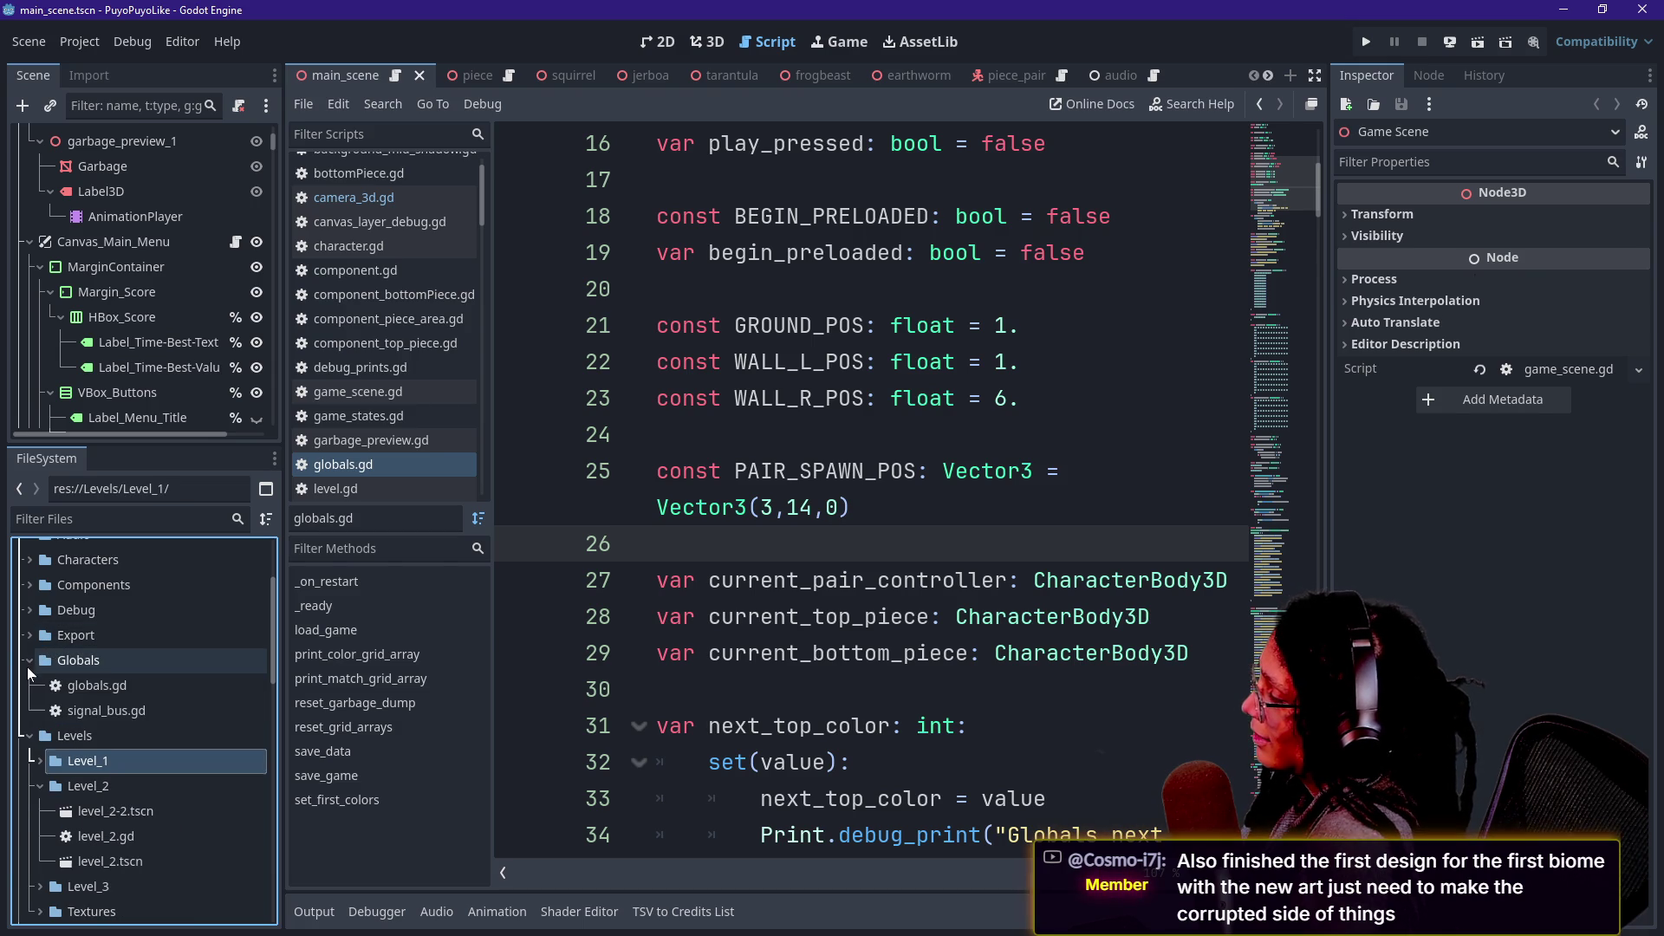
left_click(98, 711)
Step: Open signal_bus.gd and select the check_for_garbages signal name
double_click(97, 711)
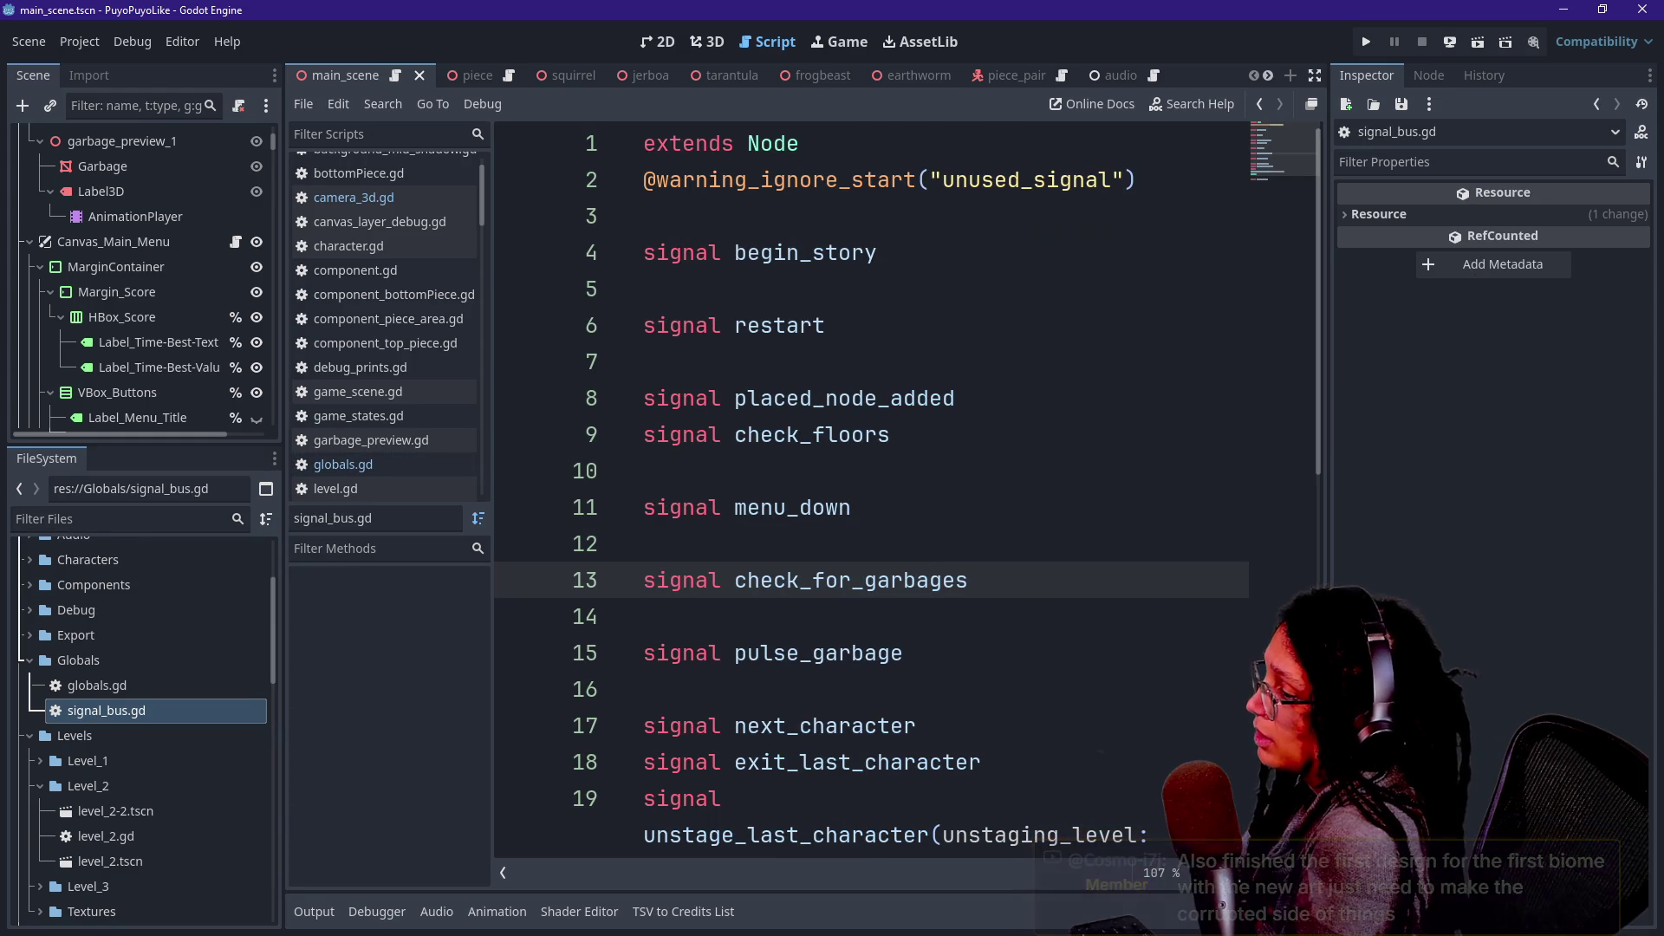
double_click(930, 580)
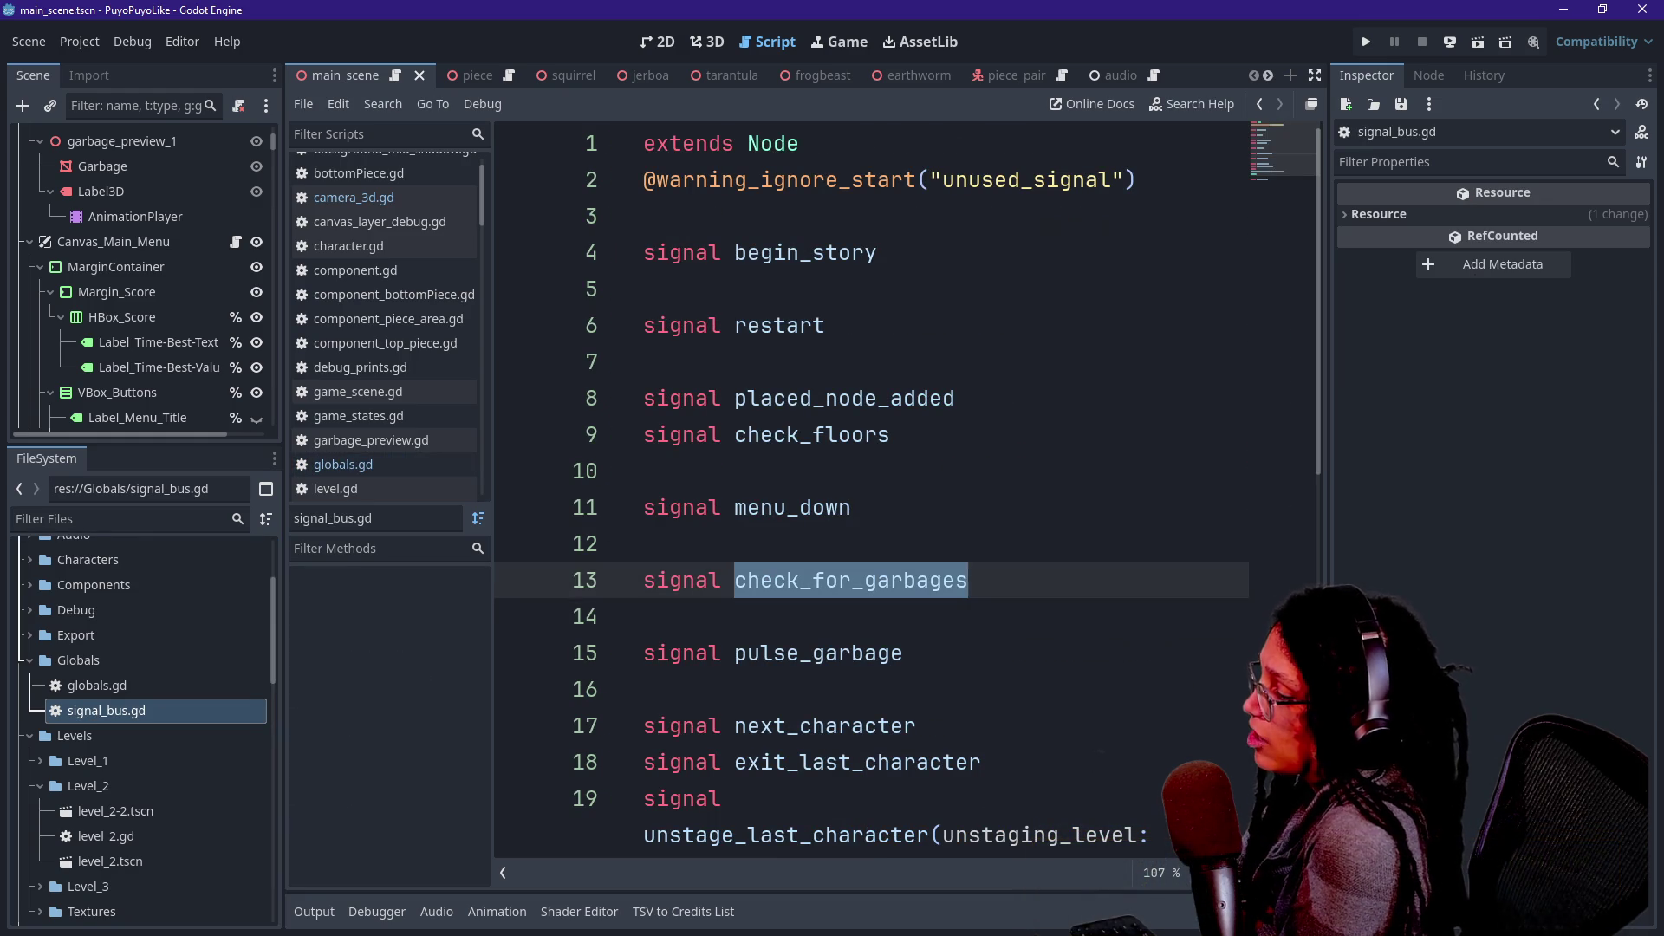
scroll(871, 485, "down", 2)
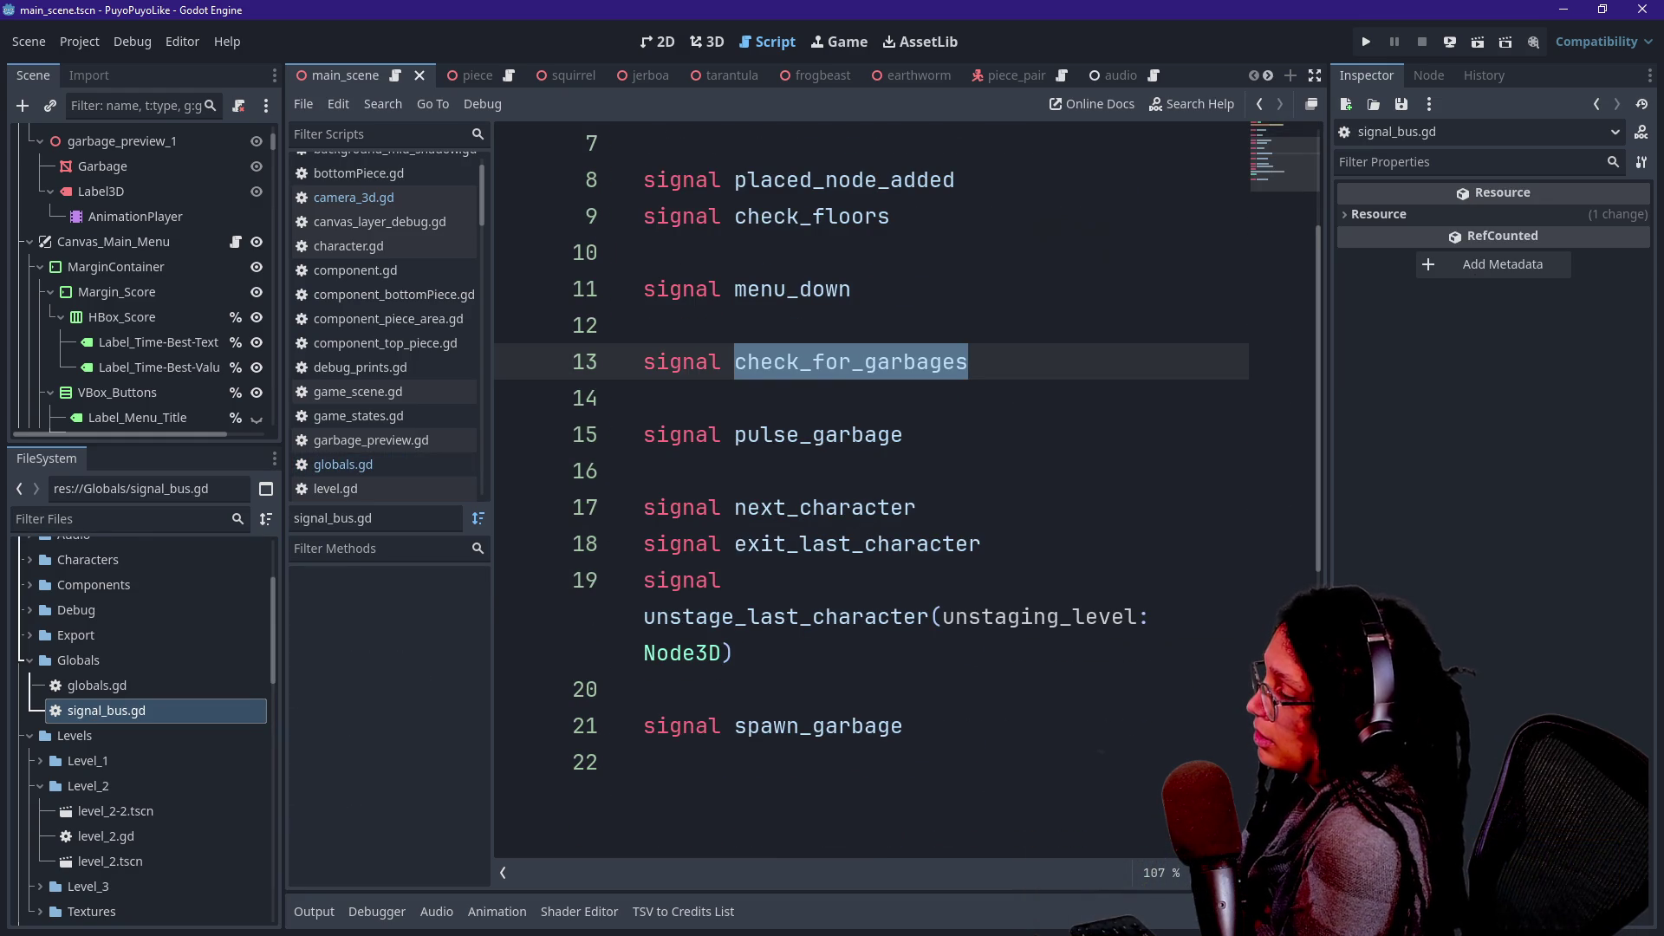
scroll(871, 485, "up", 1)
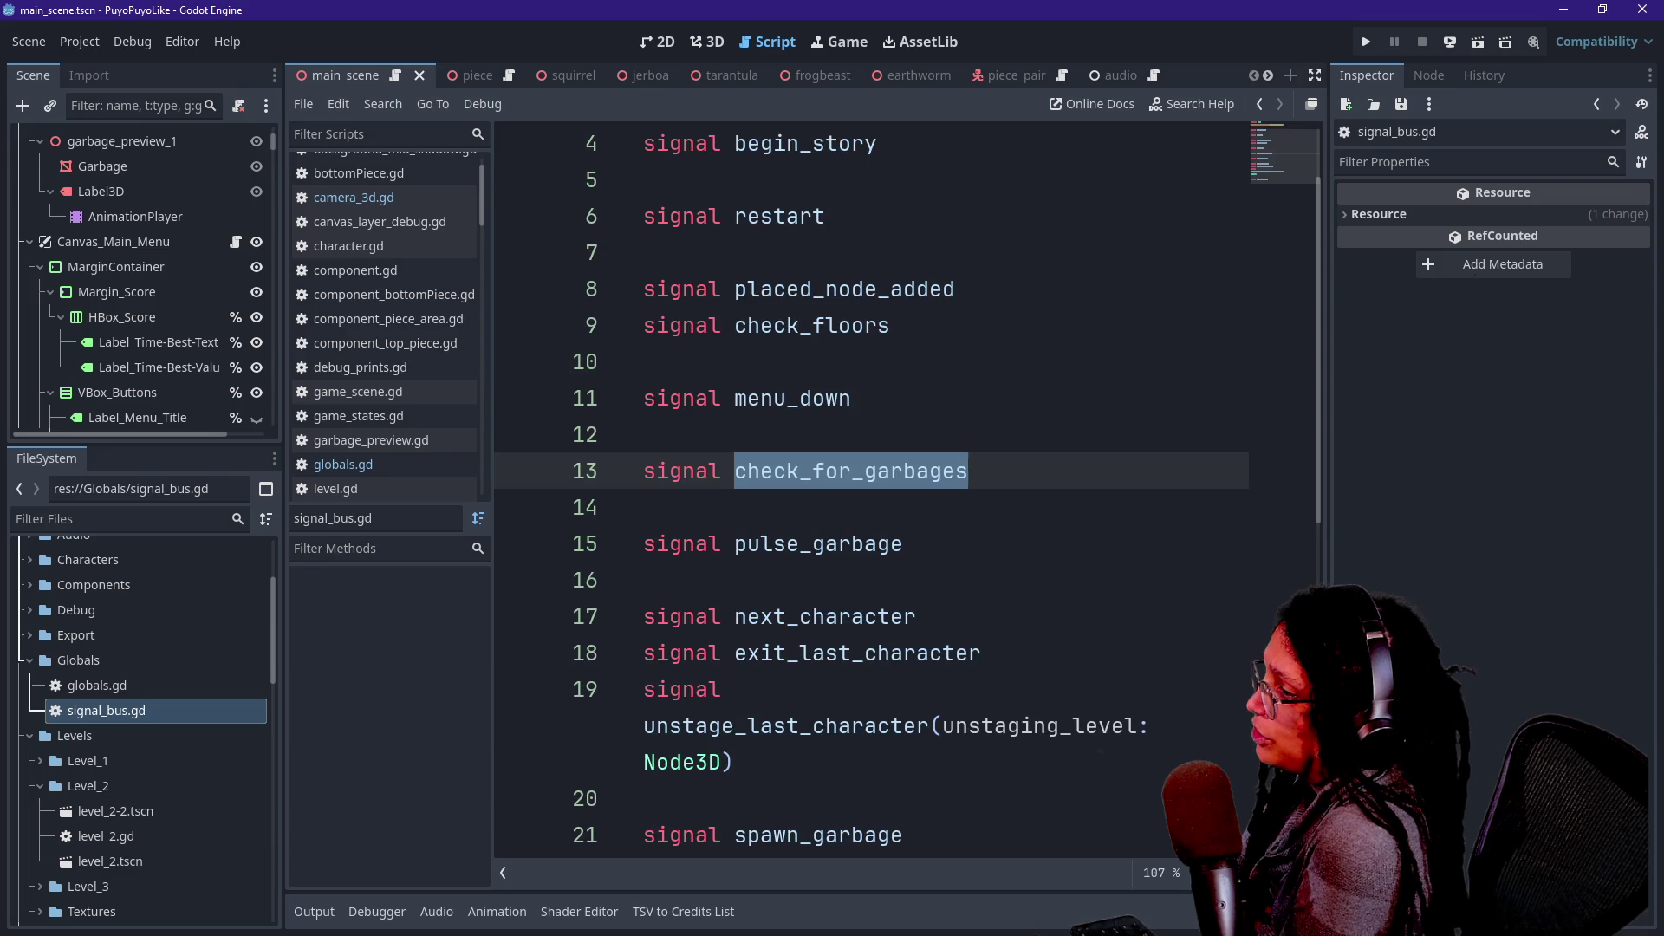
left_click(643, 361)
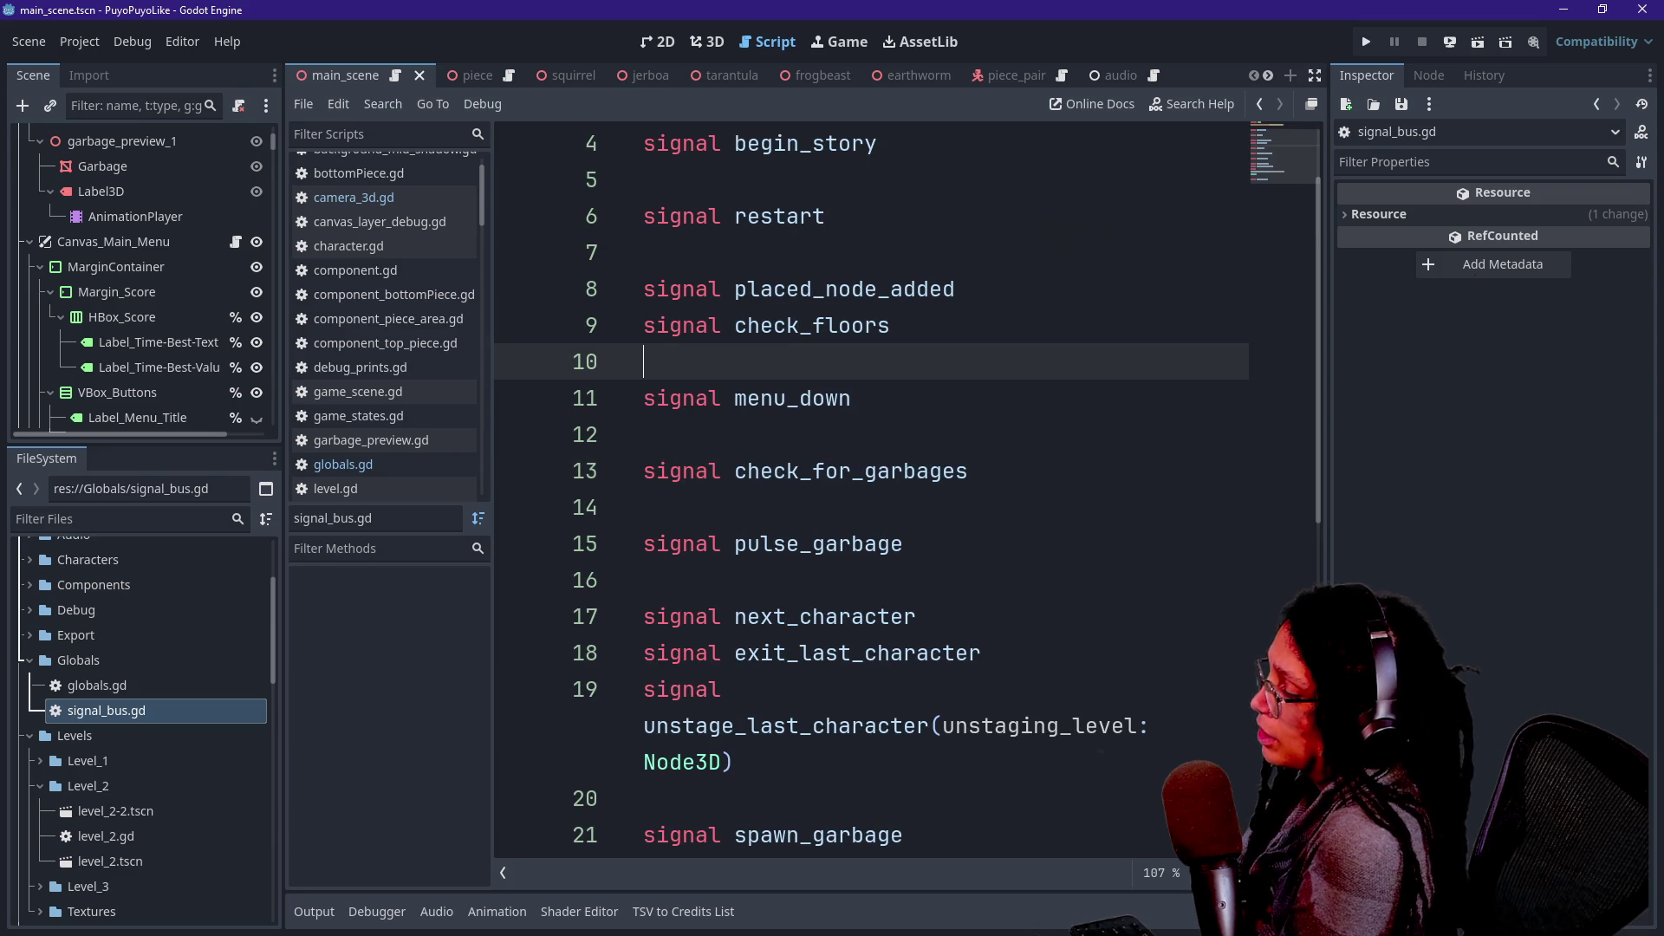
Step: Search all files for 'check_for_Garbages' and open its game_scene.gd and piece_placed.gd matches
key("ctrl+shift+f")
type("check_for_G")
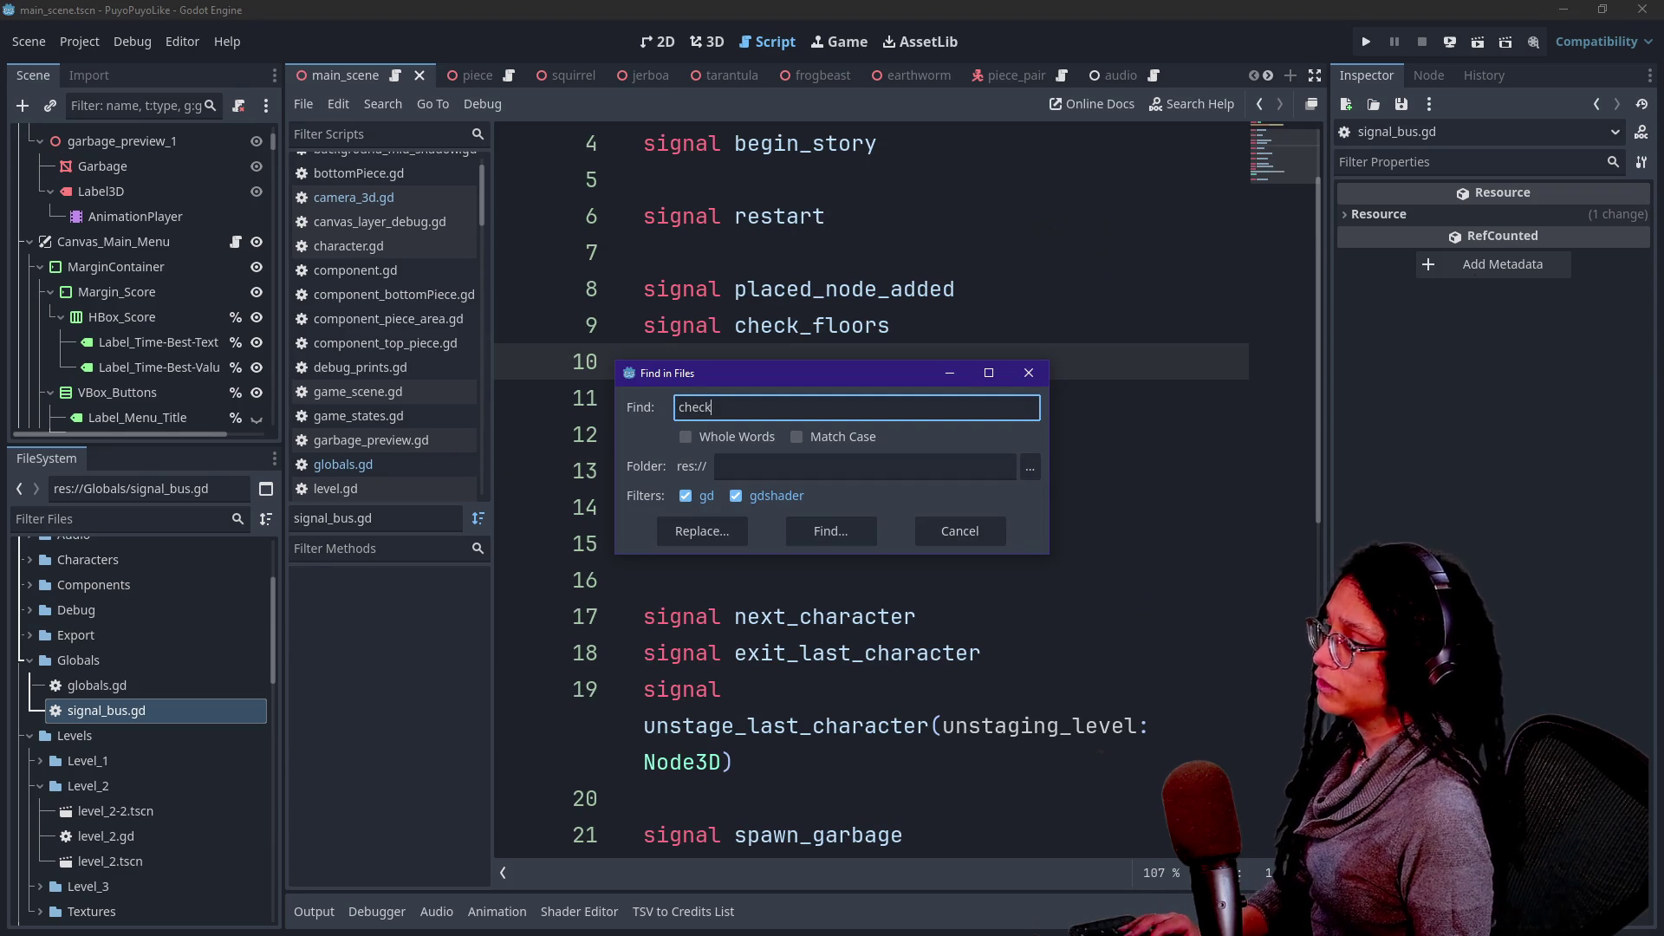
type("arbages")
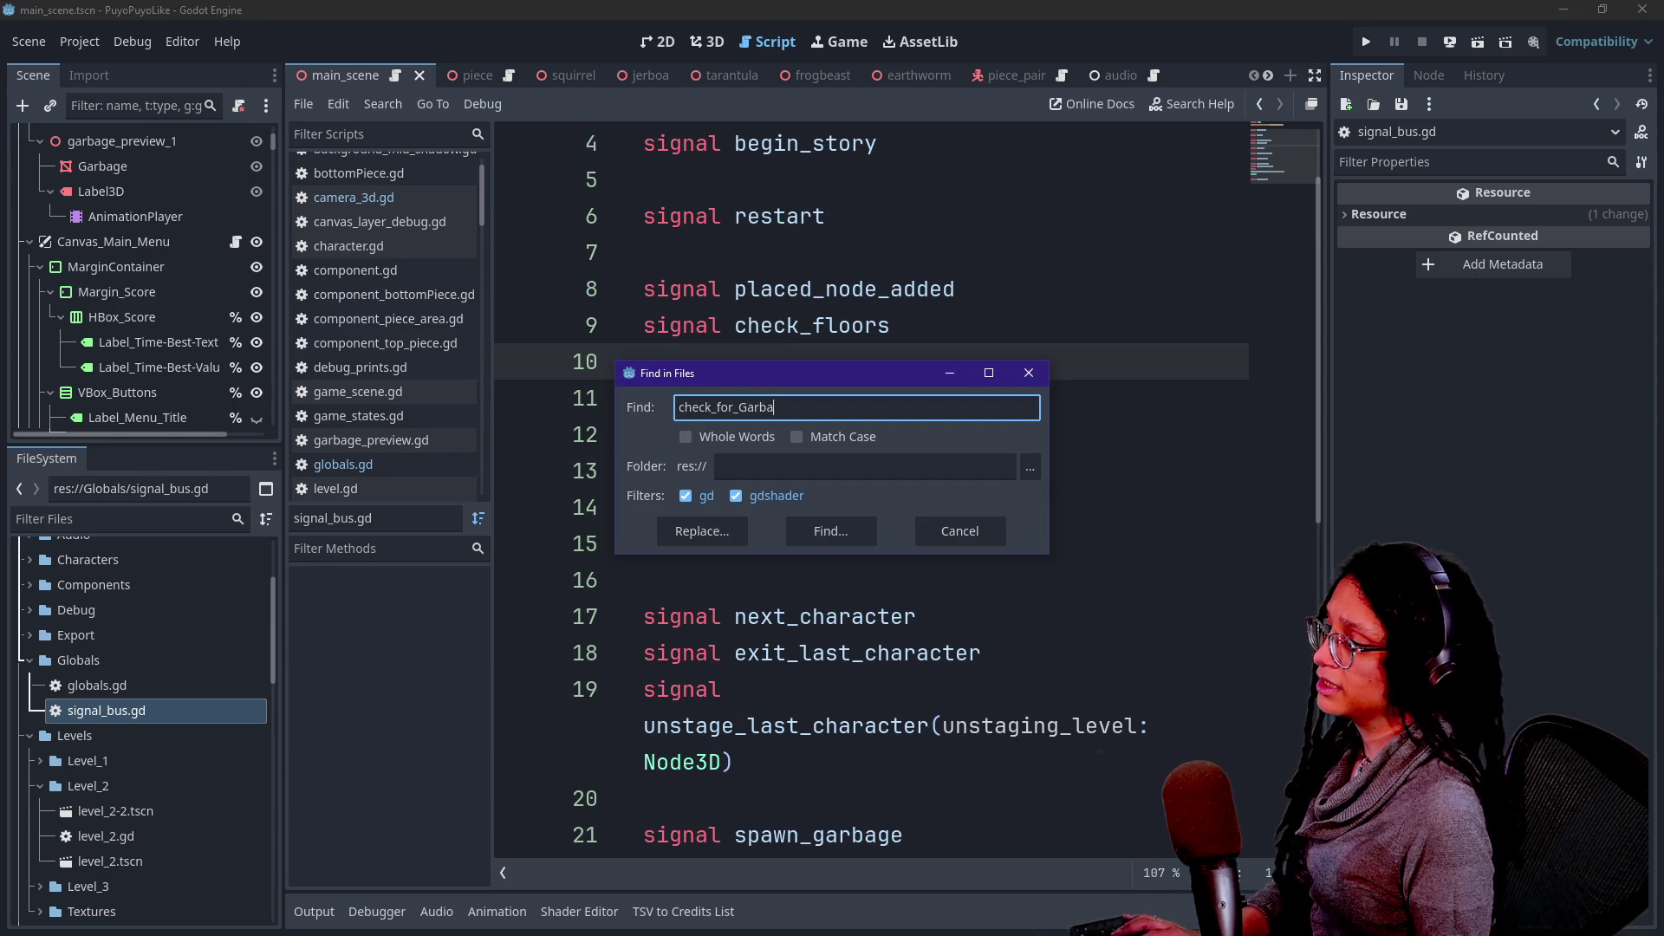
key("Return")
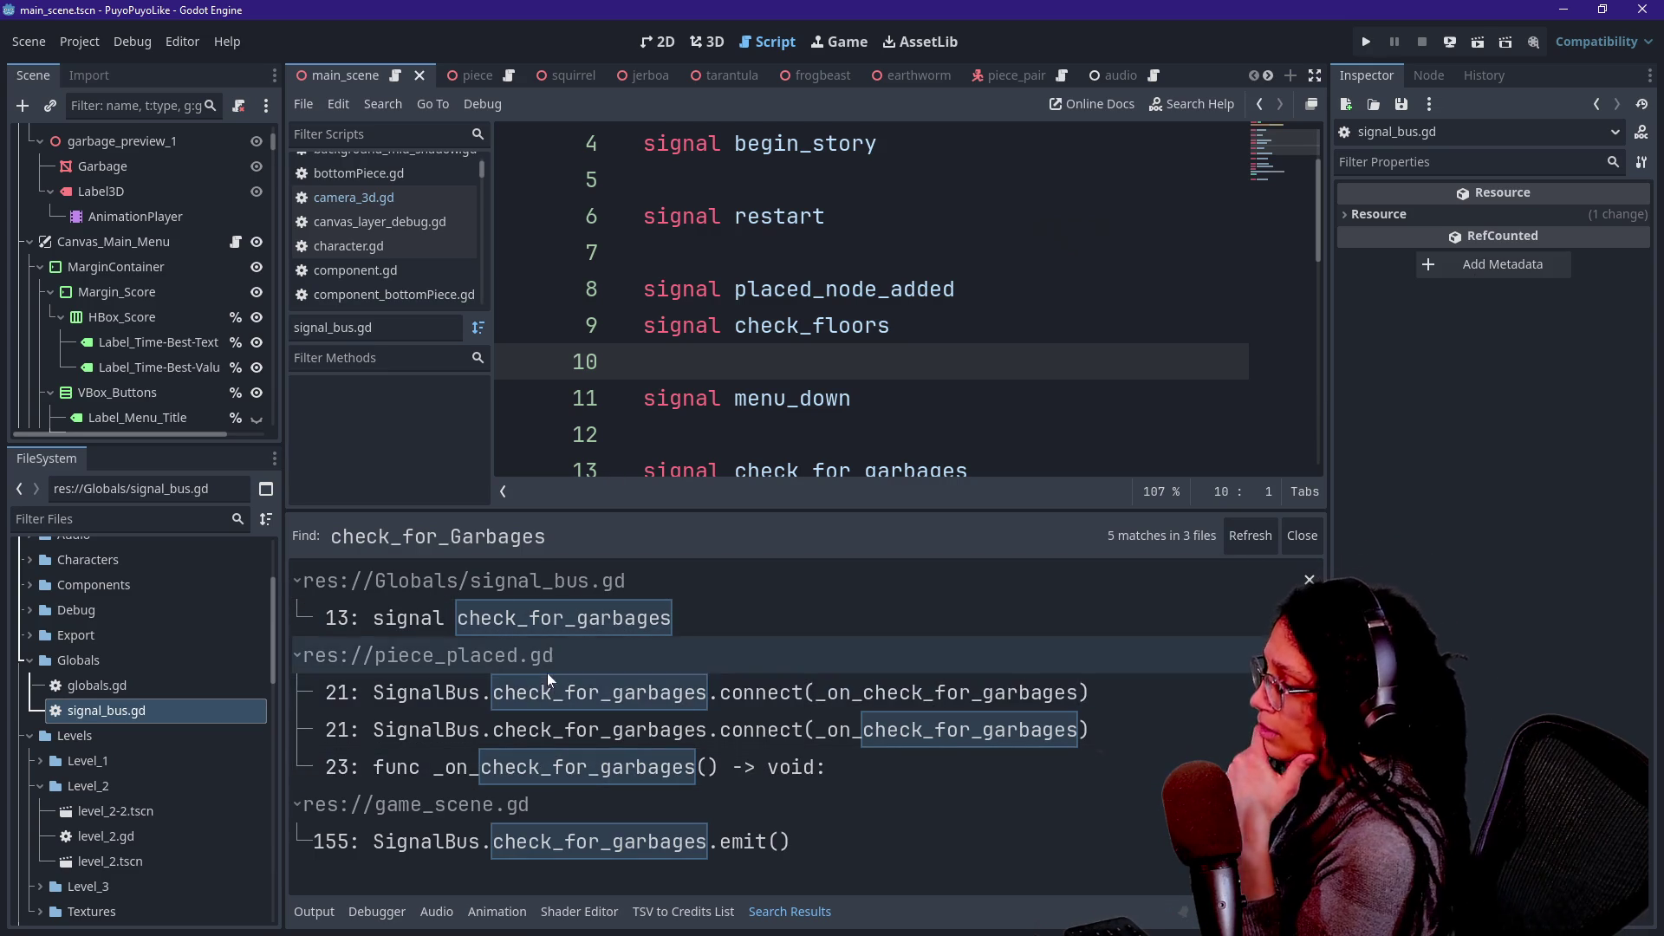
left_click(435, 853)
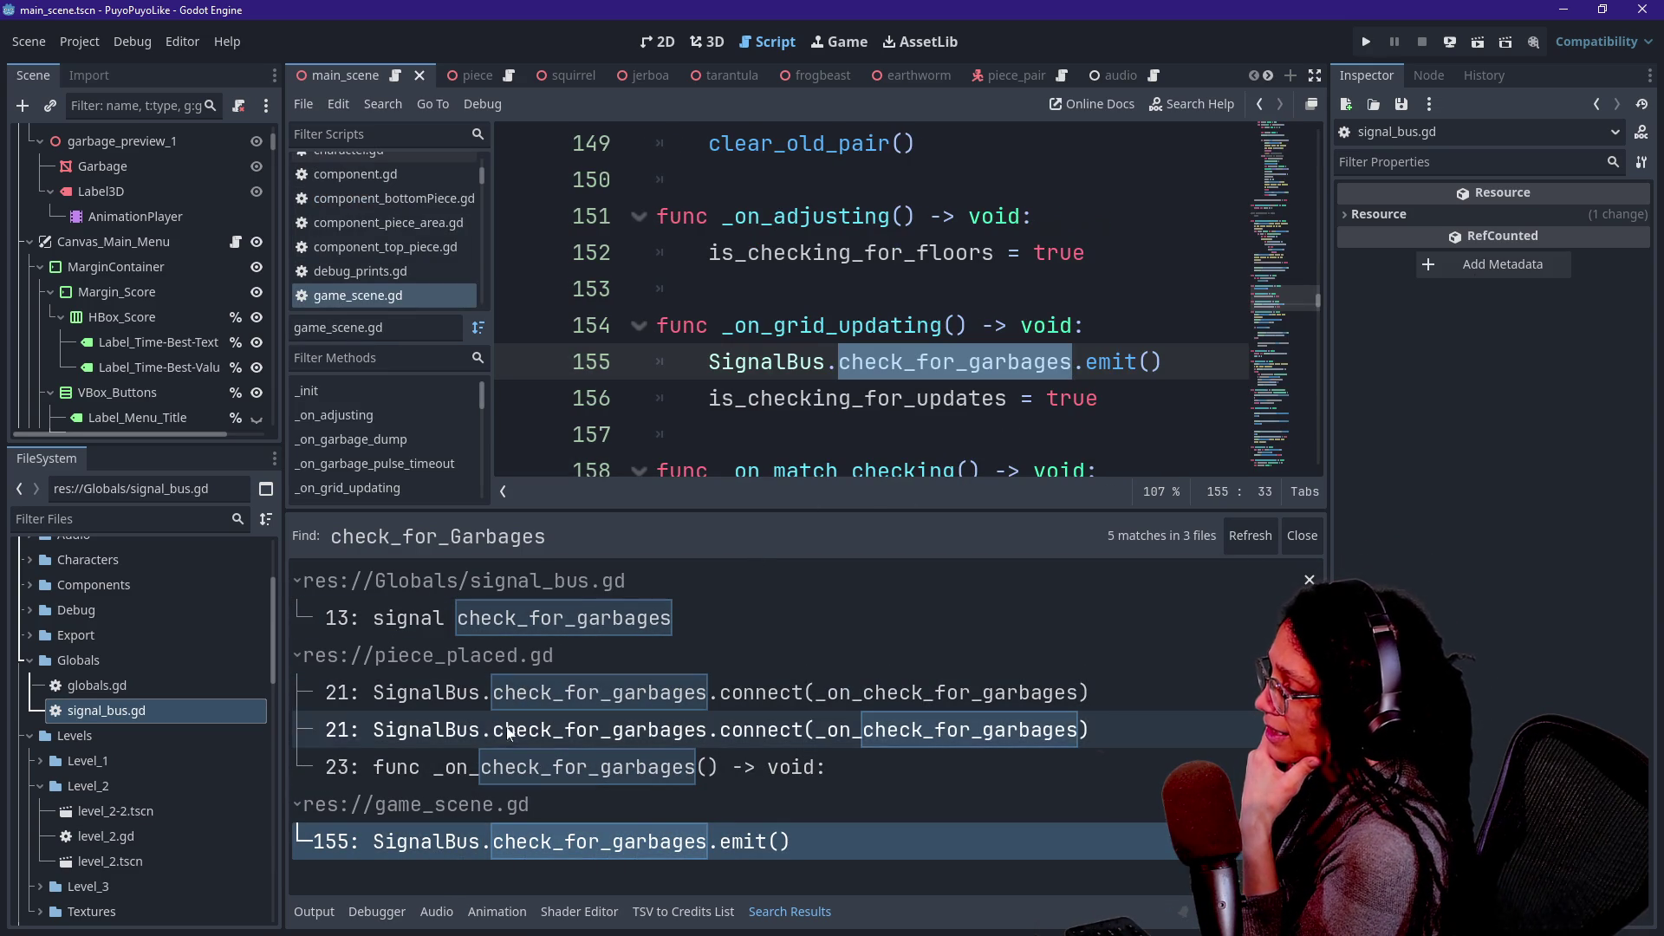
left_click(598, 766)
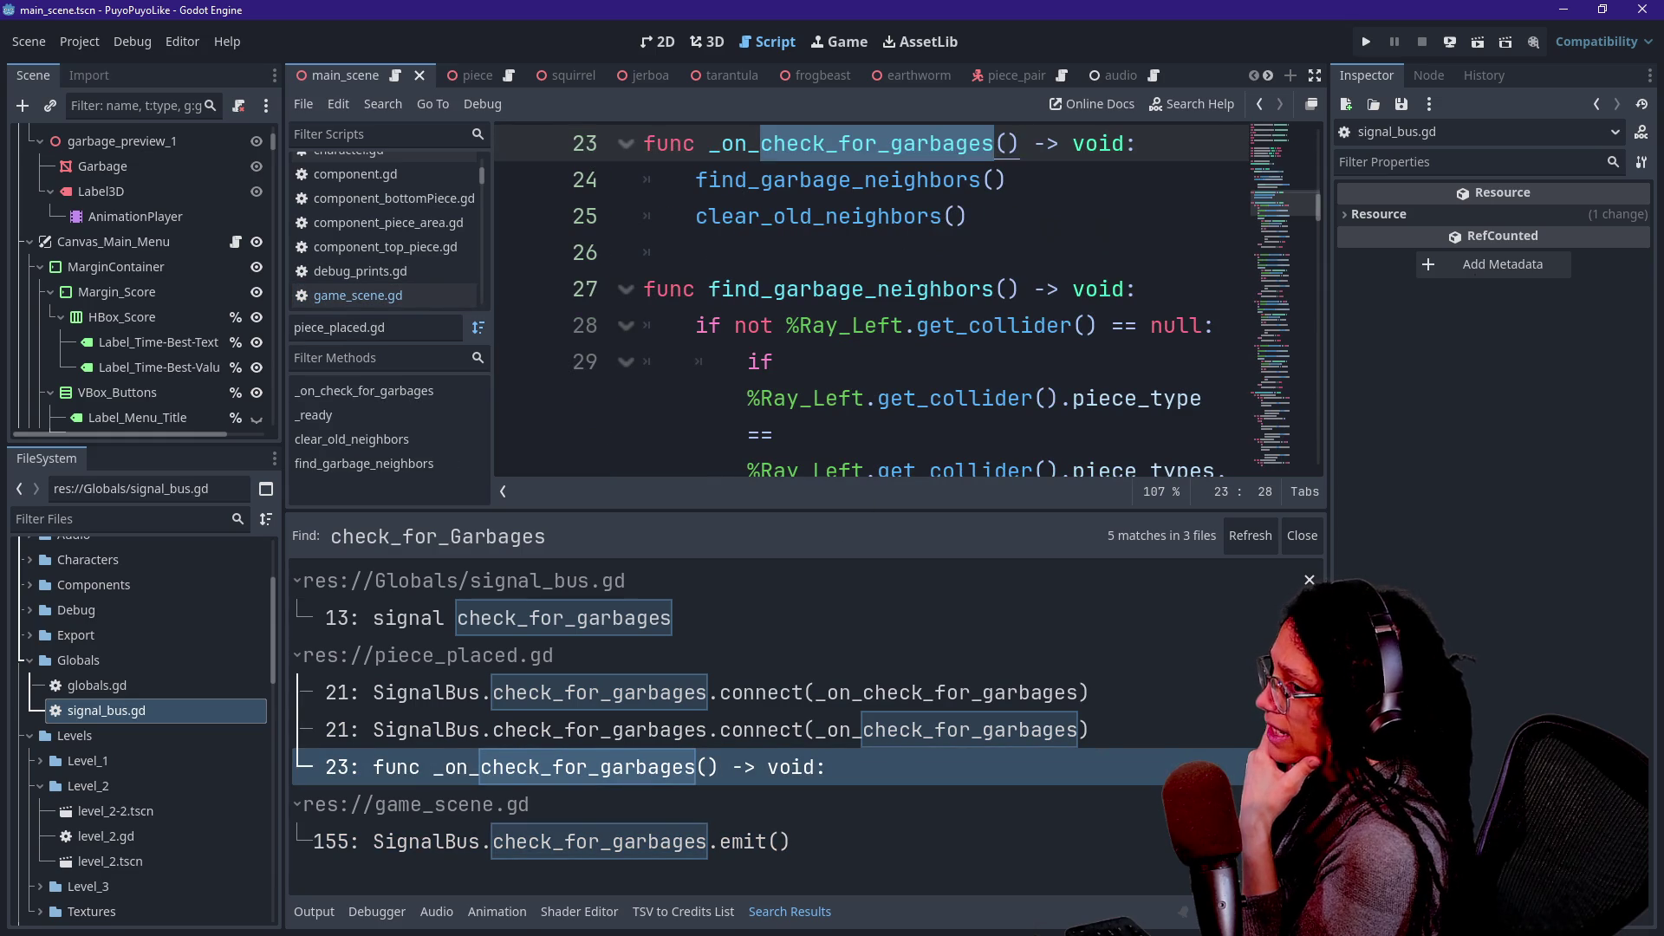
Step: Hide the side and bottom panels and read through the top of piece_placed.gd
left_click(1314, 75)
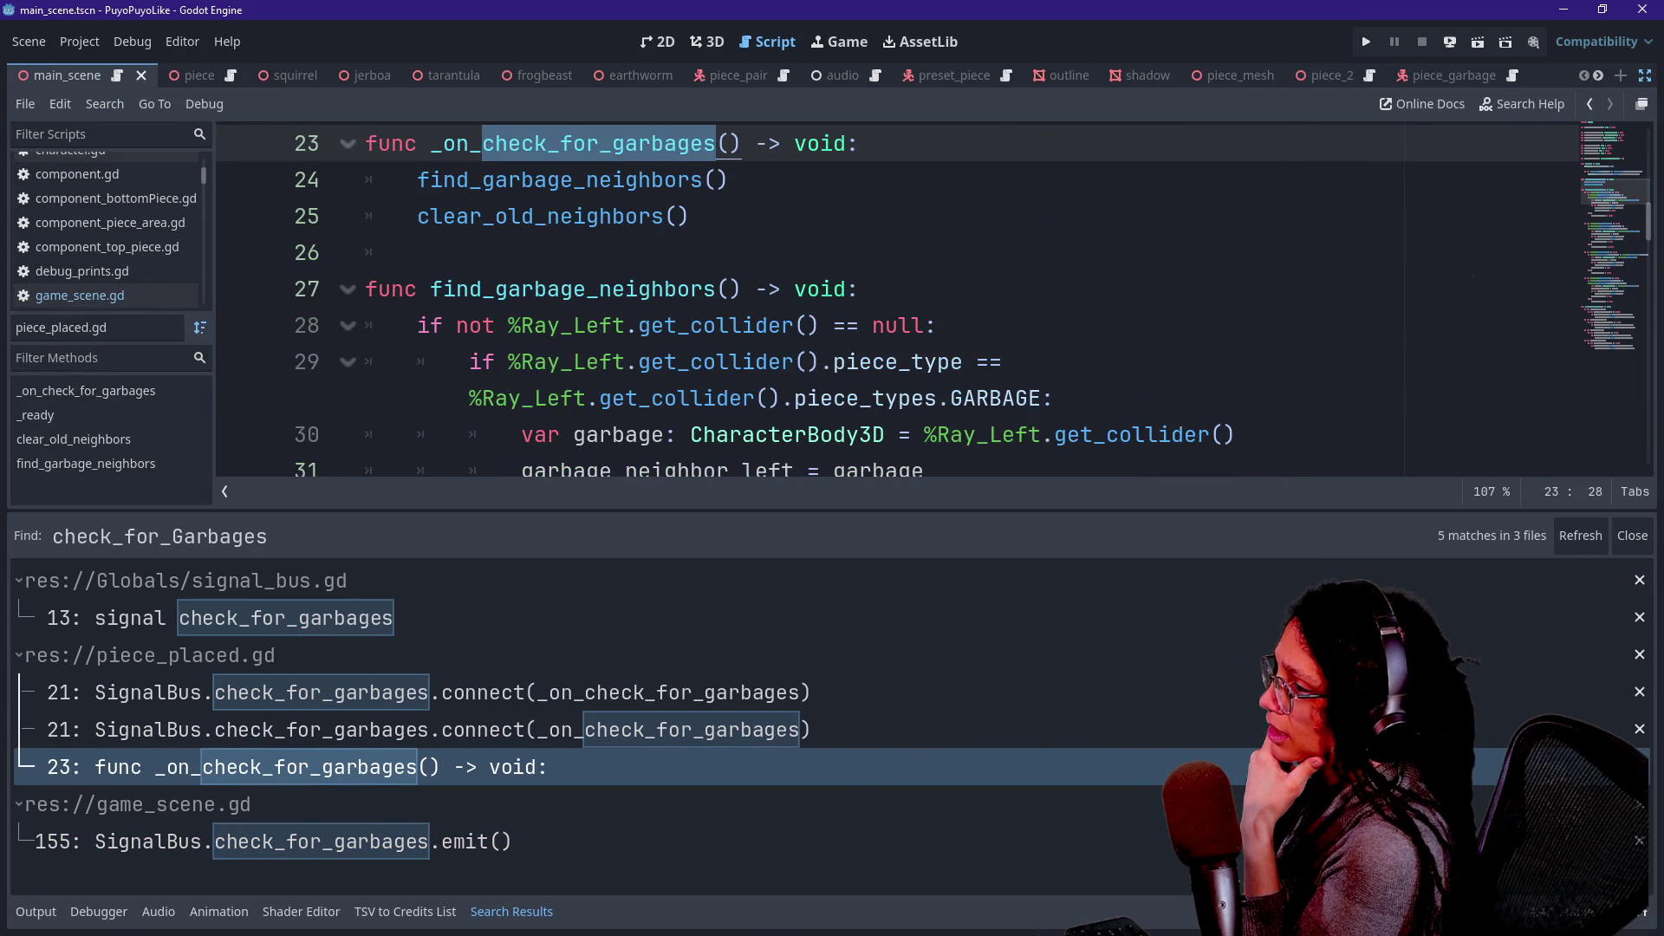
left_click(417, 252)
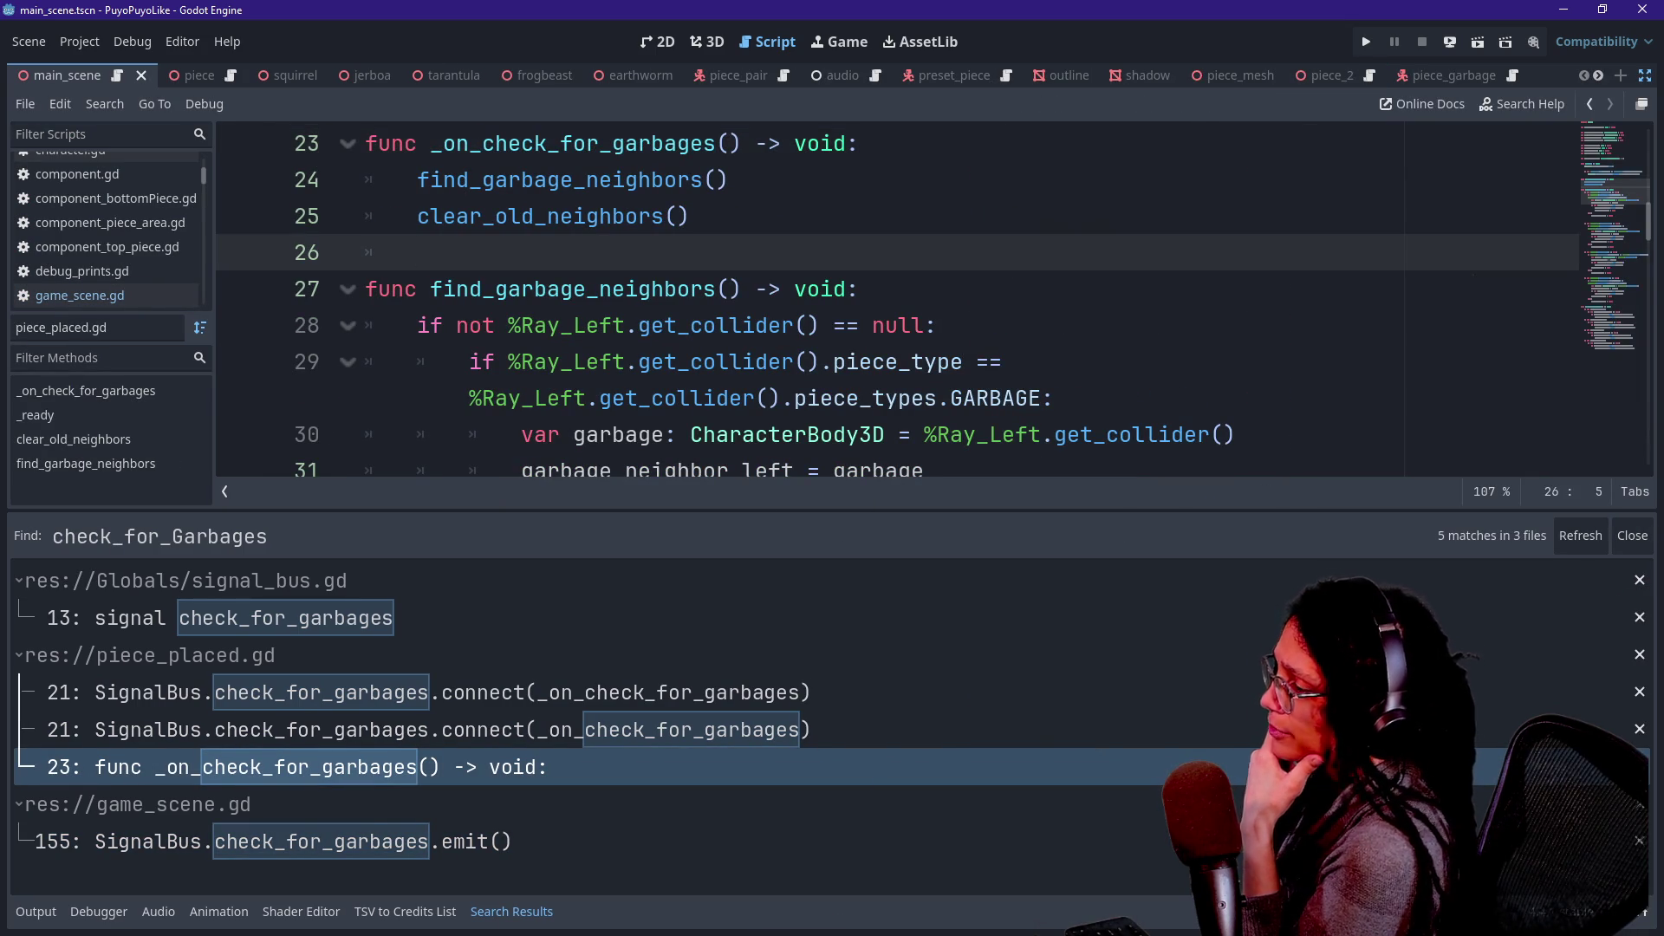
key("alt+o")
key("alt+o")
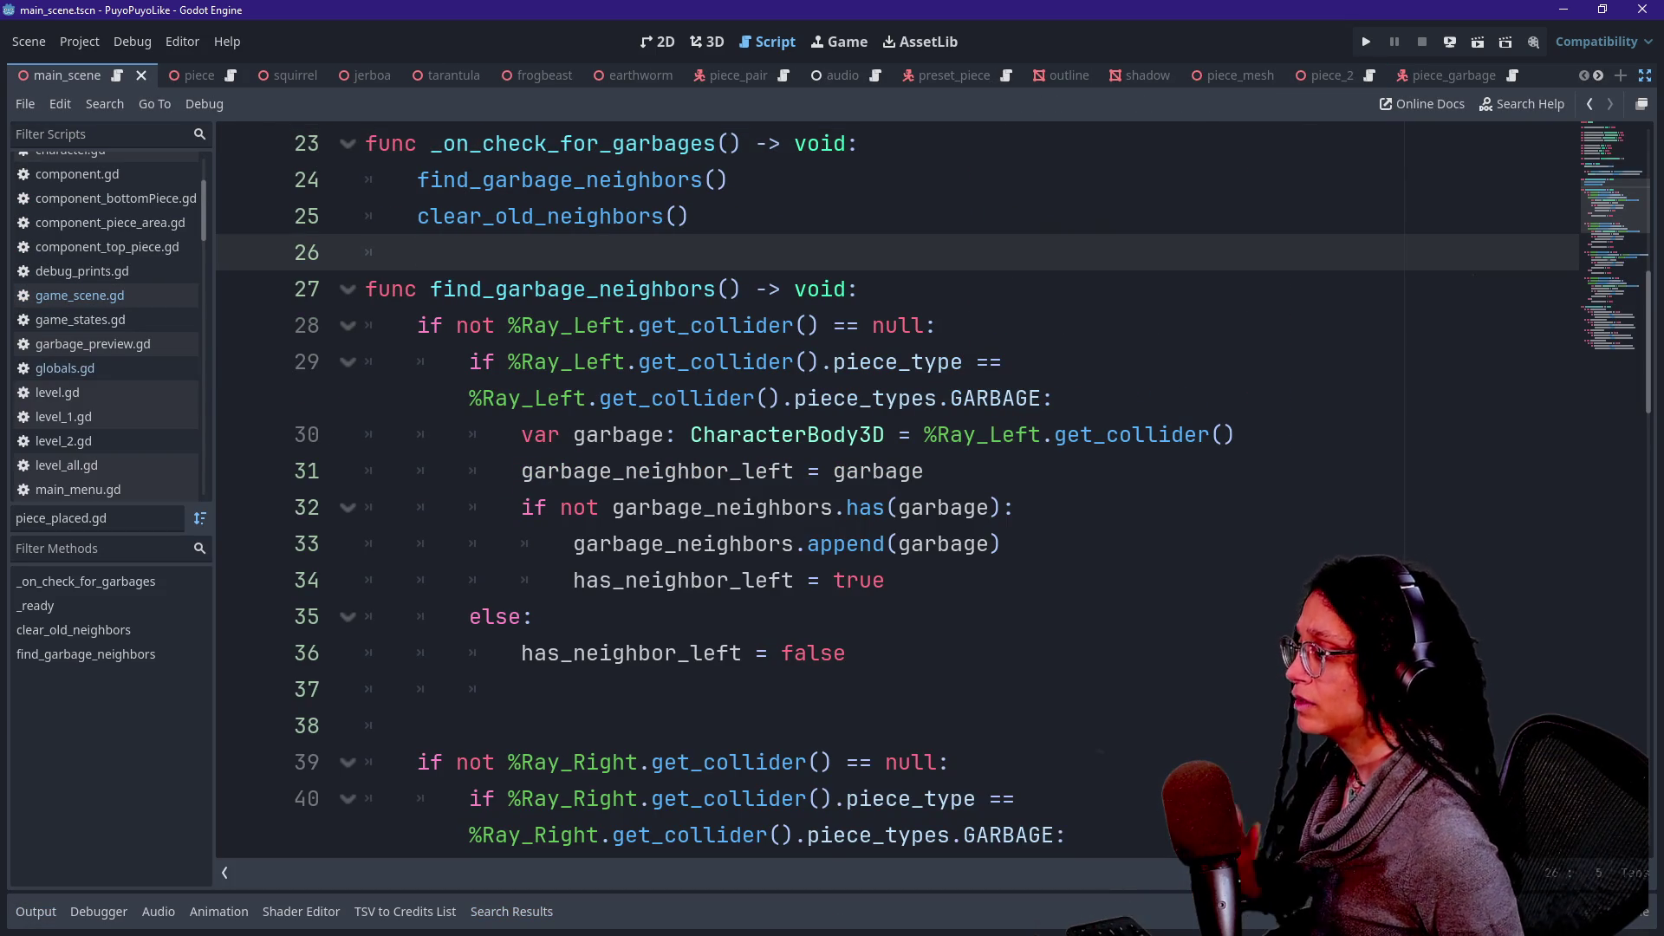
scroll(897, 490, "down", 1)
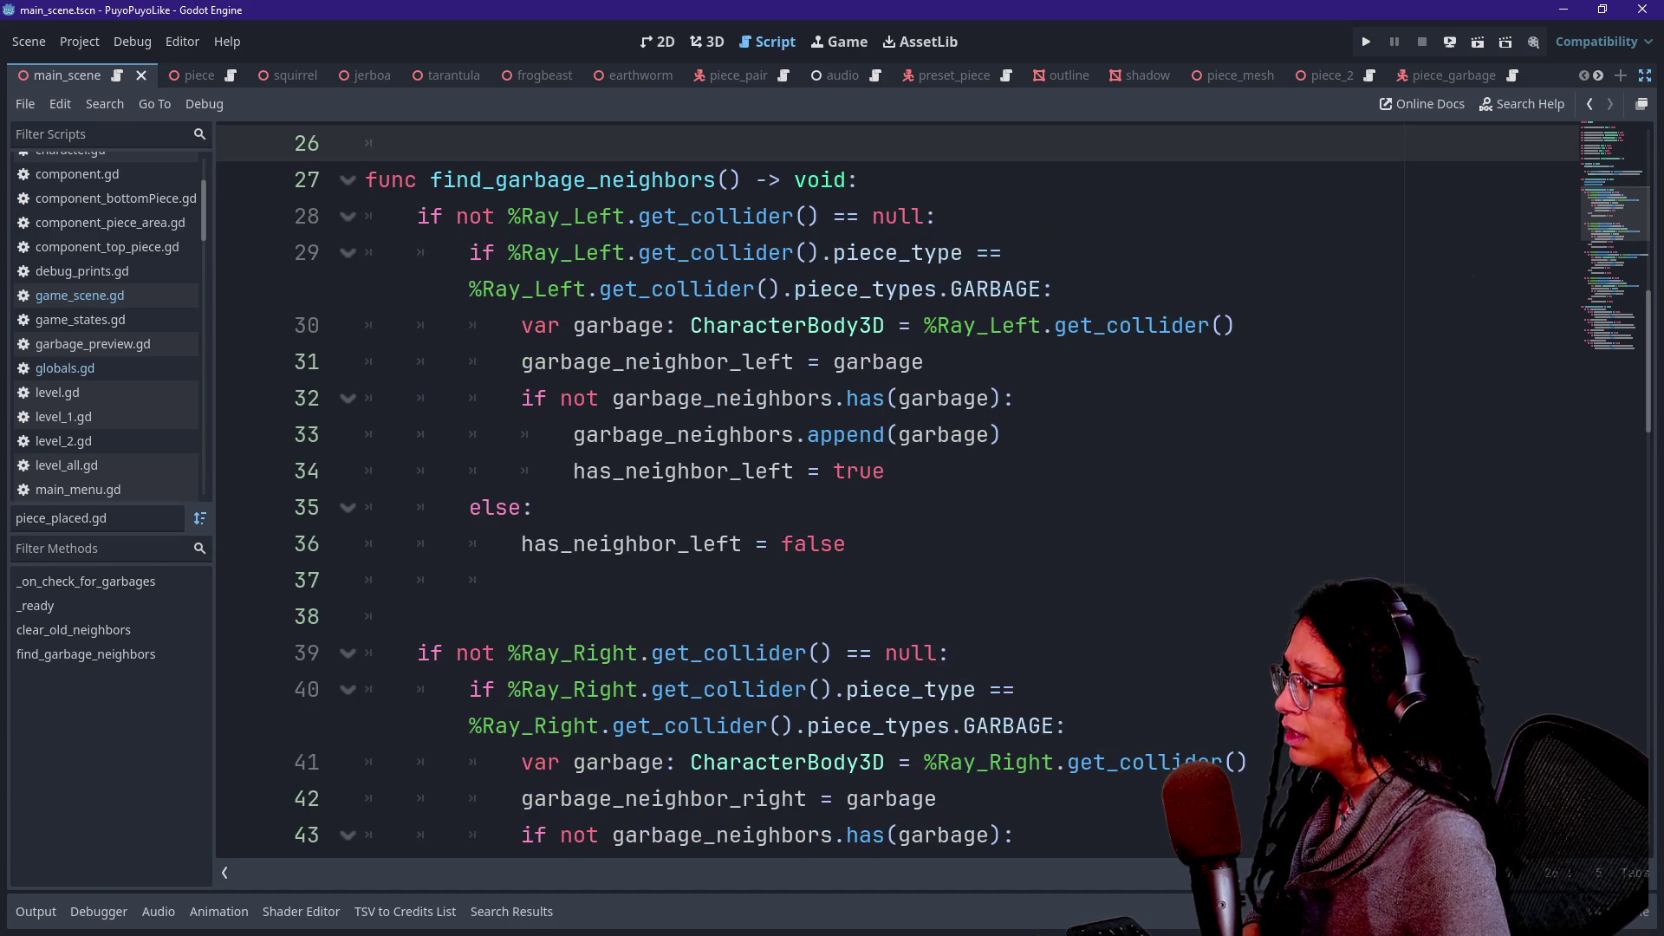
left_click_drag(586, 470, 768, 470)
left_click(521, 579)
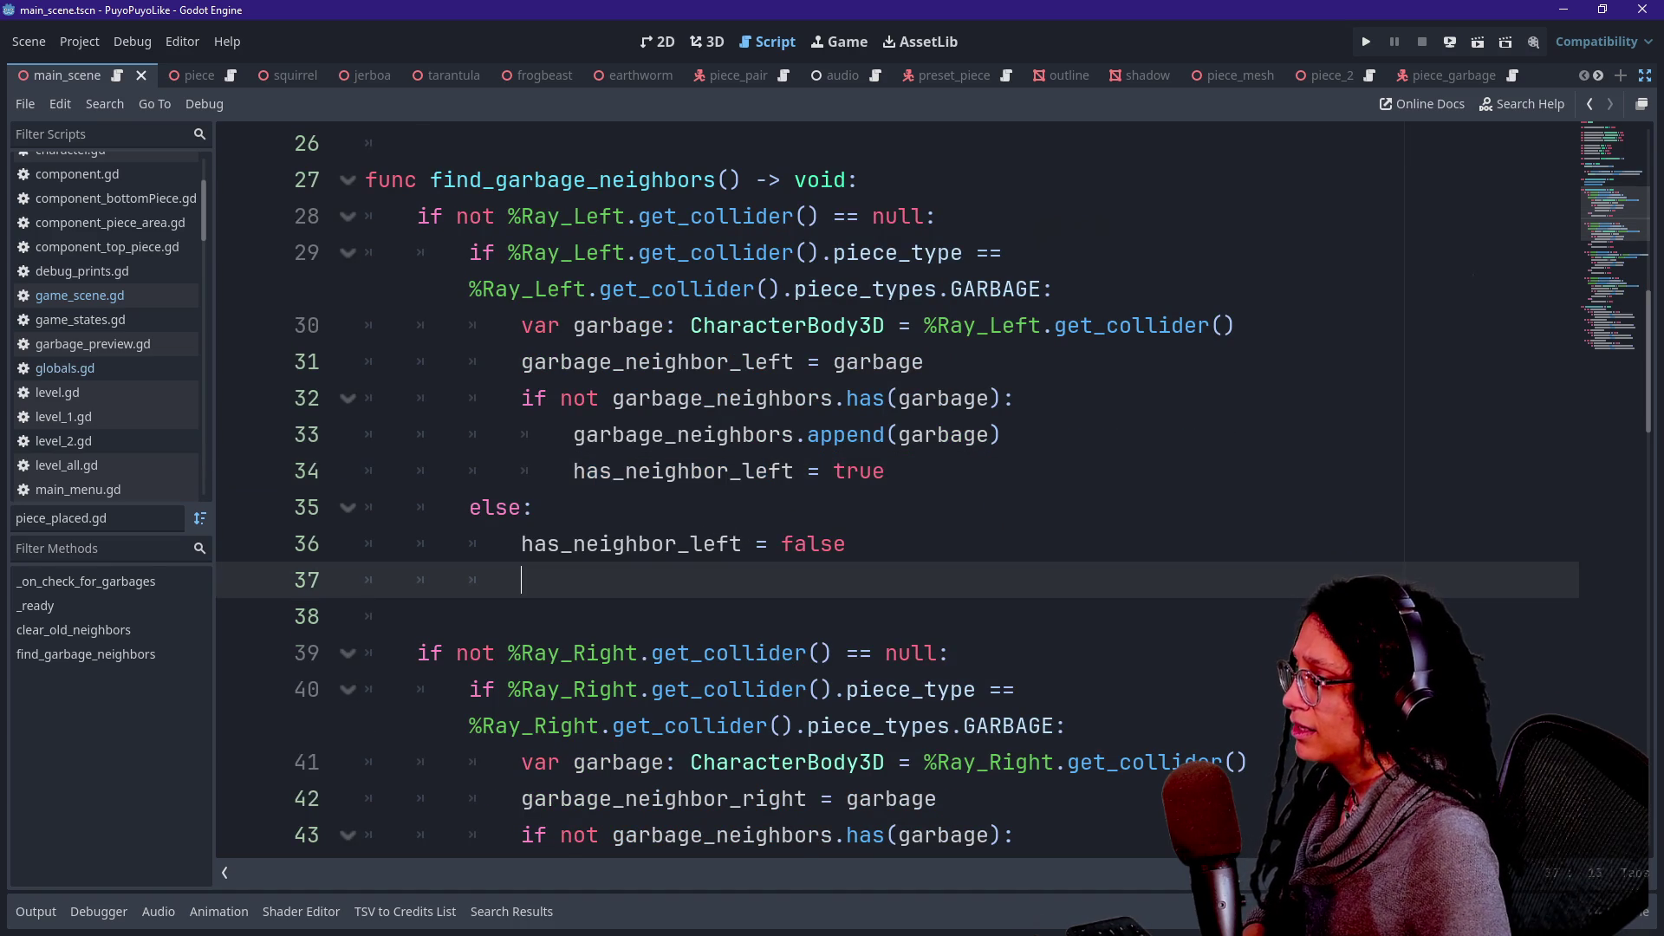
scroll(897, 490, "down", 2)
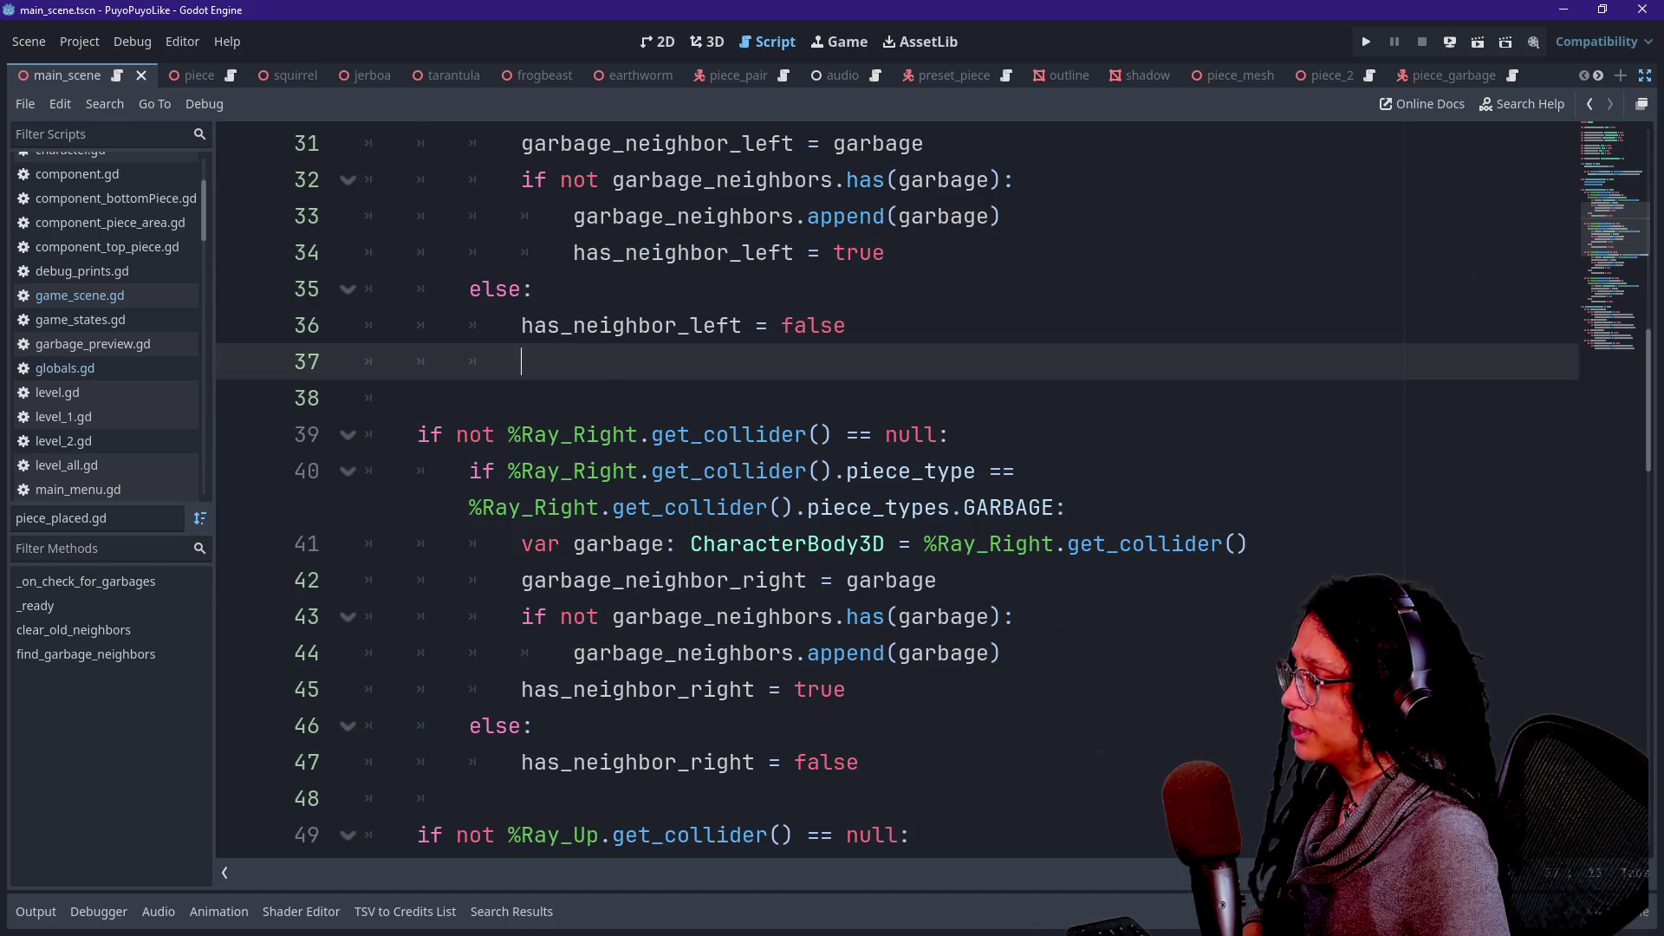
scroll(1153, 542, "down", 3)
scroll(1153, 542, "up", 13)
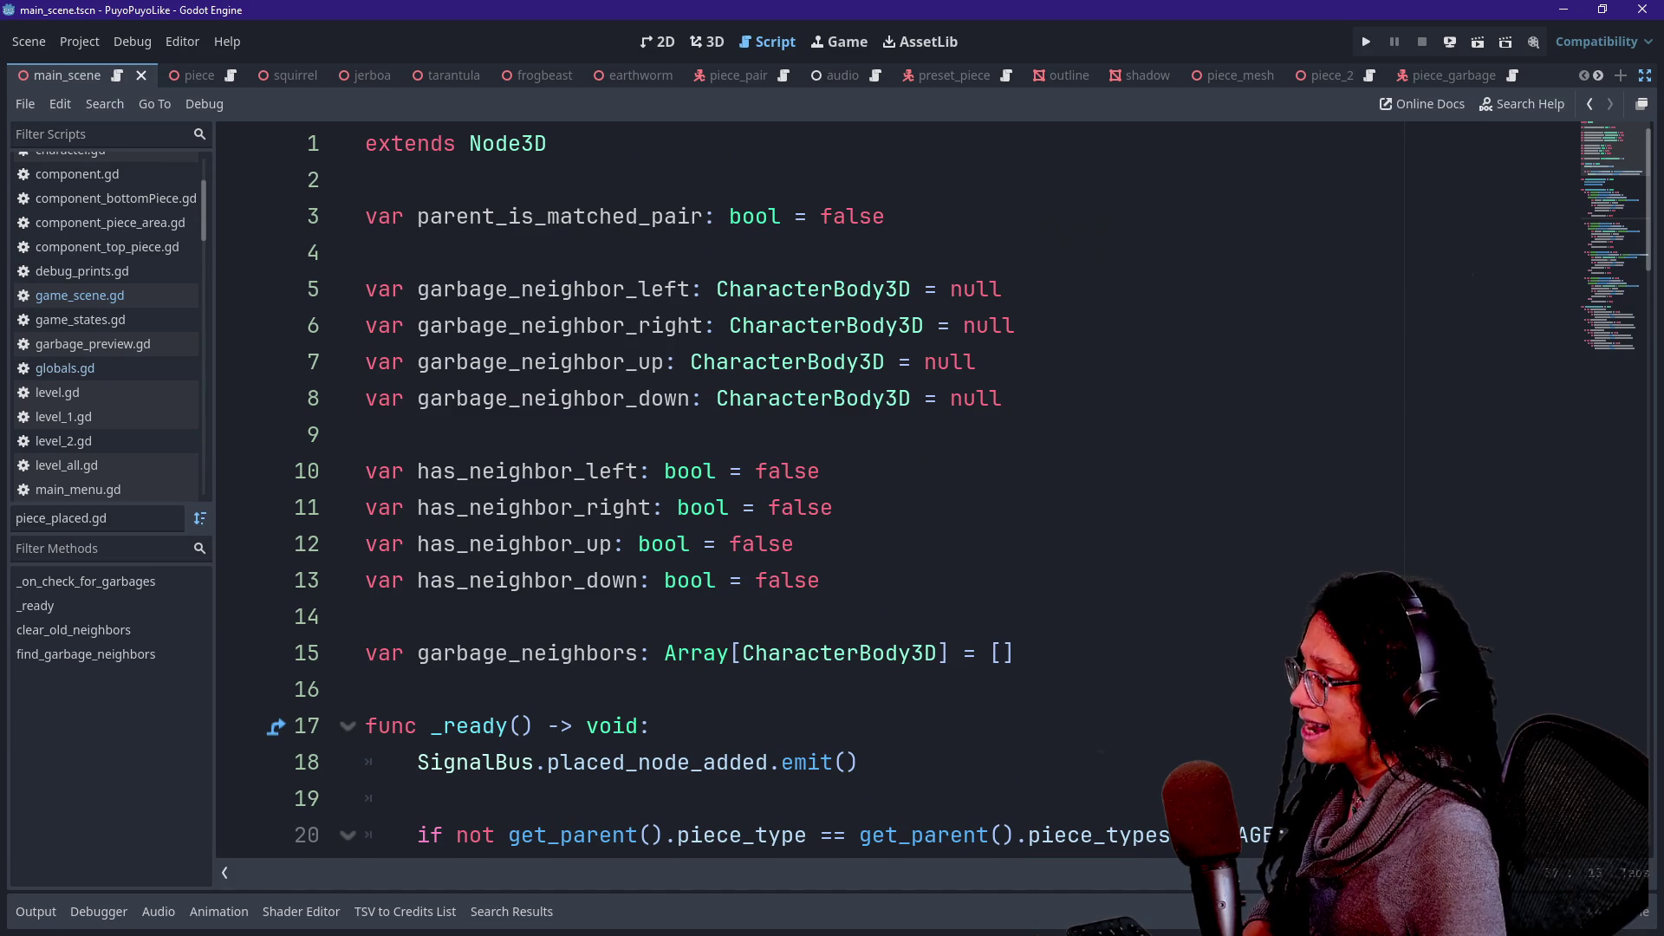
scroll(897, 490, "down", 1)
scroll(745, 645, "down", 2)
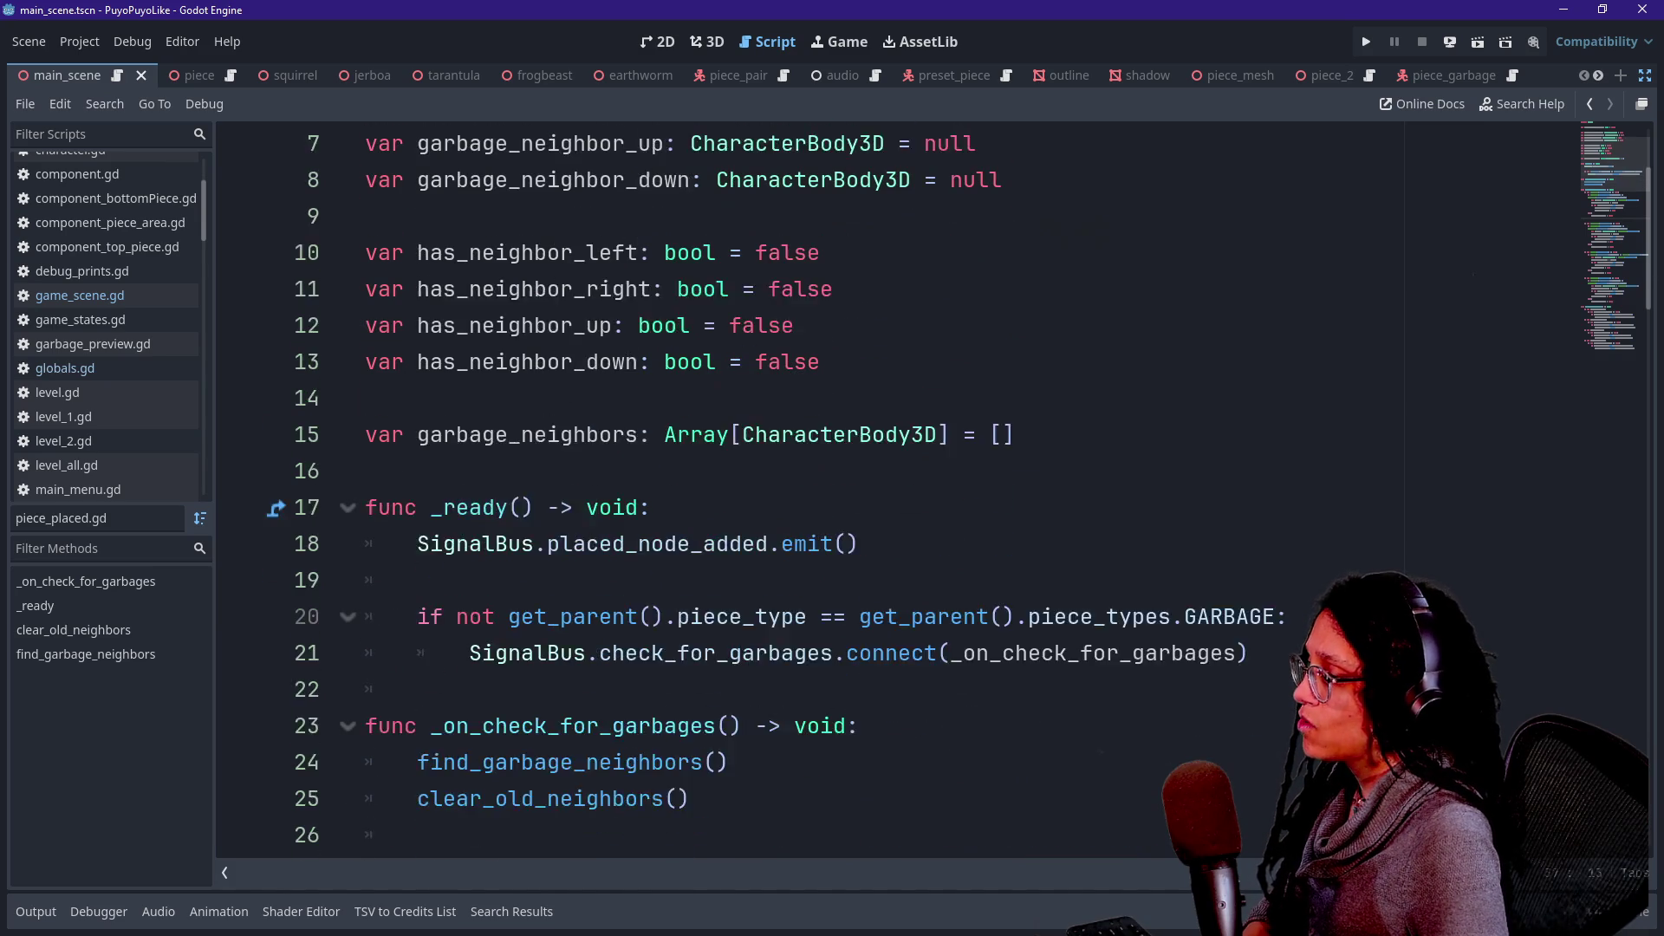
Step: Read on past the garbage_neighbors array, then show the project-wide 'queue' matches
left_click(871, 325)
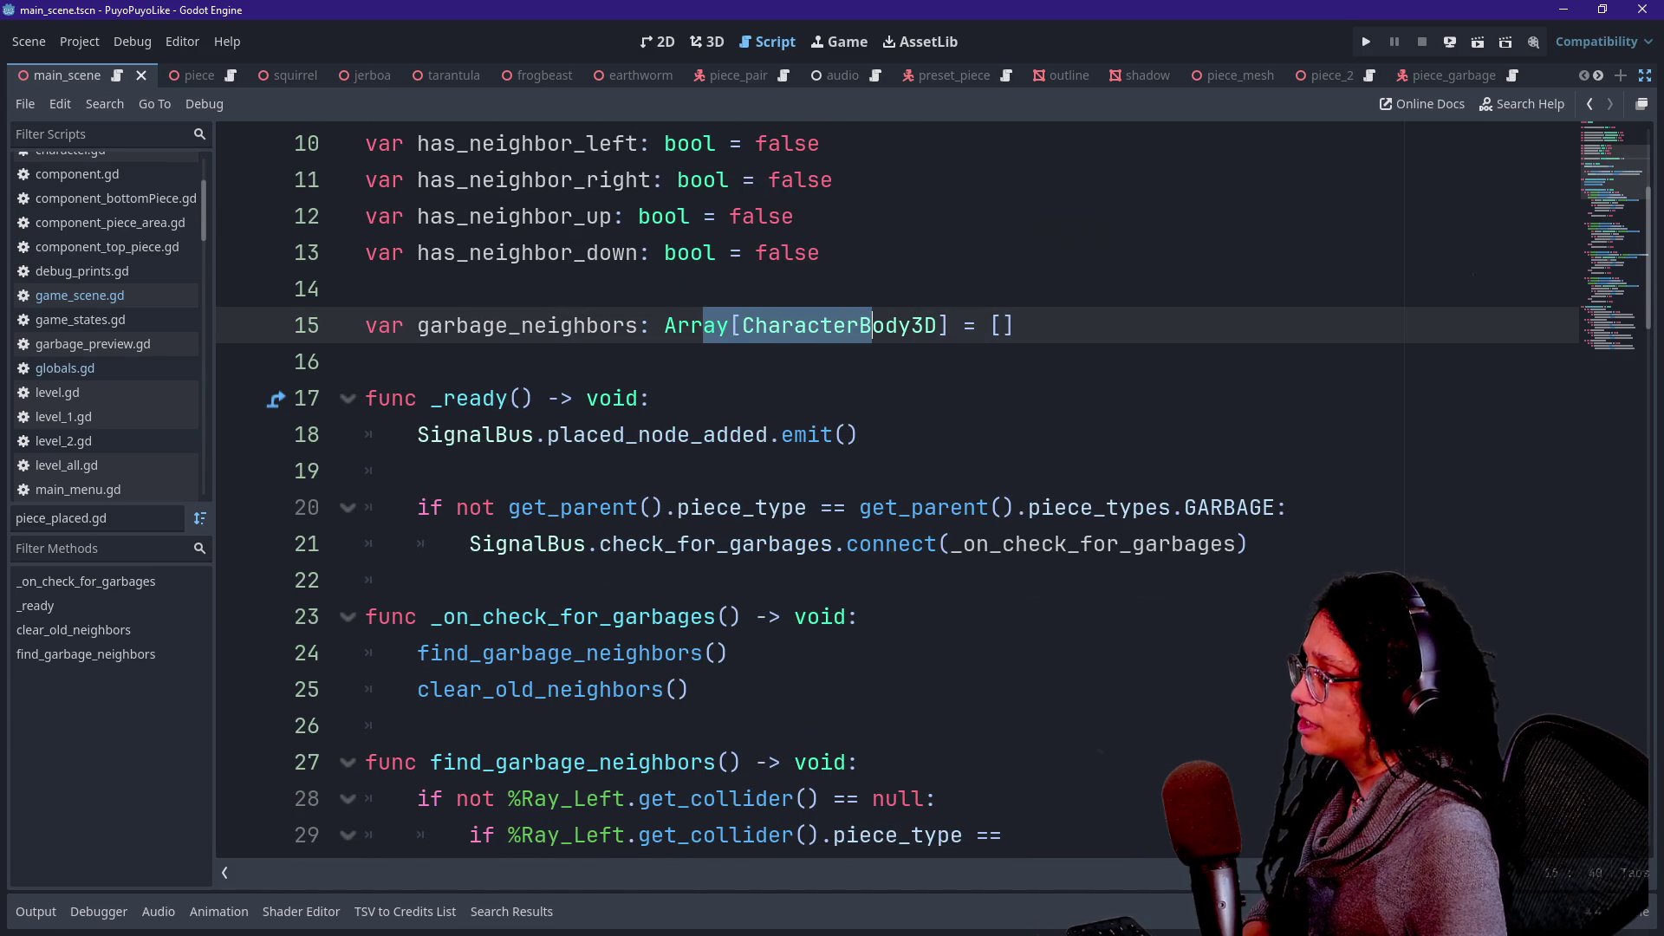
scroll(897, 490, "down", 4)
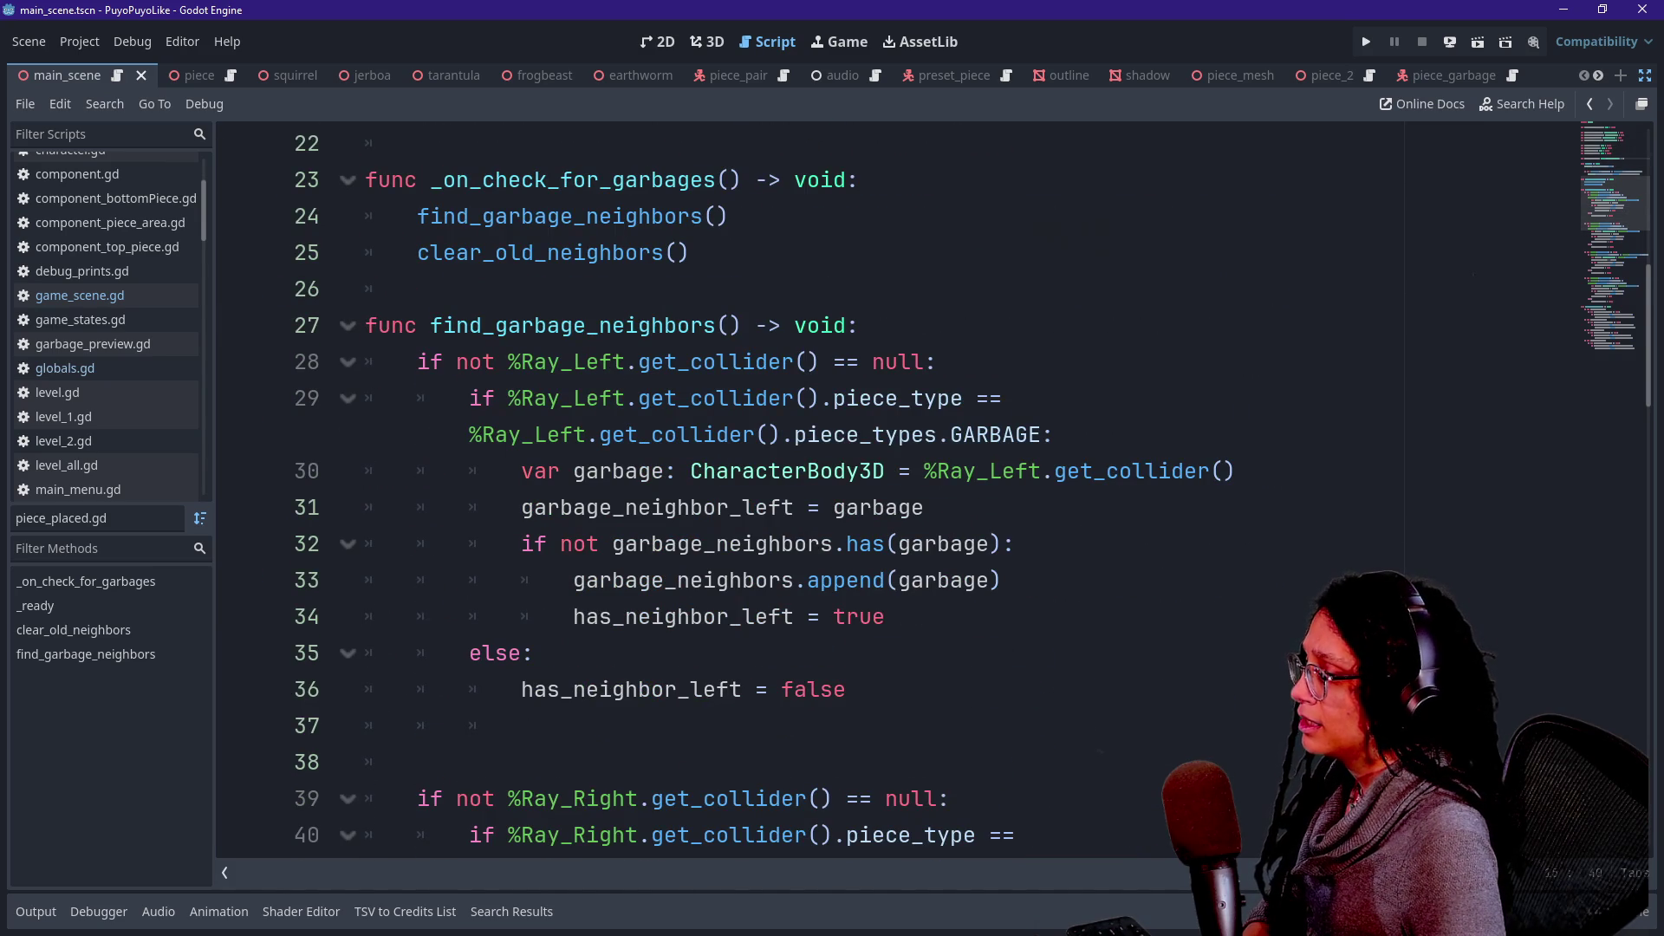
scroll(897, 489, "down", 3)
scroll(897, 490, "down", 1)
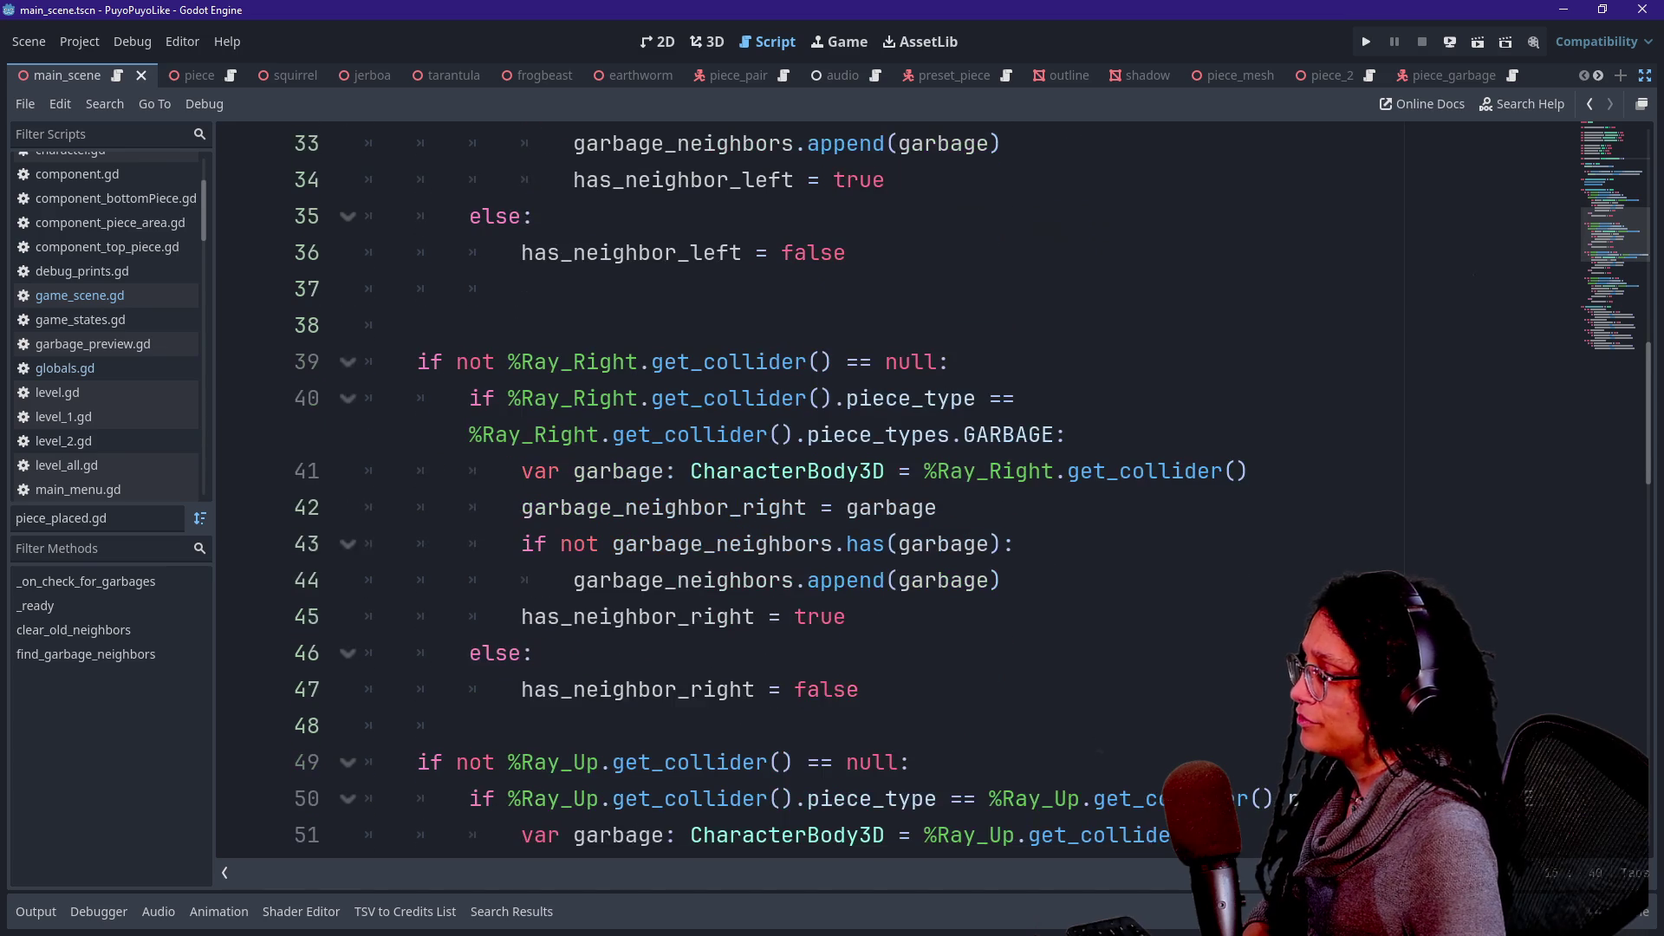
scroll(897, 489, "down", 2)
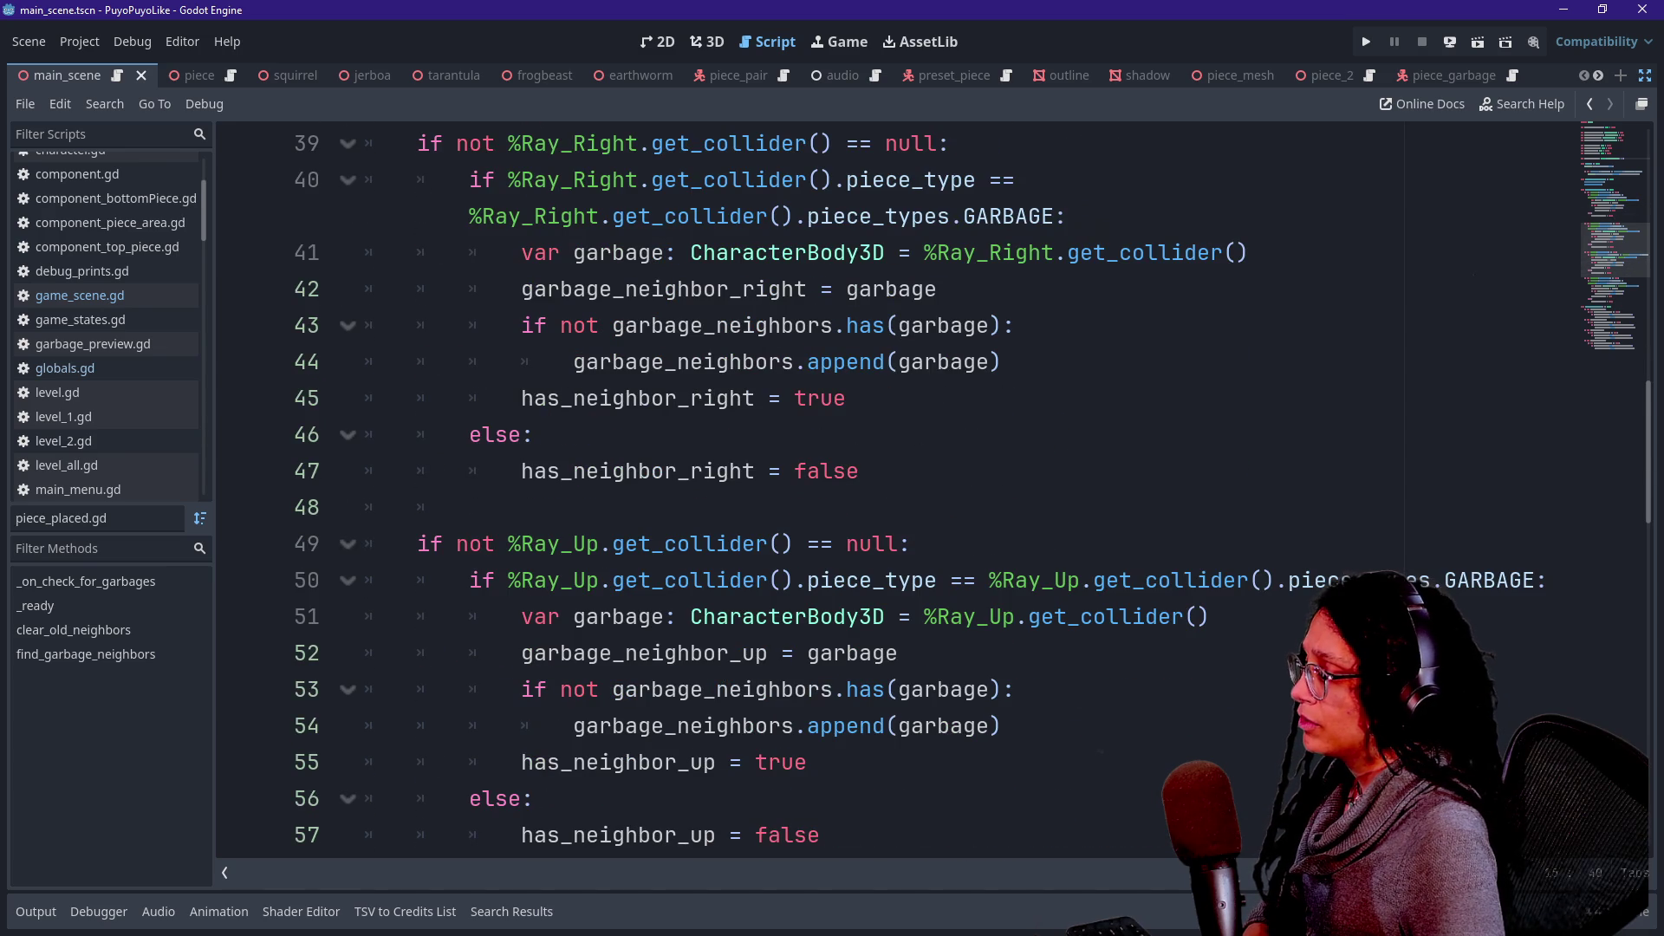
scroll(728, 477, "down", 1)
left_click_drag(743, 507, 1248, 507)
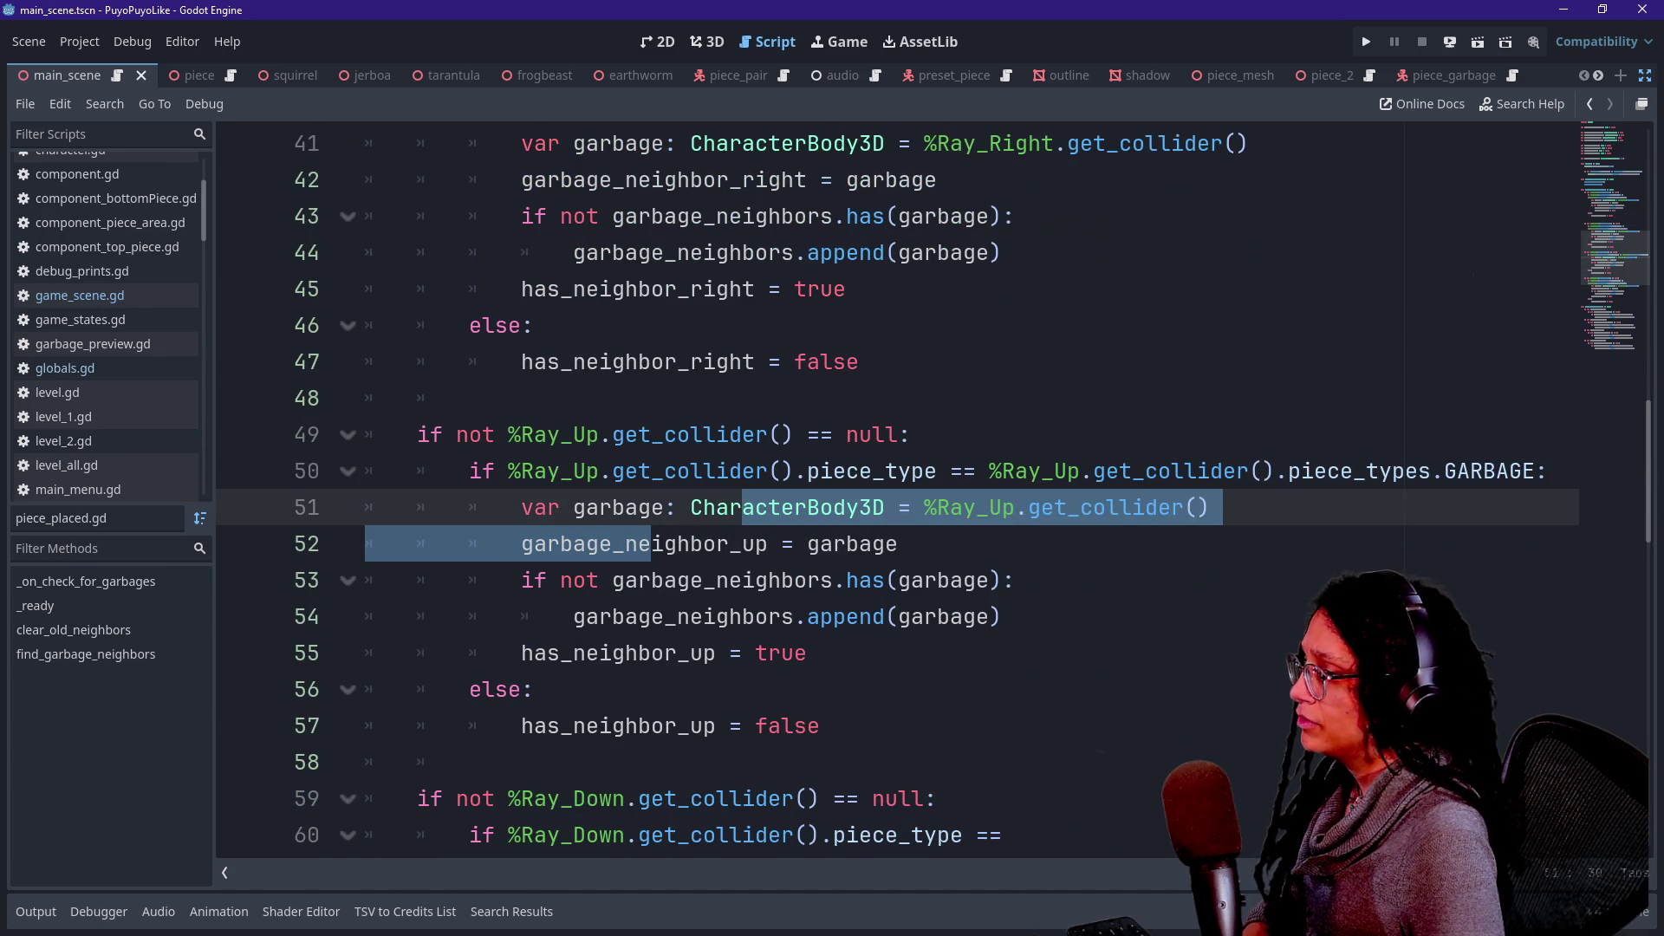
scroll(1248, 507, "up", 3)
scroll(649, 434, "down", 4)
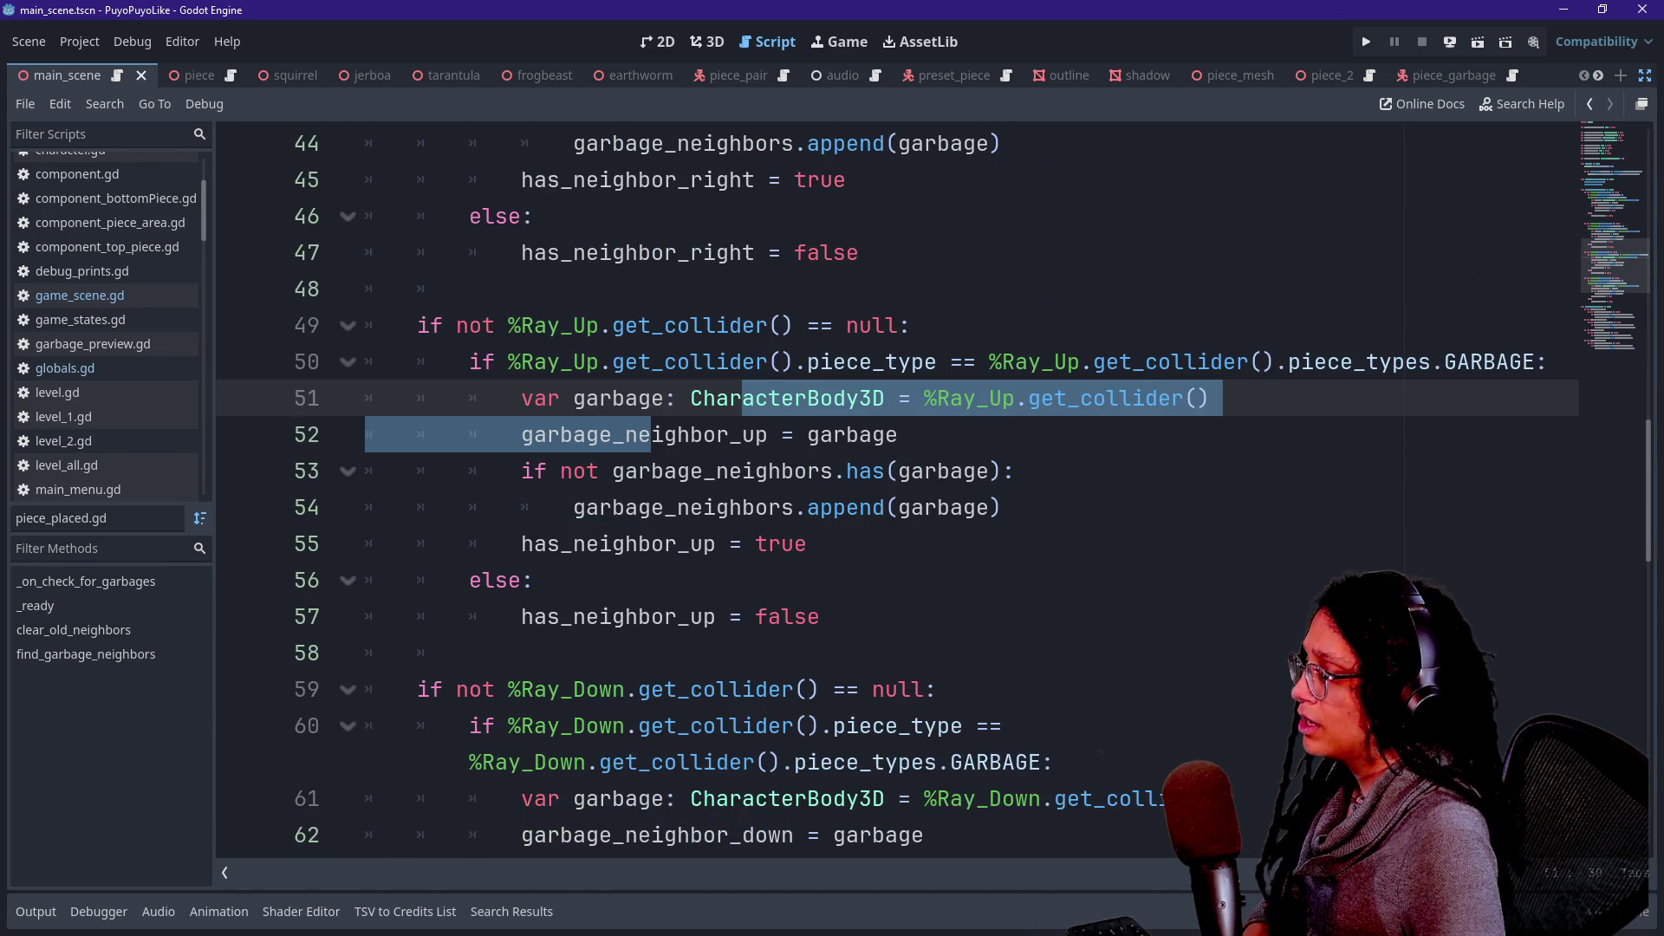
scroll(650, 434, "down", 3)
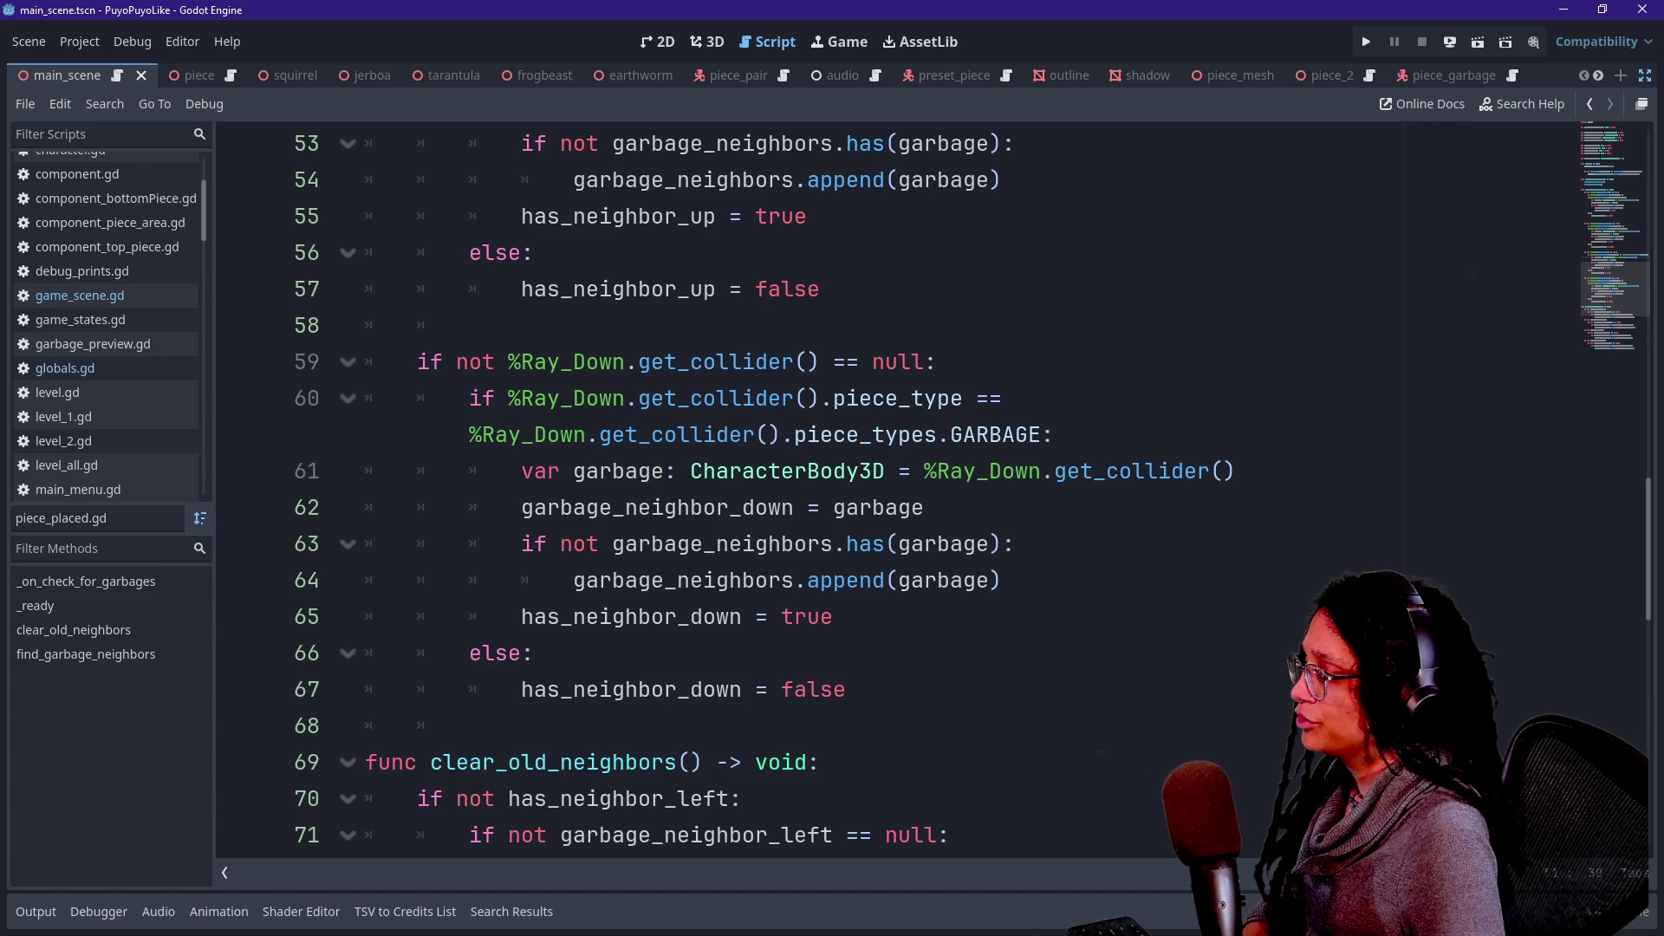
scroll(650, 434, "down", 3)
scroll(650, 433, "down", 5)
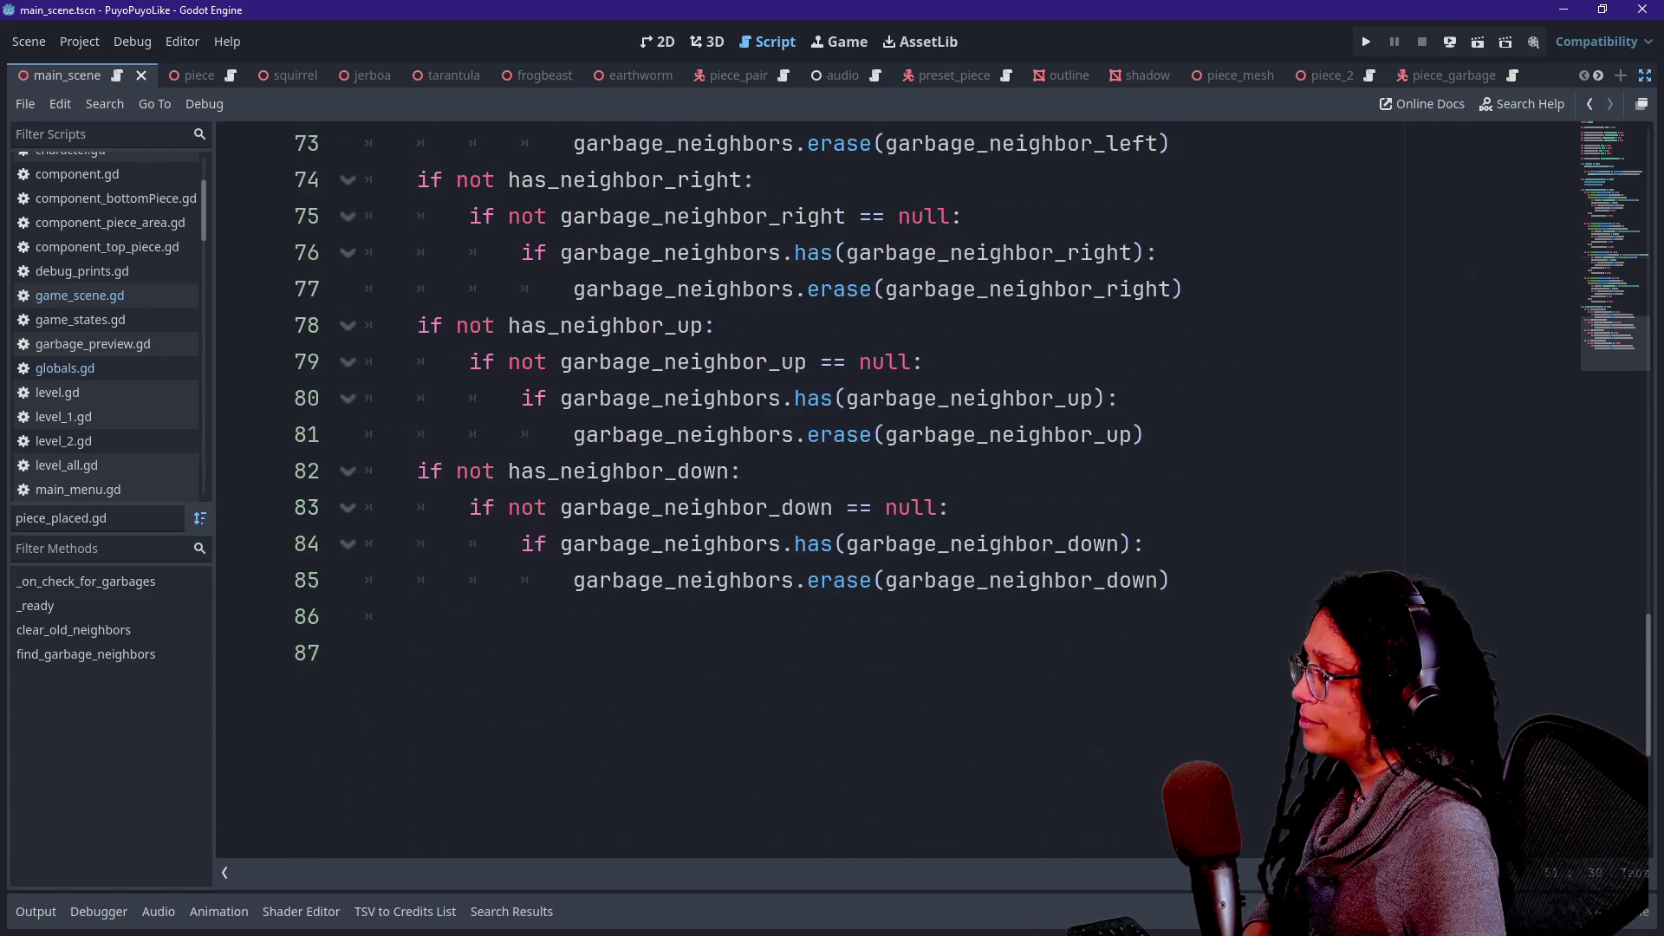
scroll(650, 433, "up", 20)
scroll(650, 433, "up", 4)
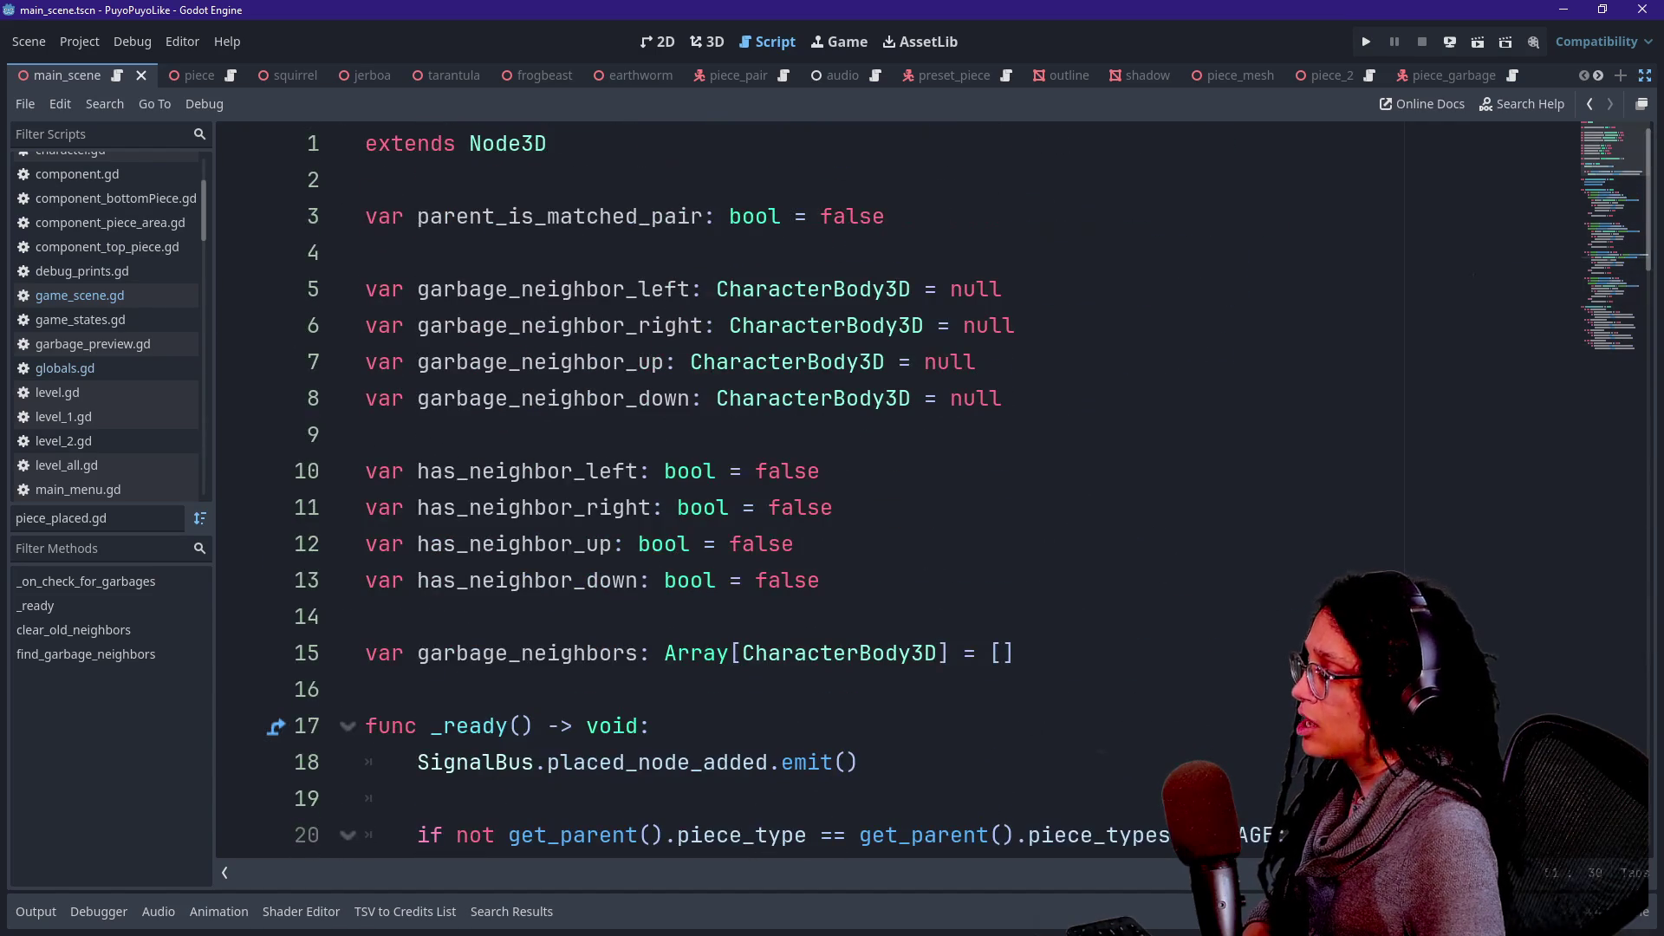
scroll(650, 433, "down", 3)
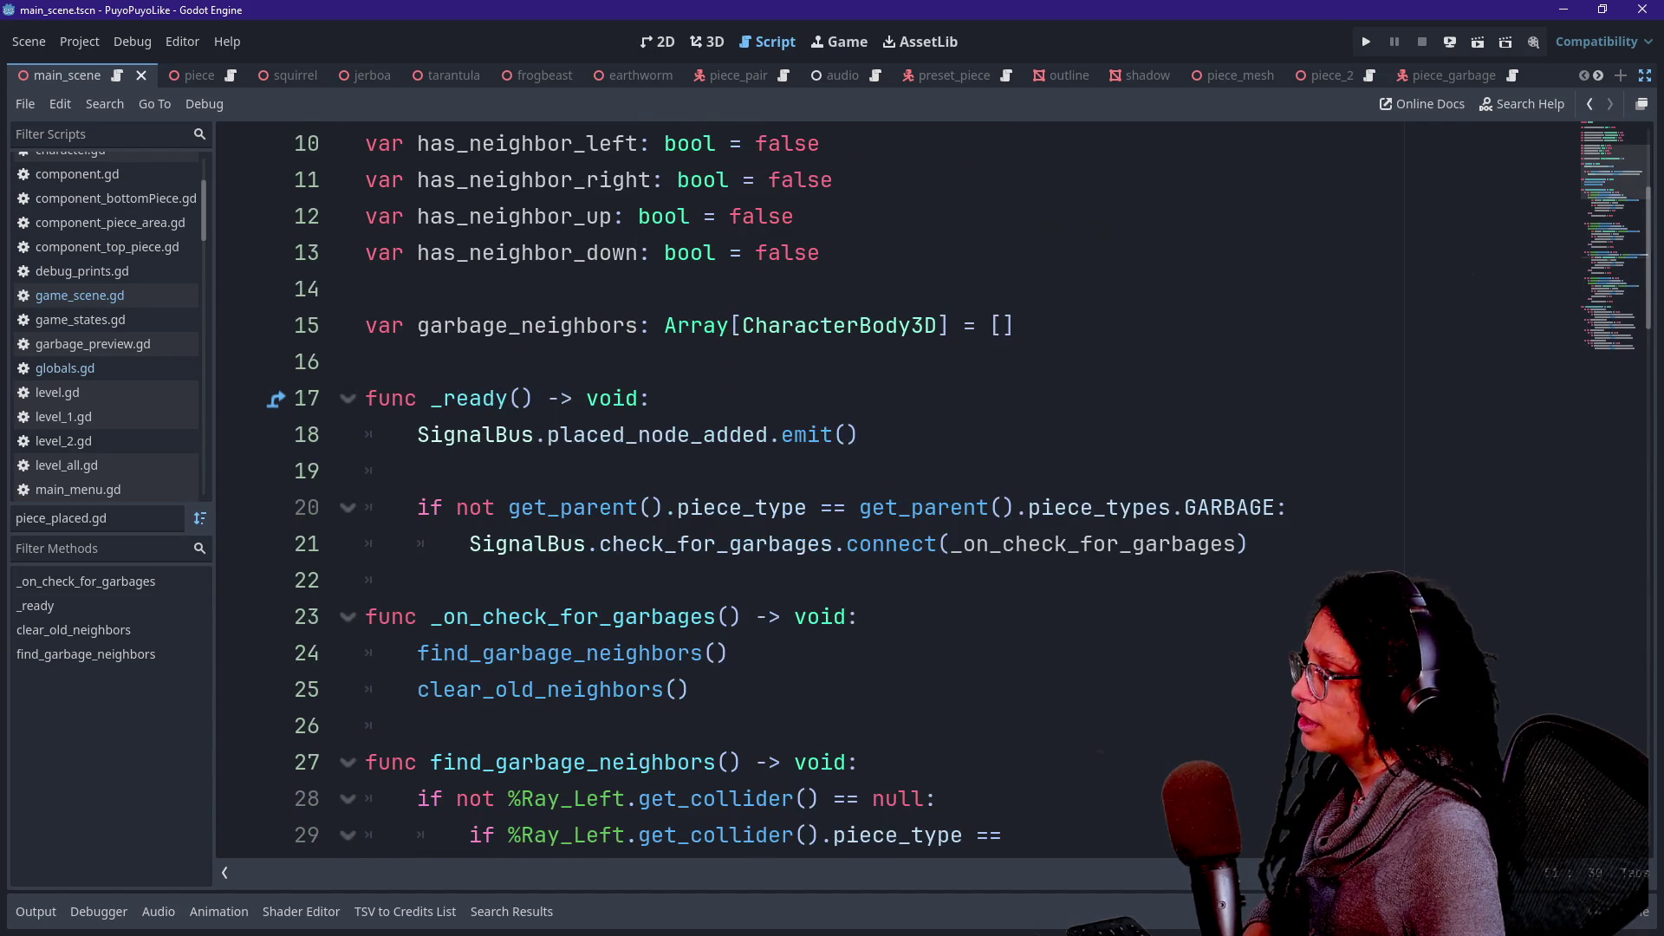
scroll(650, 434, "down", 3)
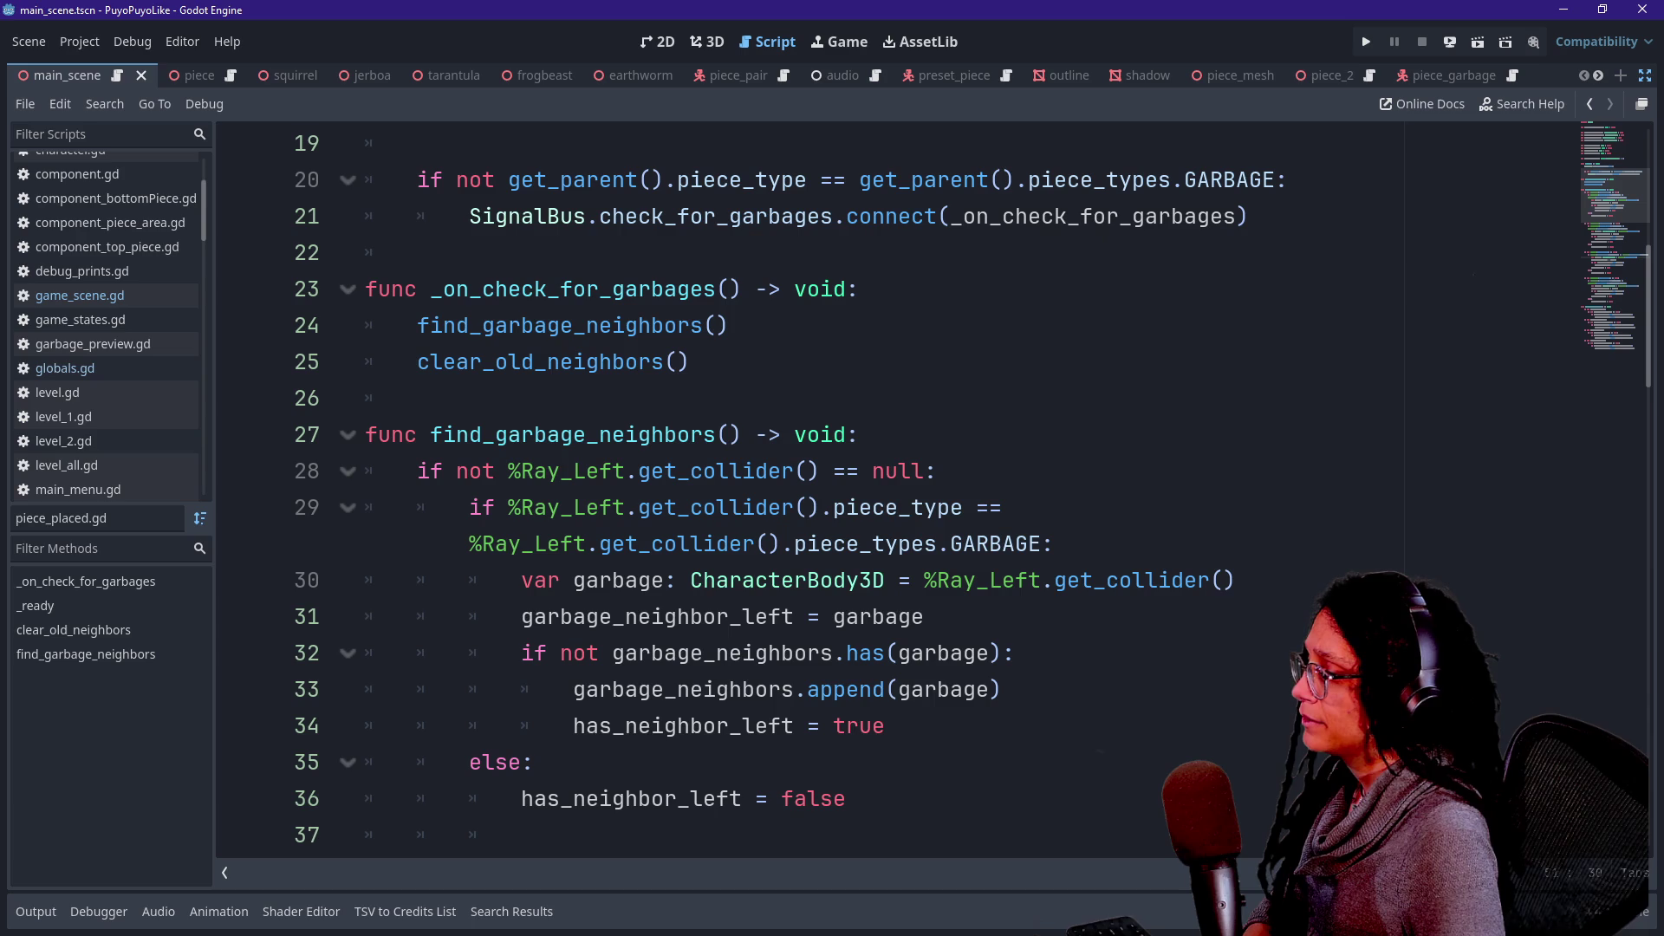
left_click(511, 911)
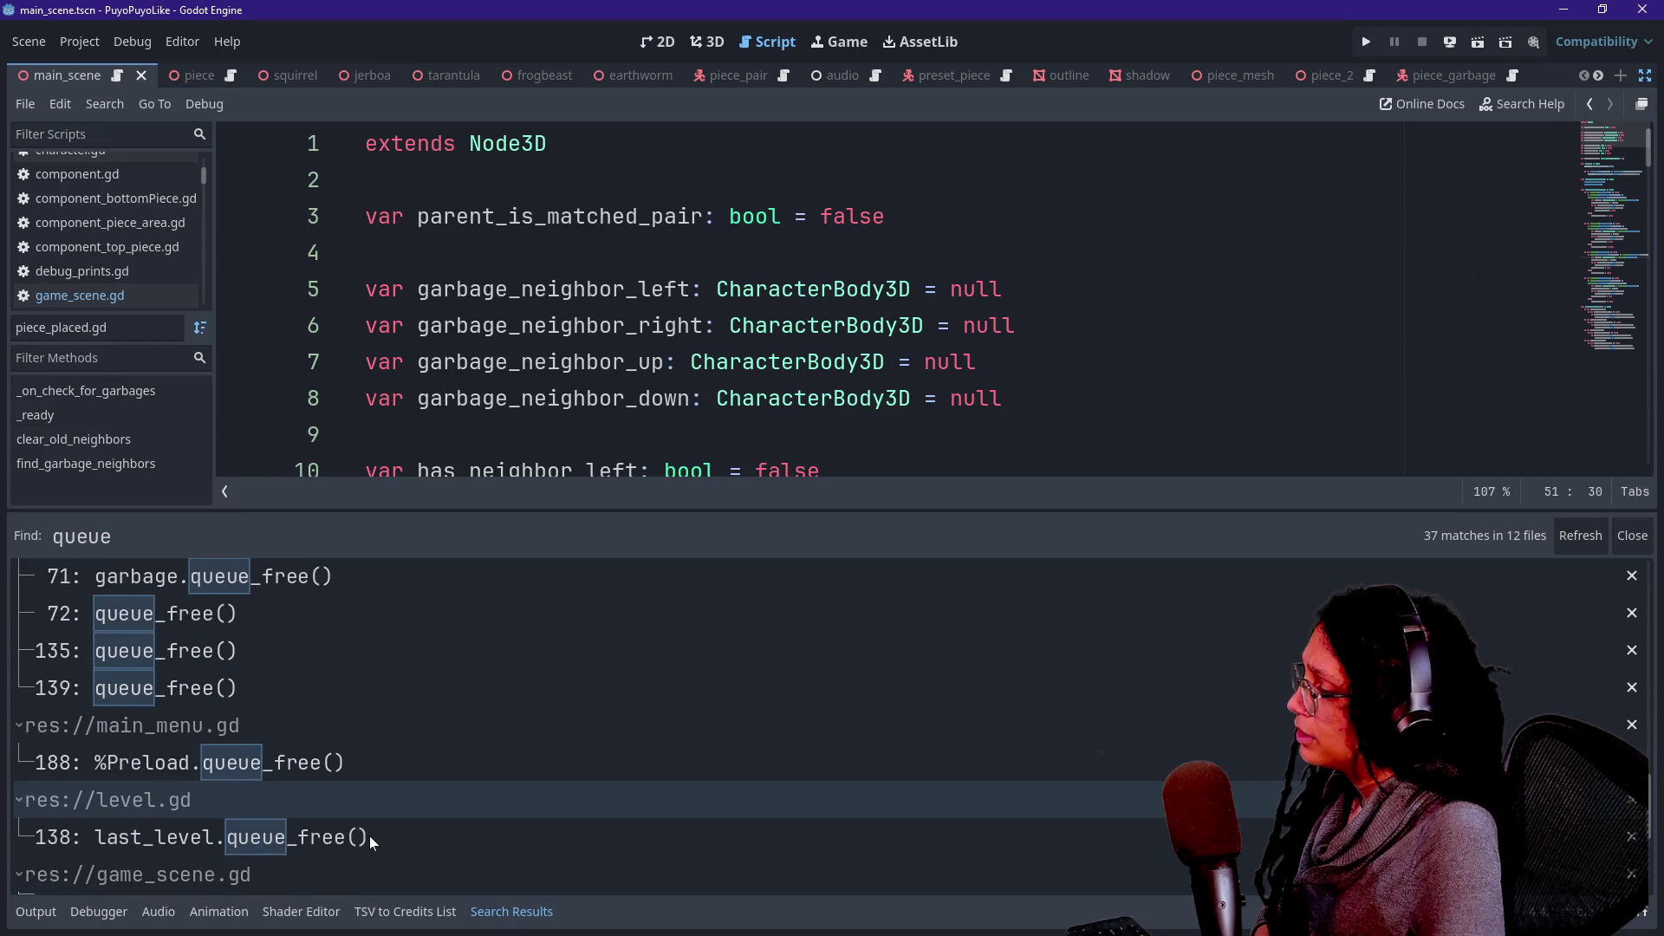
Step: Open the game_scene.gd line 229 'queue' match and collapse the bottom panel
scroll(369, 836, "down", 3)
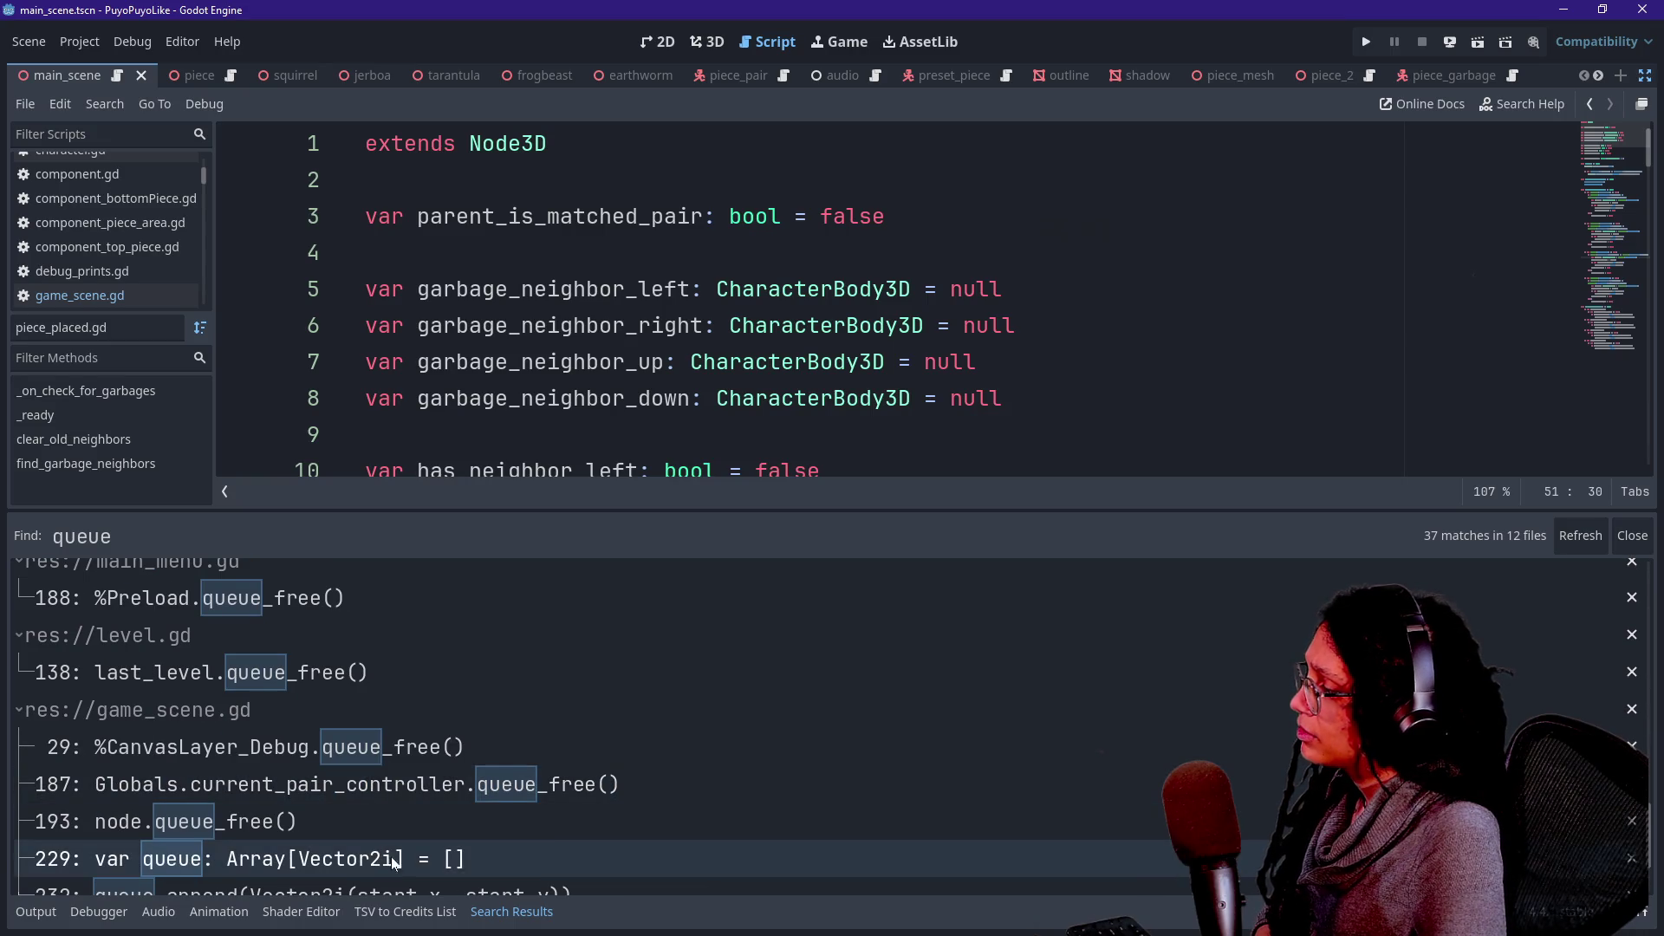
scroll(412, 820, "down", 1)
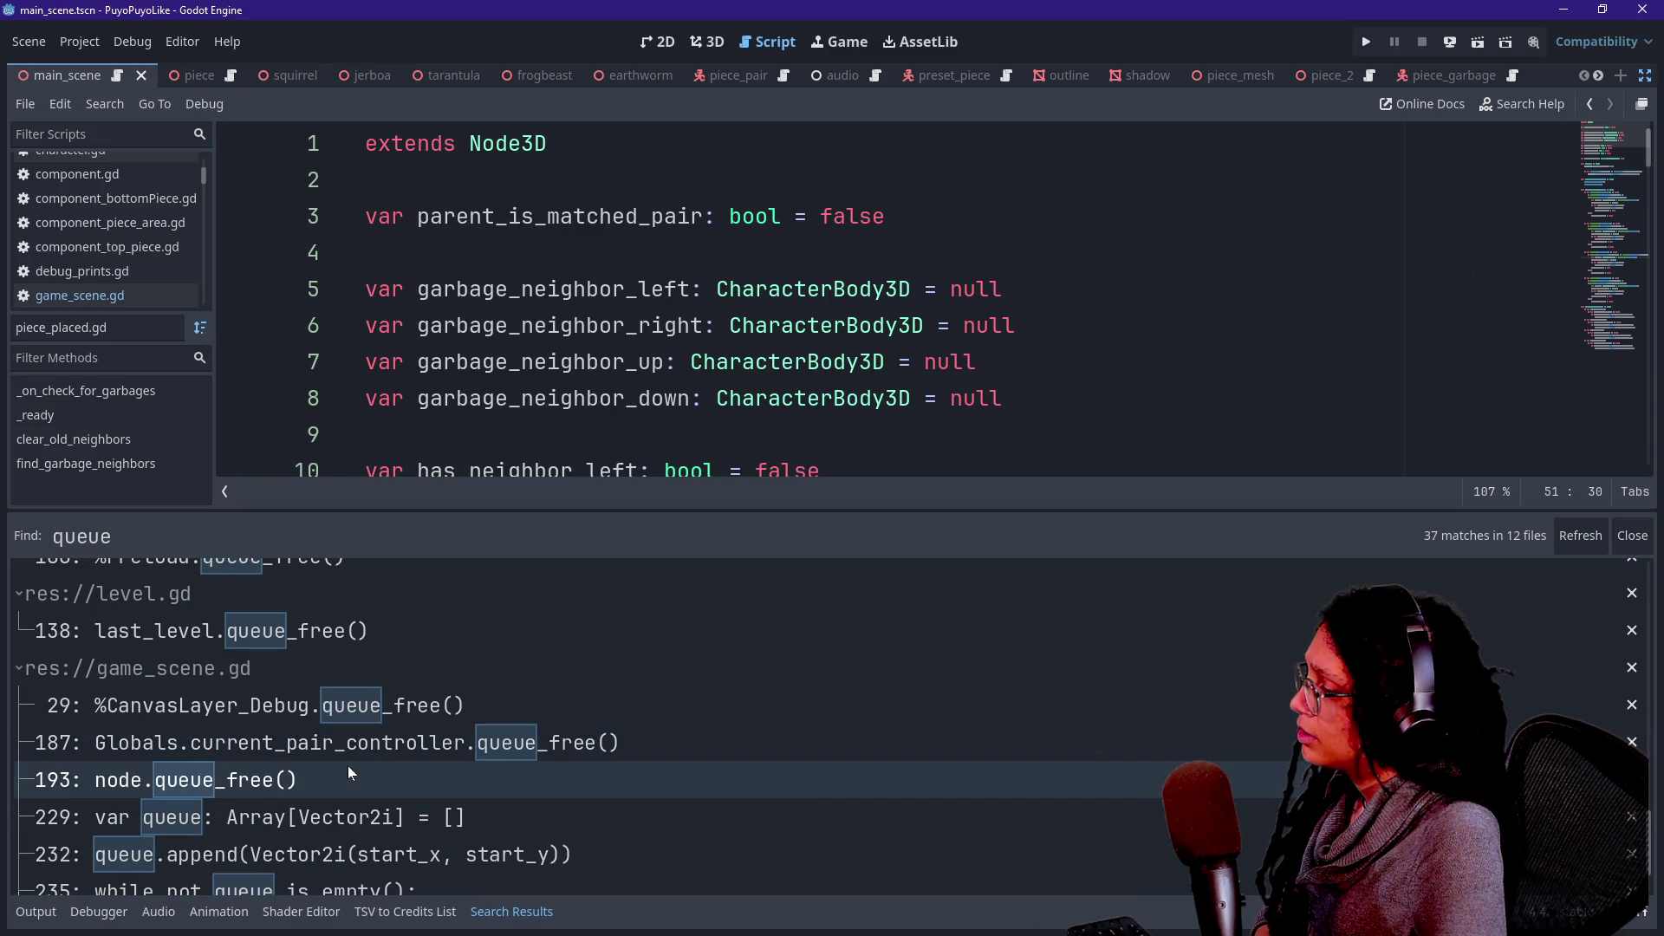
scroll(347, 766, "down", 2)
left_click(336, 725)
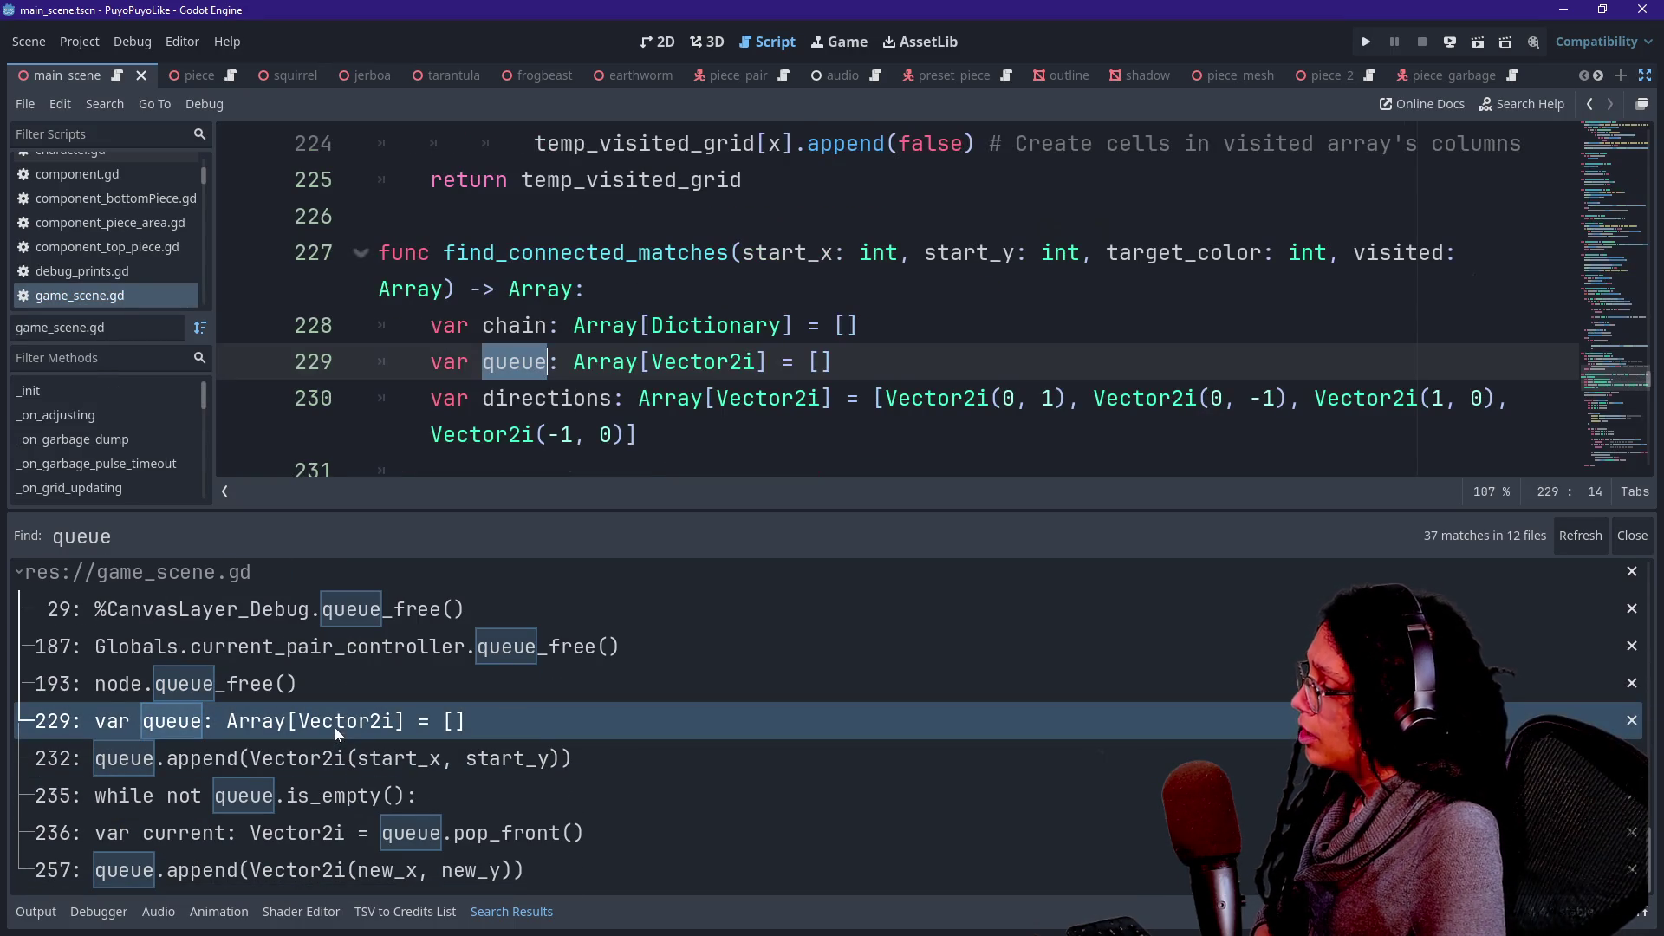
left_click(806, 468)
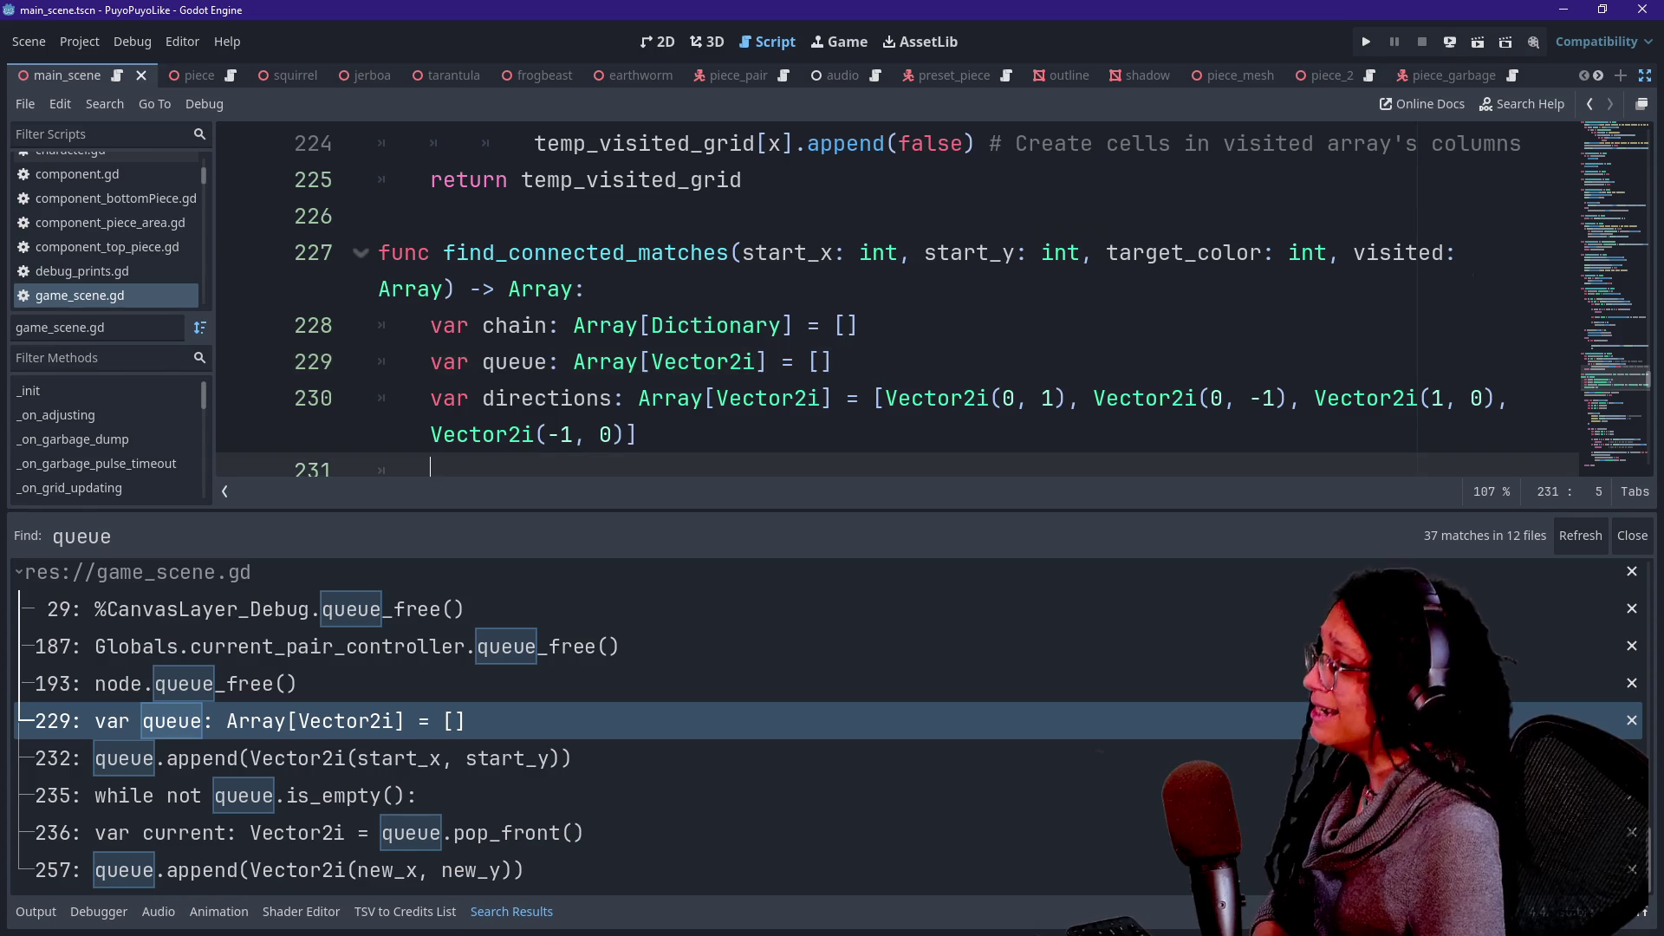
left_click(35, 911)
left_click(35, 910)
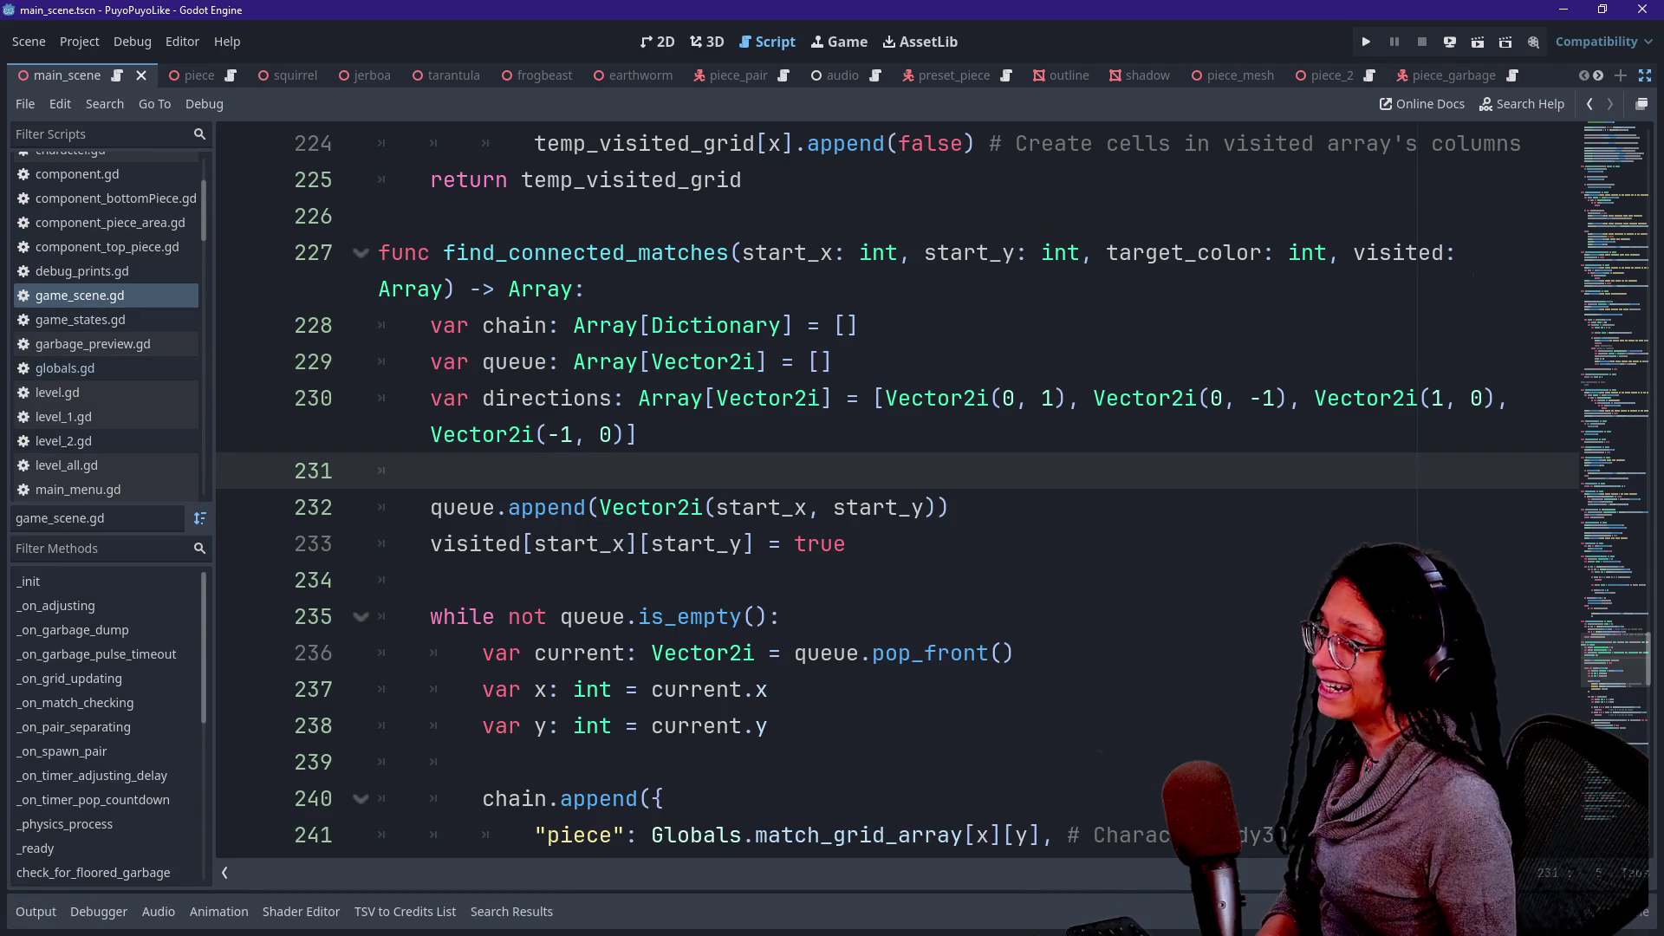
Step: Scroll through game_scene.gd to the timer_pop_countdown declaration
scroll(867, 485, "up", 10)
scroll(866, 486, "down", 20)
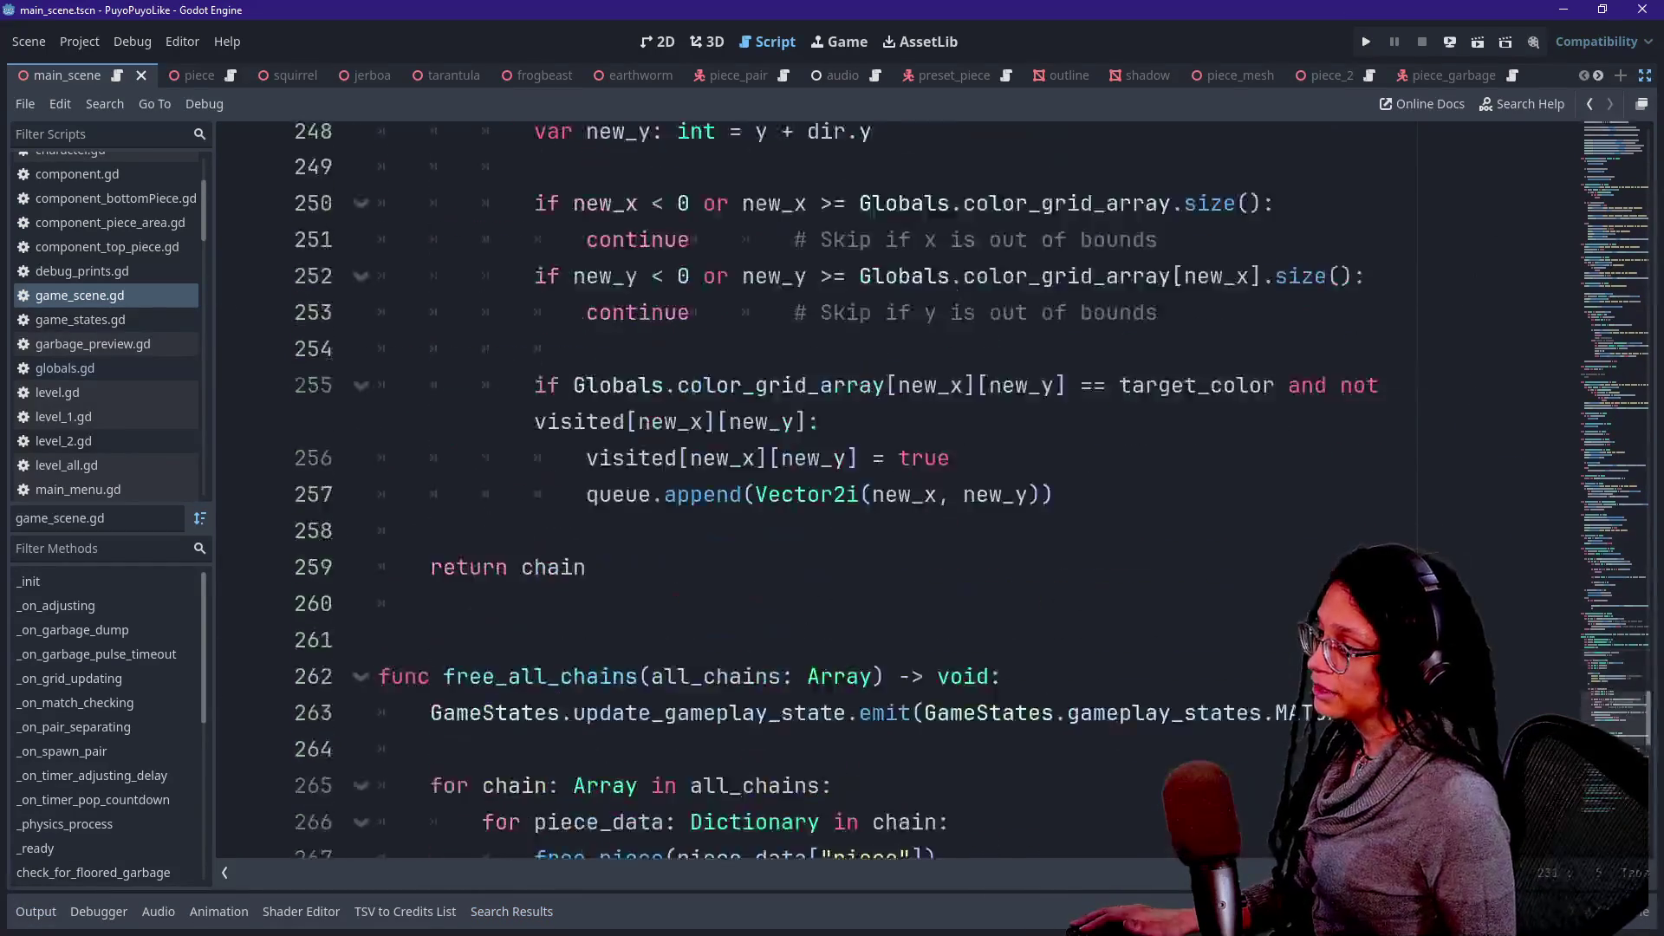
scroll(867, 486, "down", 8)
scroll(867, 485, "up", 20)
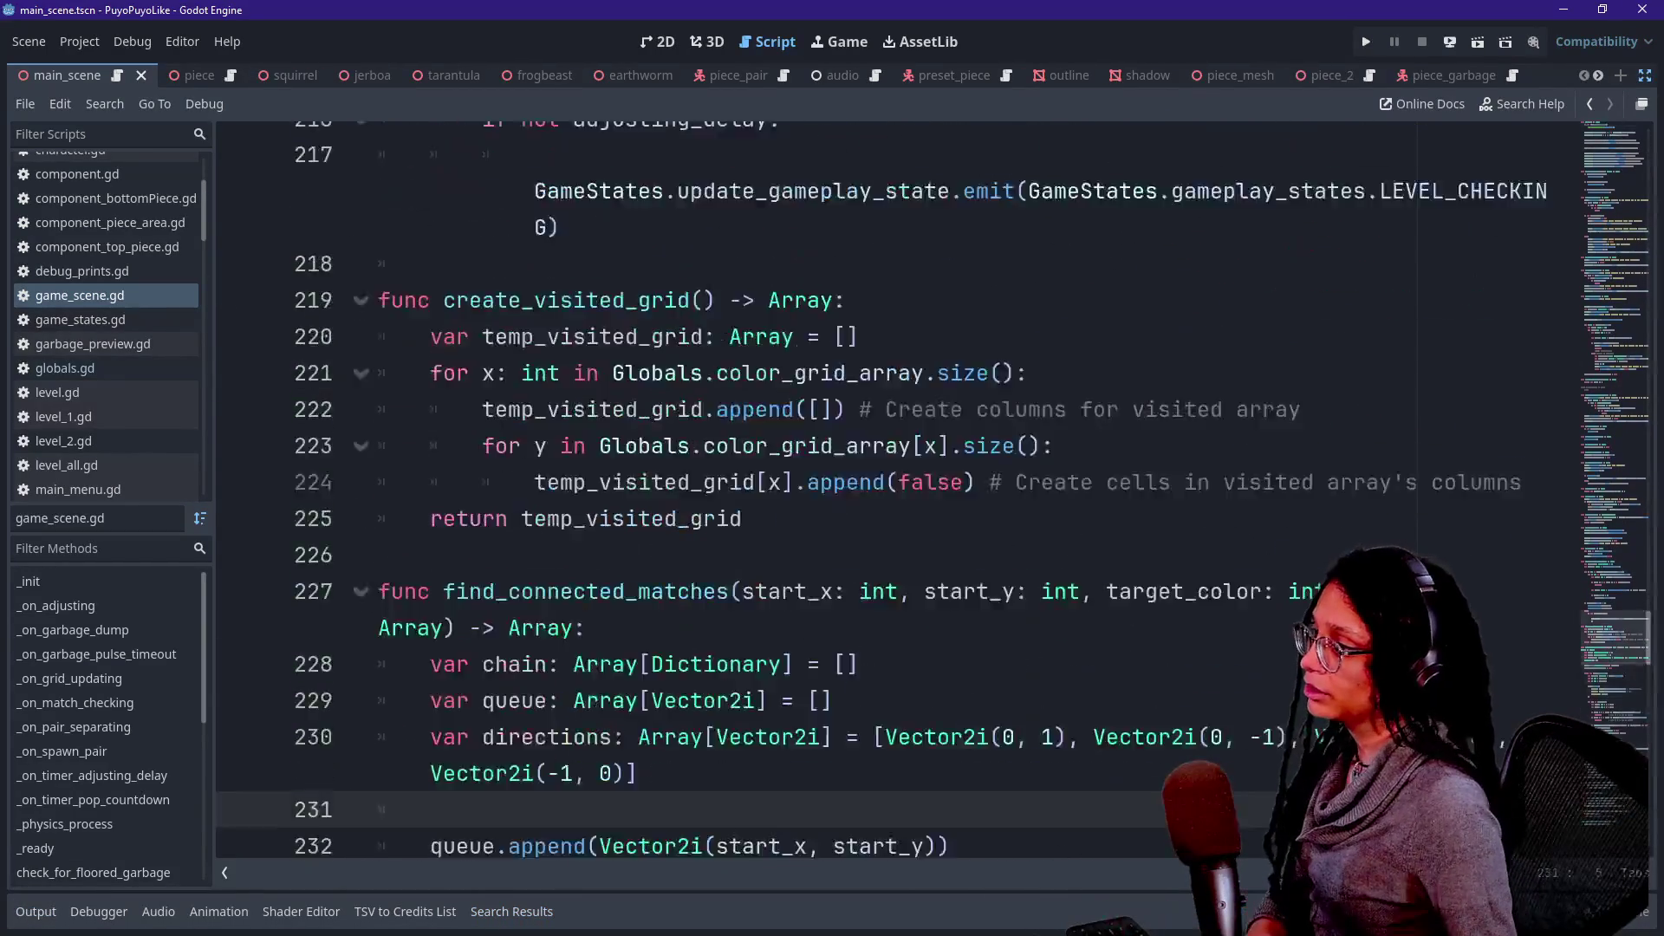
scroll(866, 485, "up", 20)
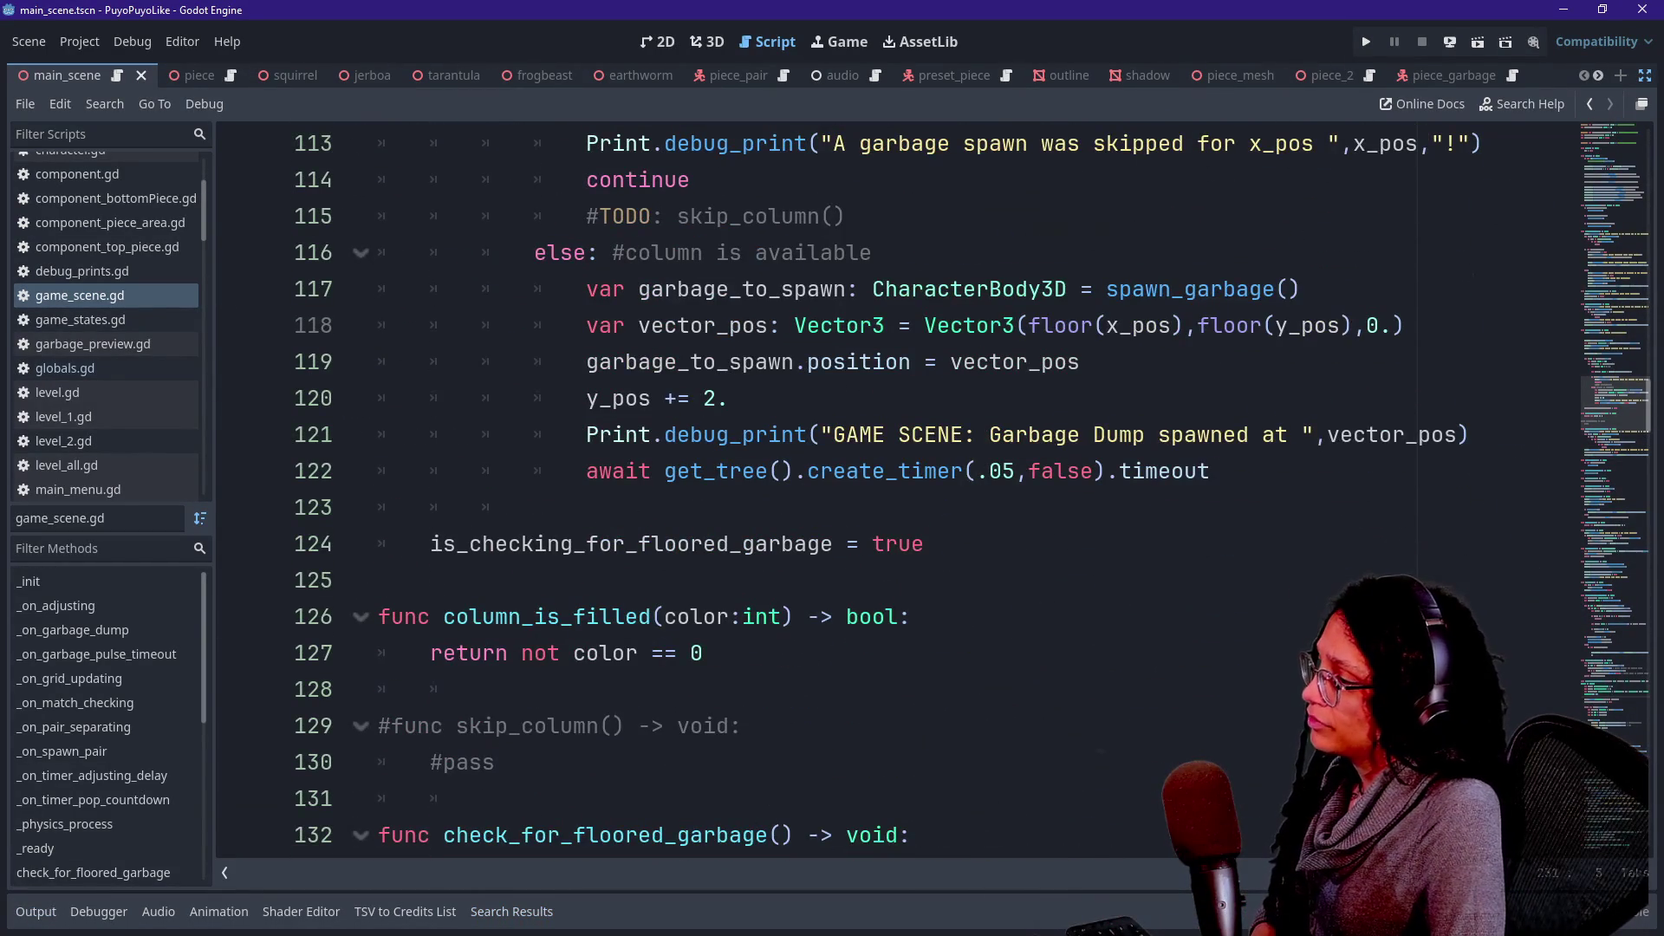
scroll(866, 485, "up", 20)
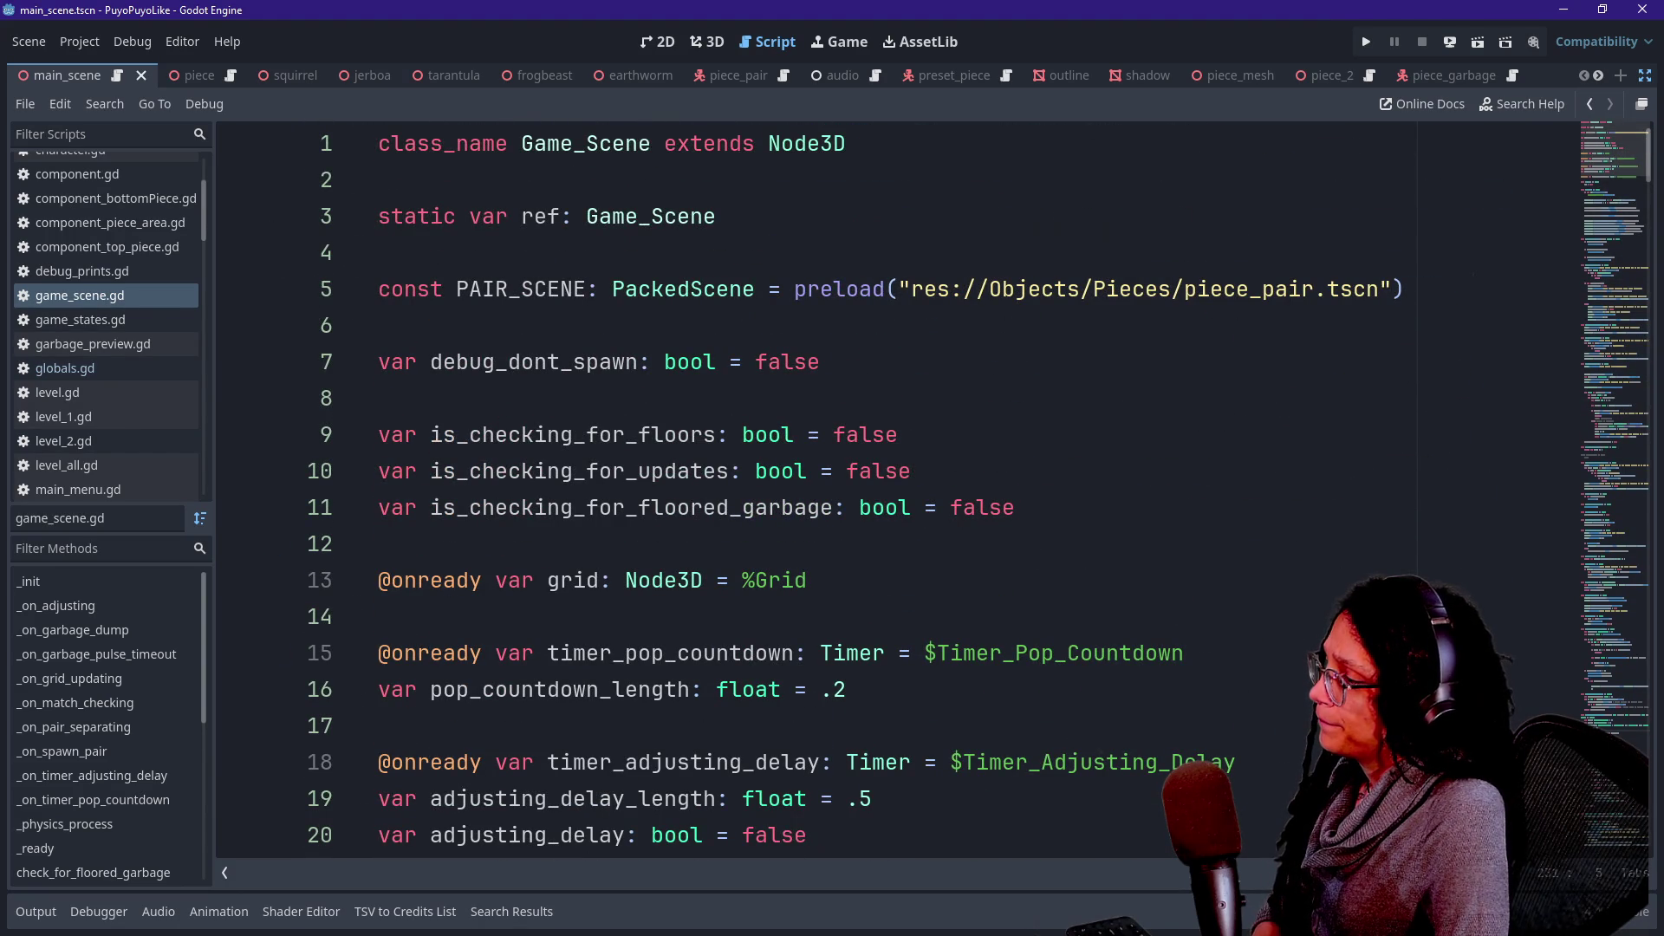
scroll(867, 485, "down", 2)
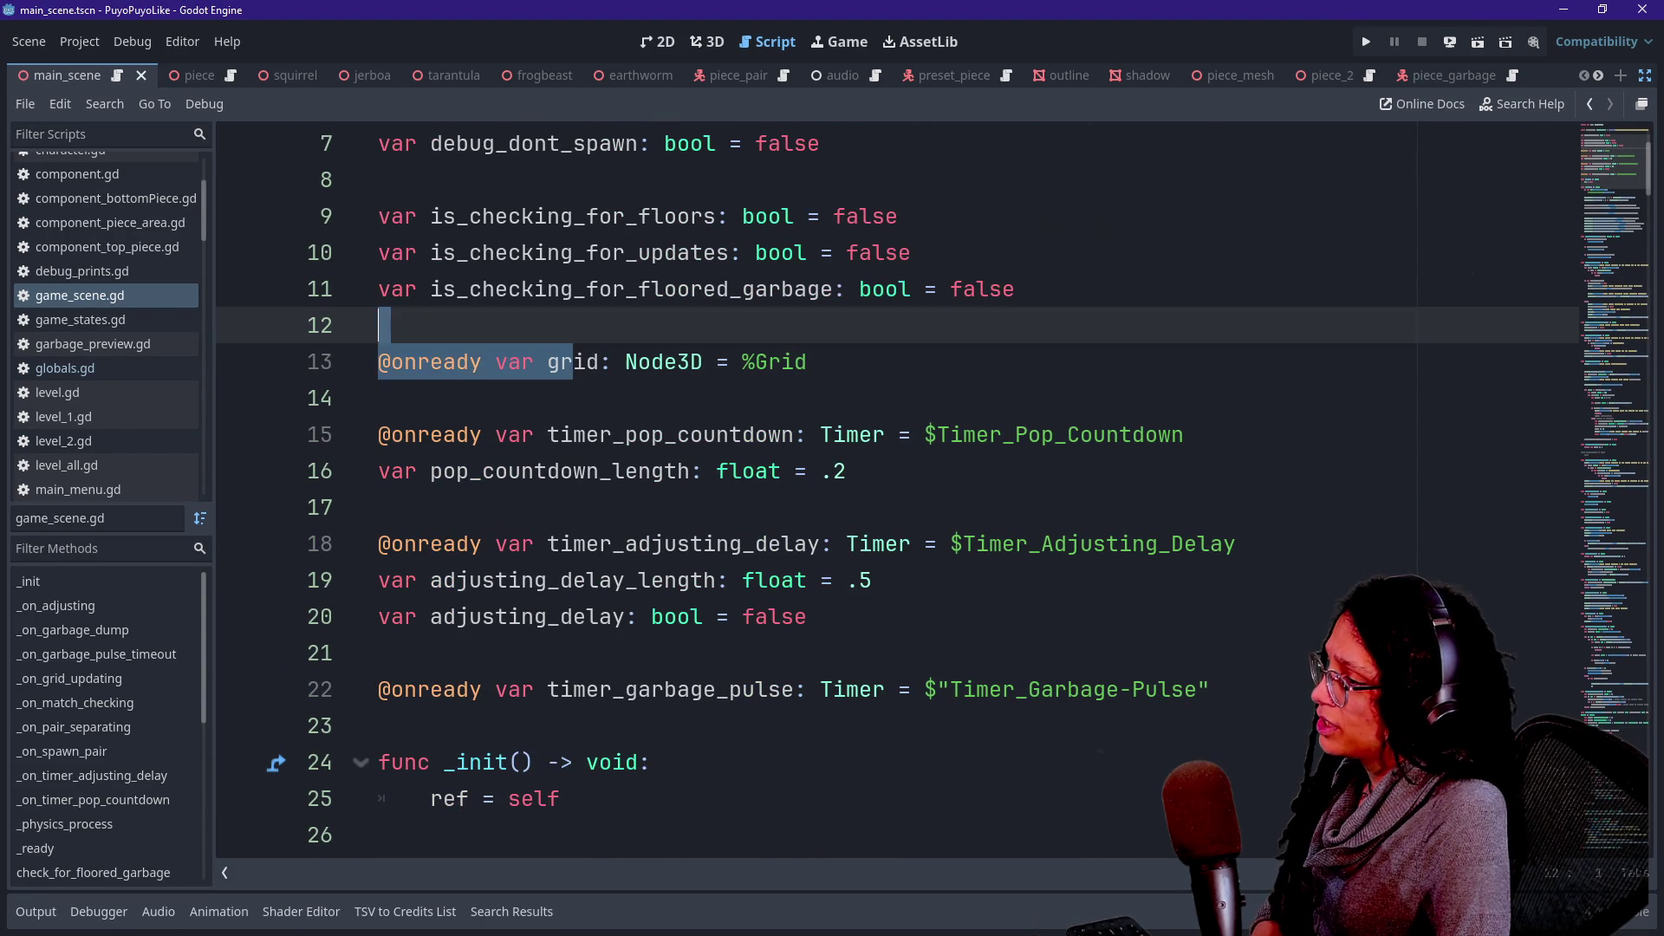
left_click(755, 434)
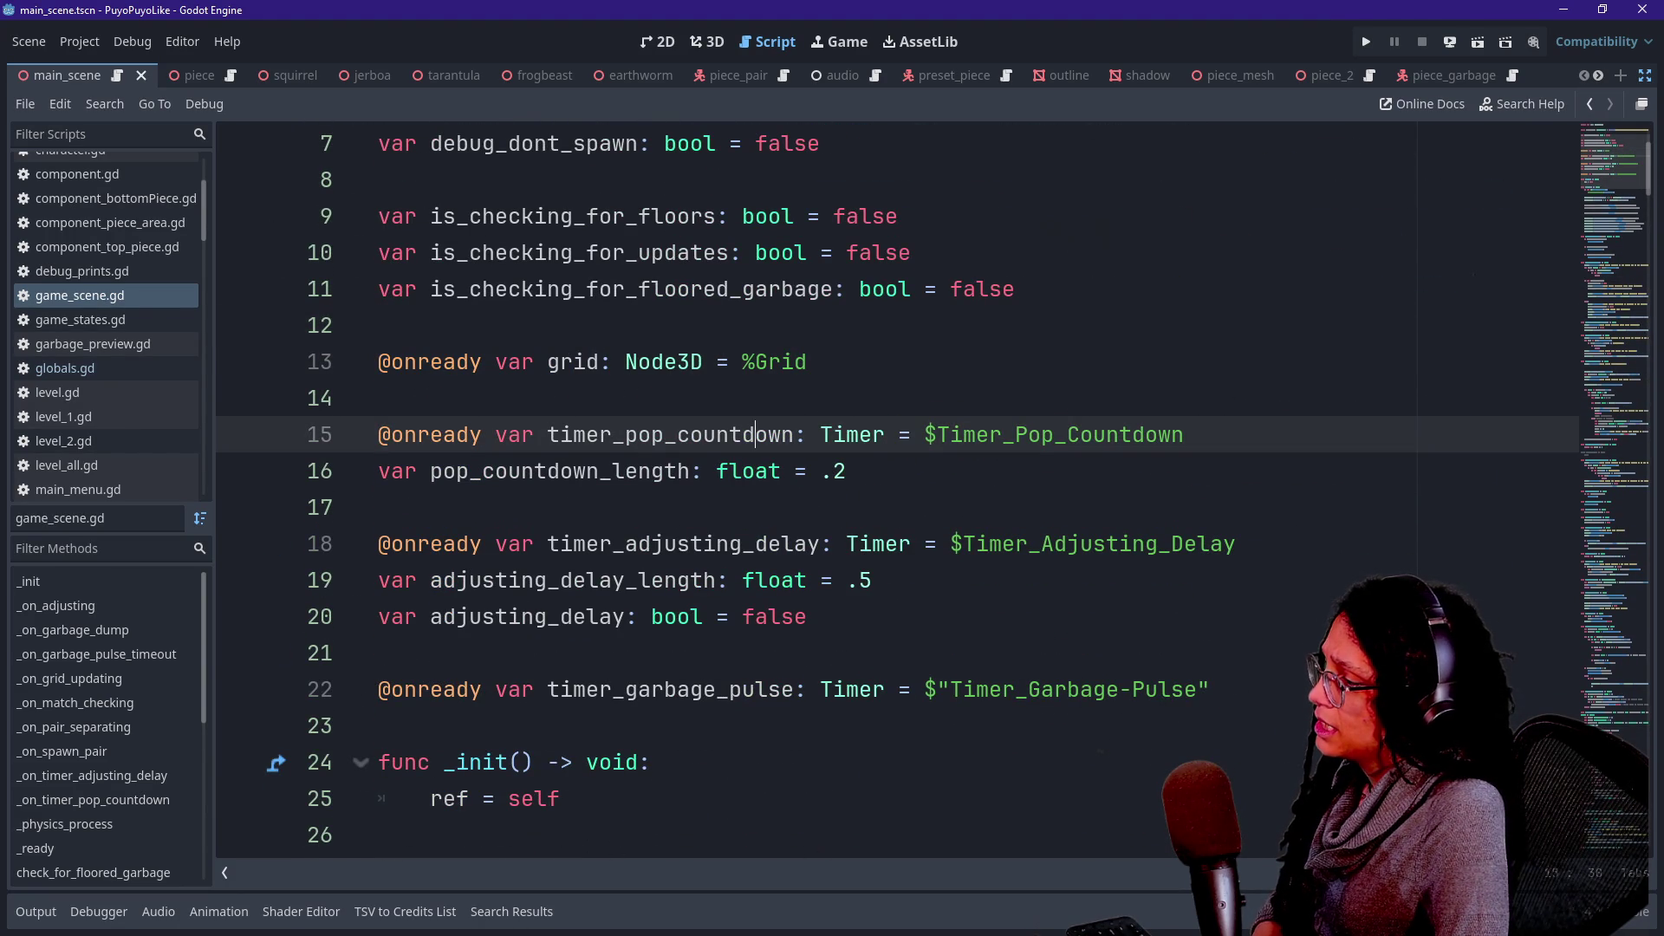
scroll(866, 485, "up", 2)
scroll(897, 490, "down", 3)
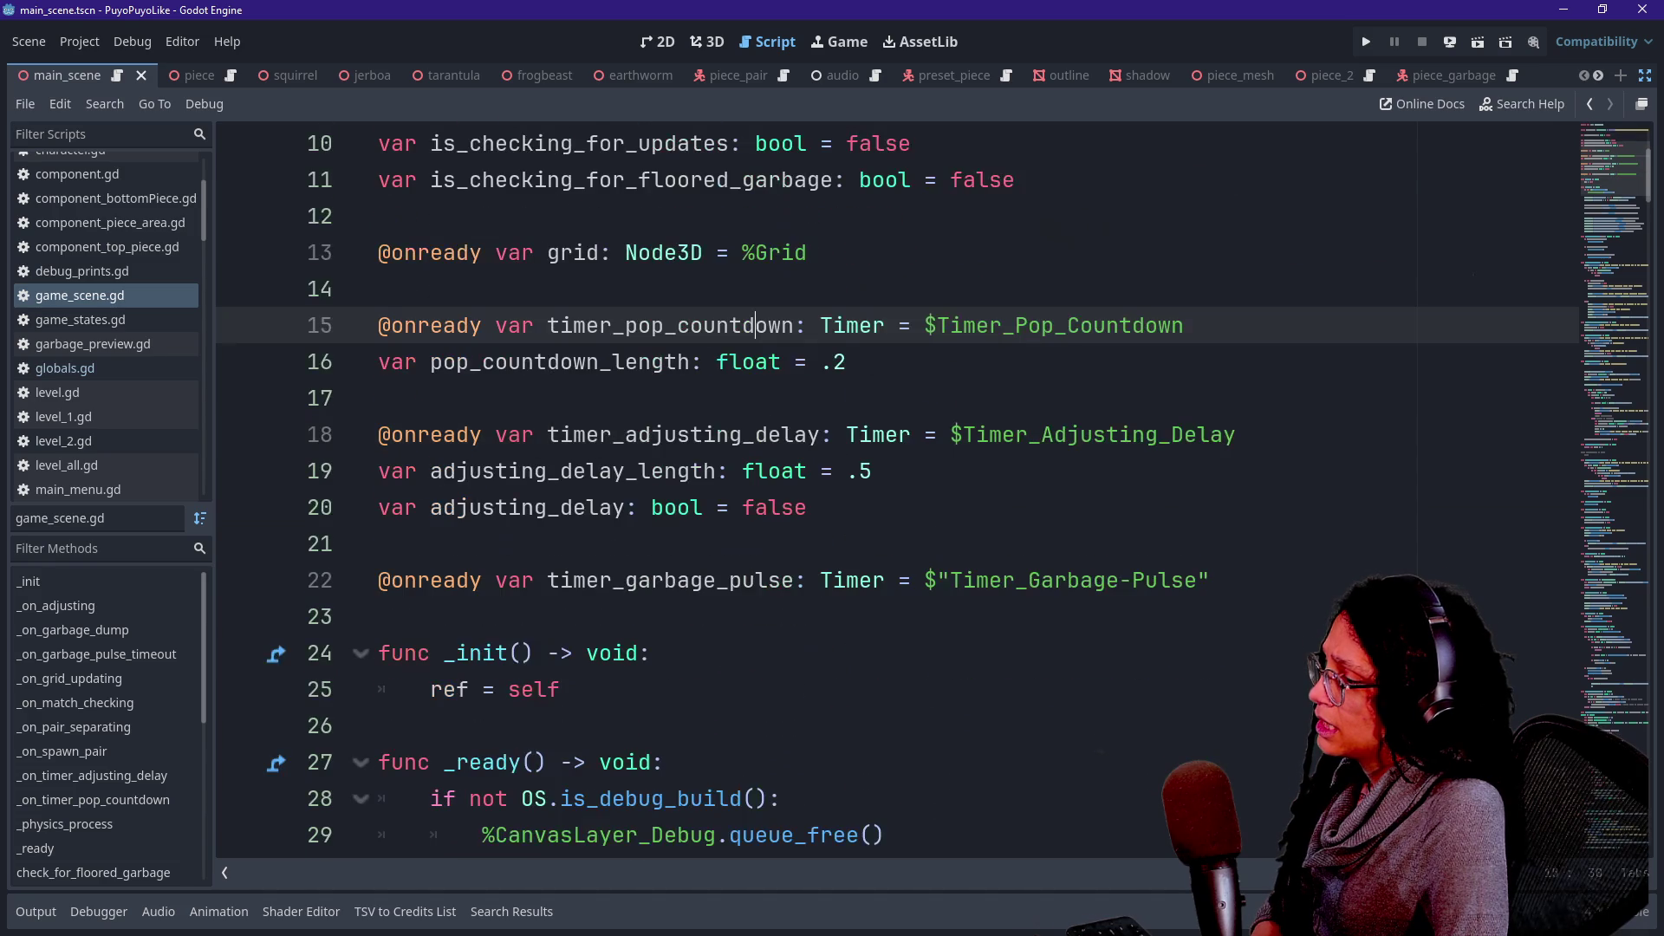
scroll(897, 489, "down", 2)
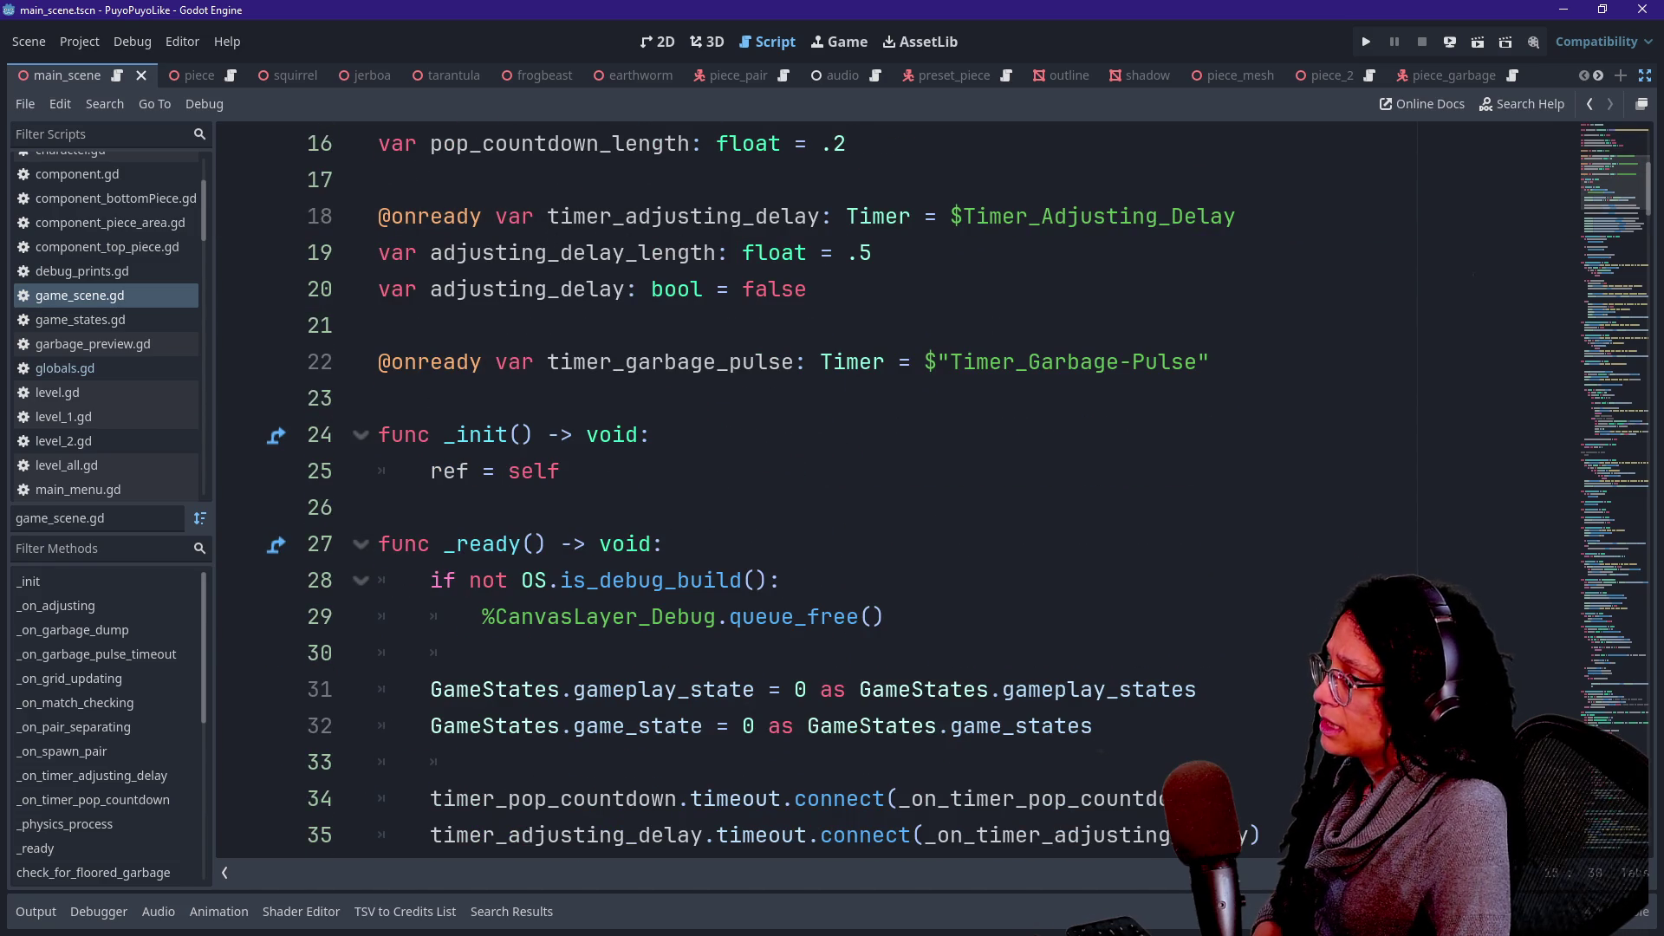
key("ctrl+f")
type("vector2")
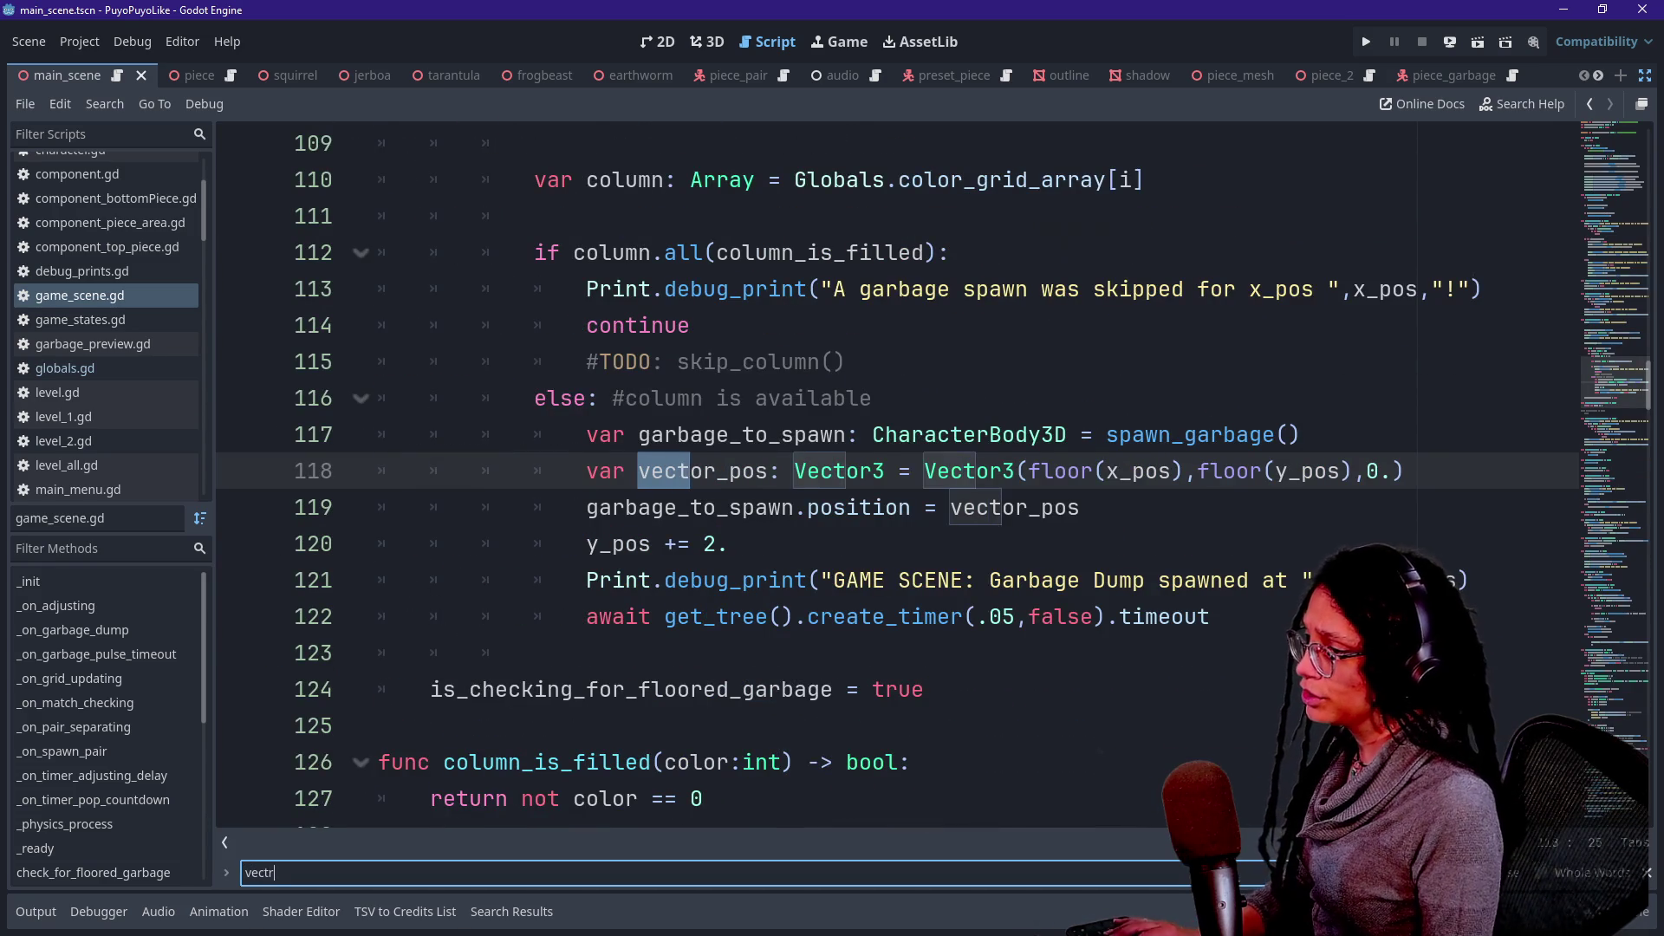
type("i")
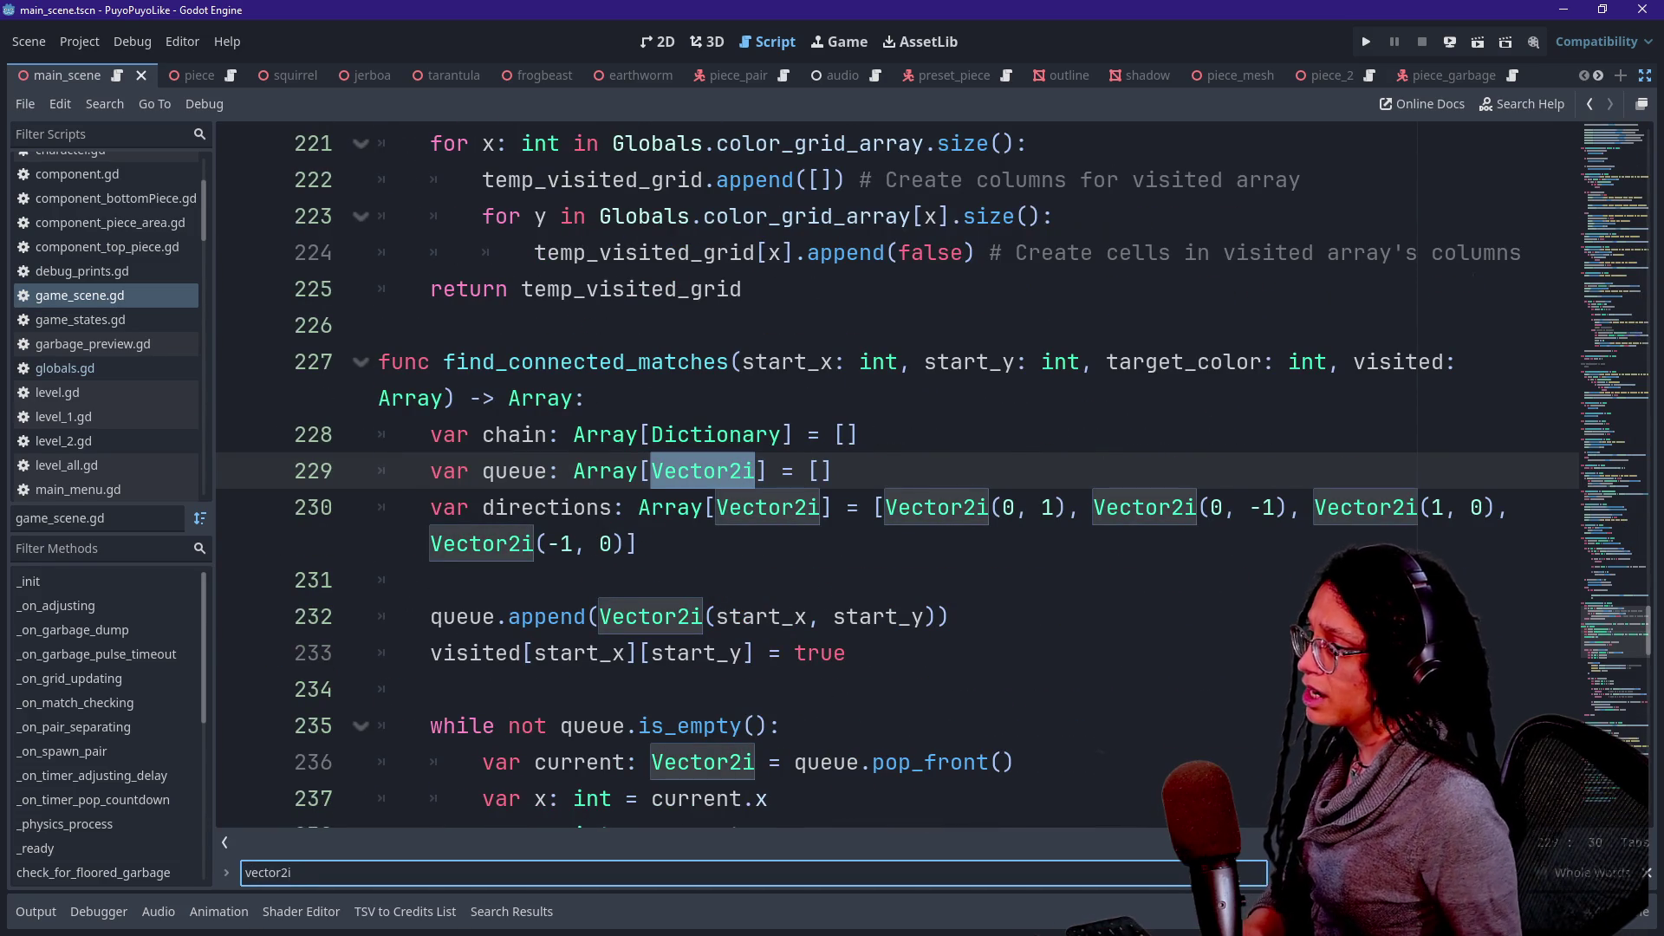
left_click(691, 470)
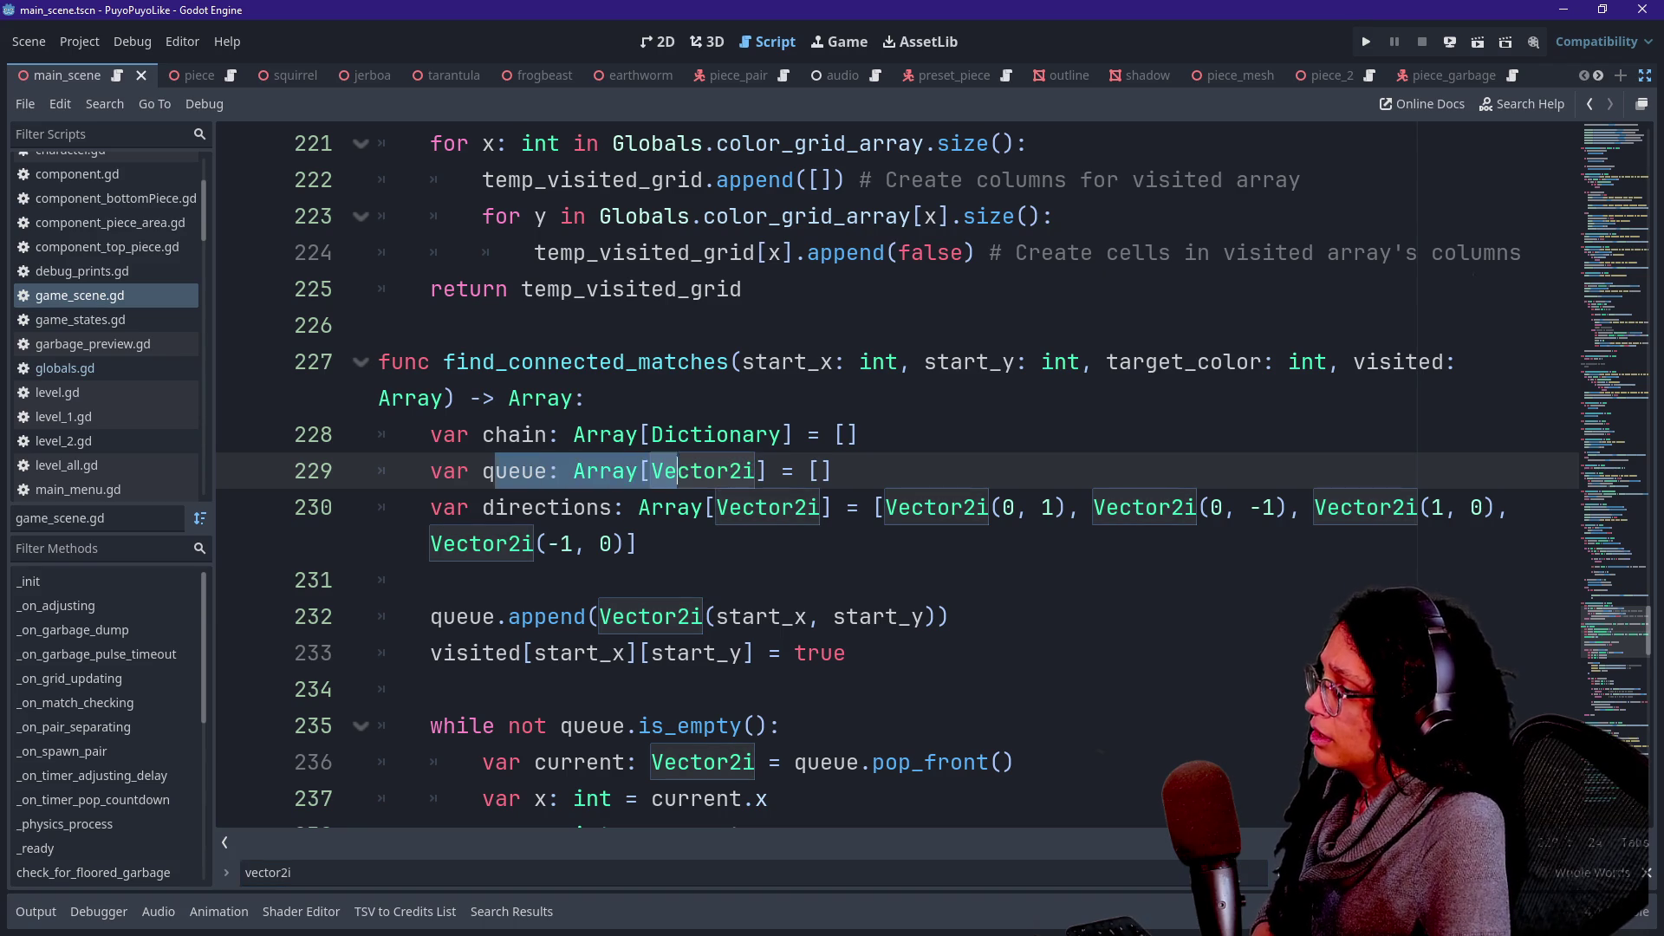
left_click(637, 543)
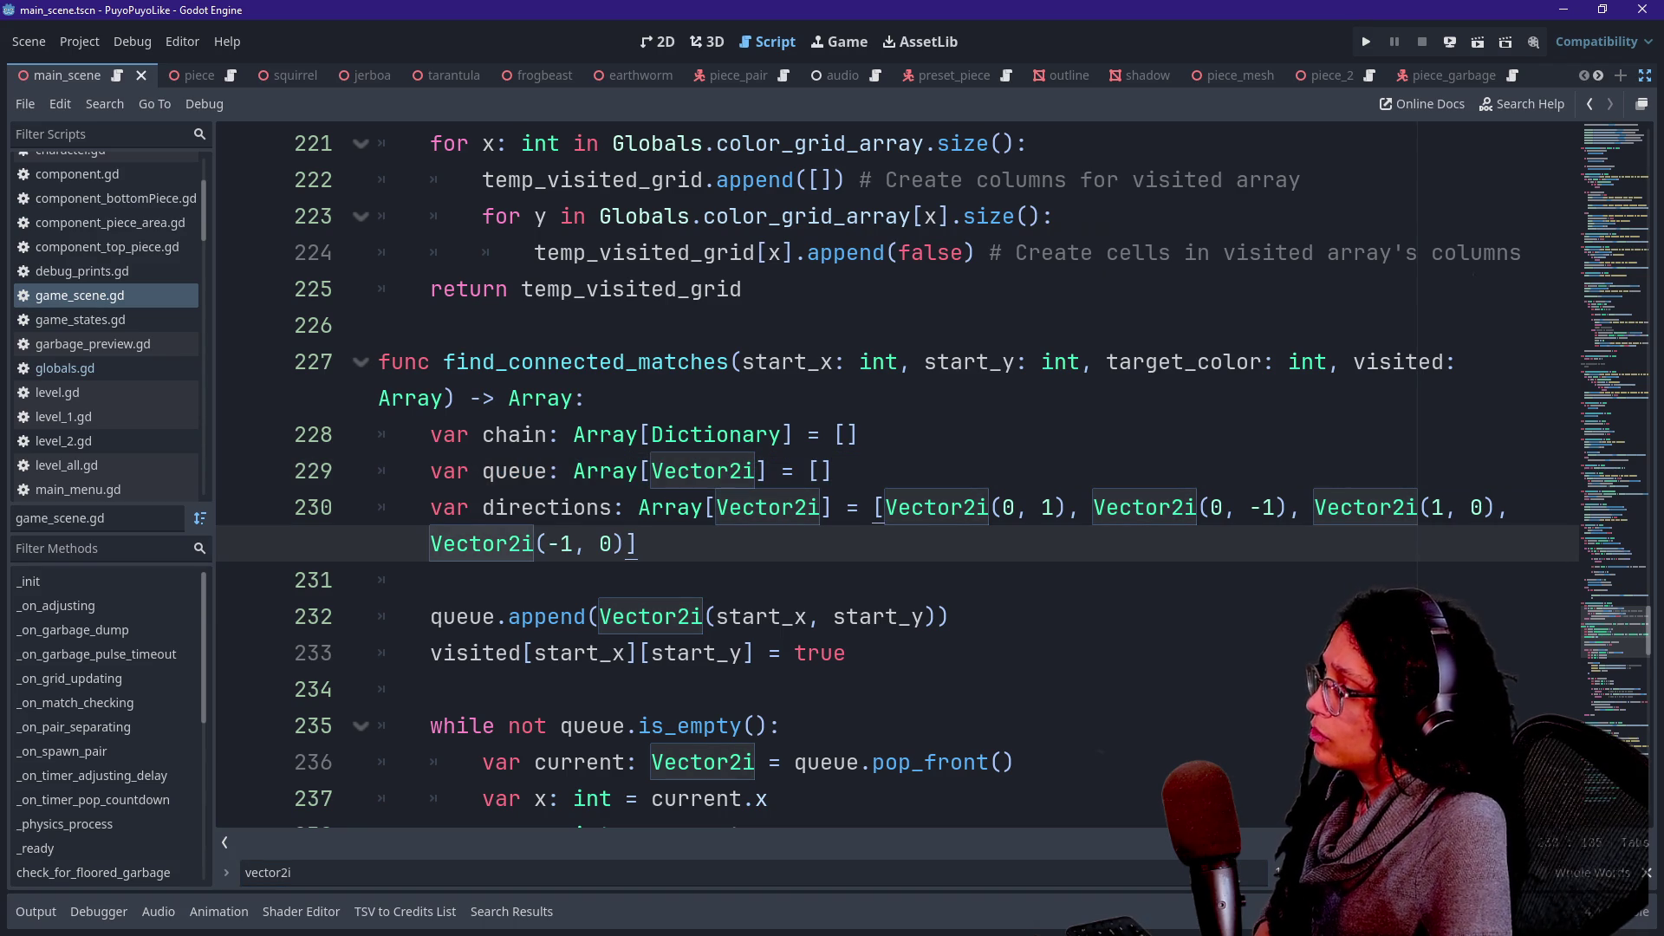
key("Down")
key("Down")
key("Down")
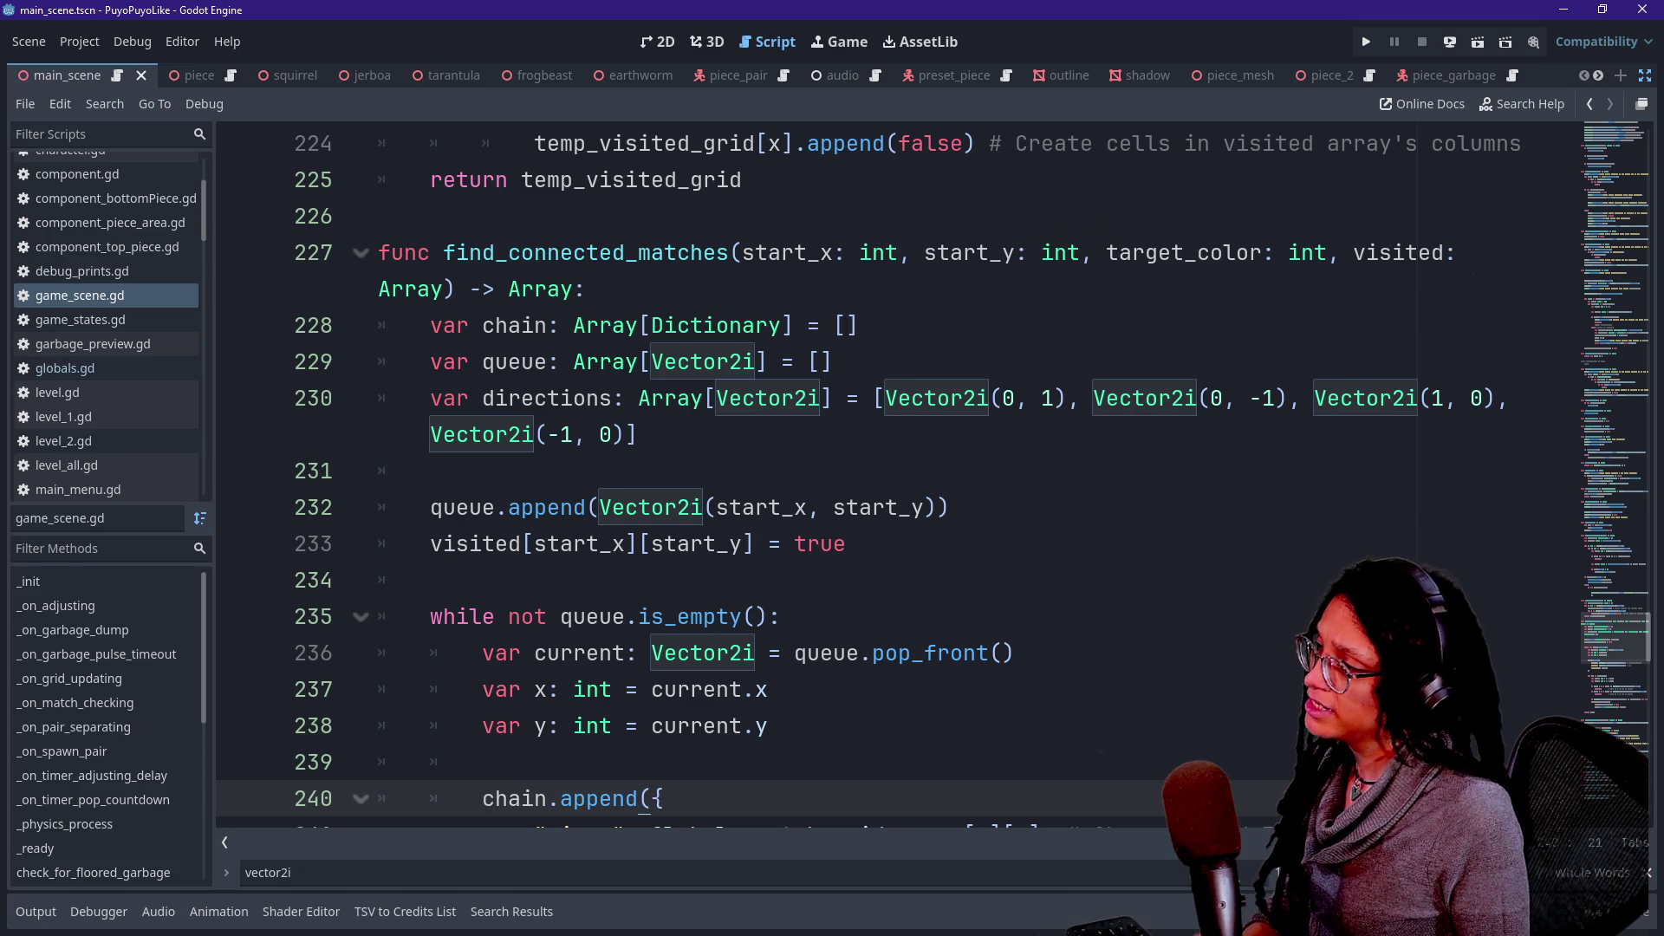
double_click(584, 252)
Step: Jump to the find_connected_matches call at line 207 and move down to the chain size check
key("ctrl+d")
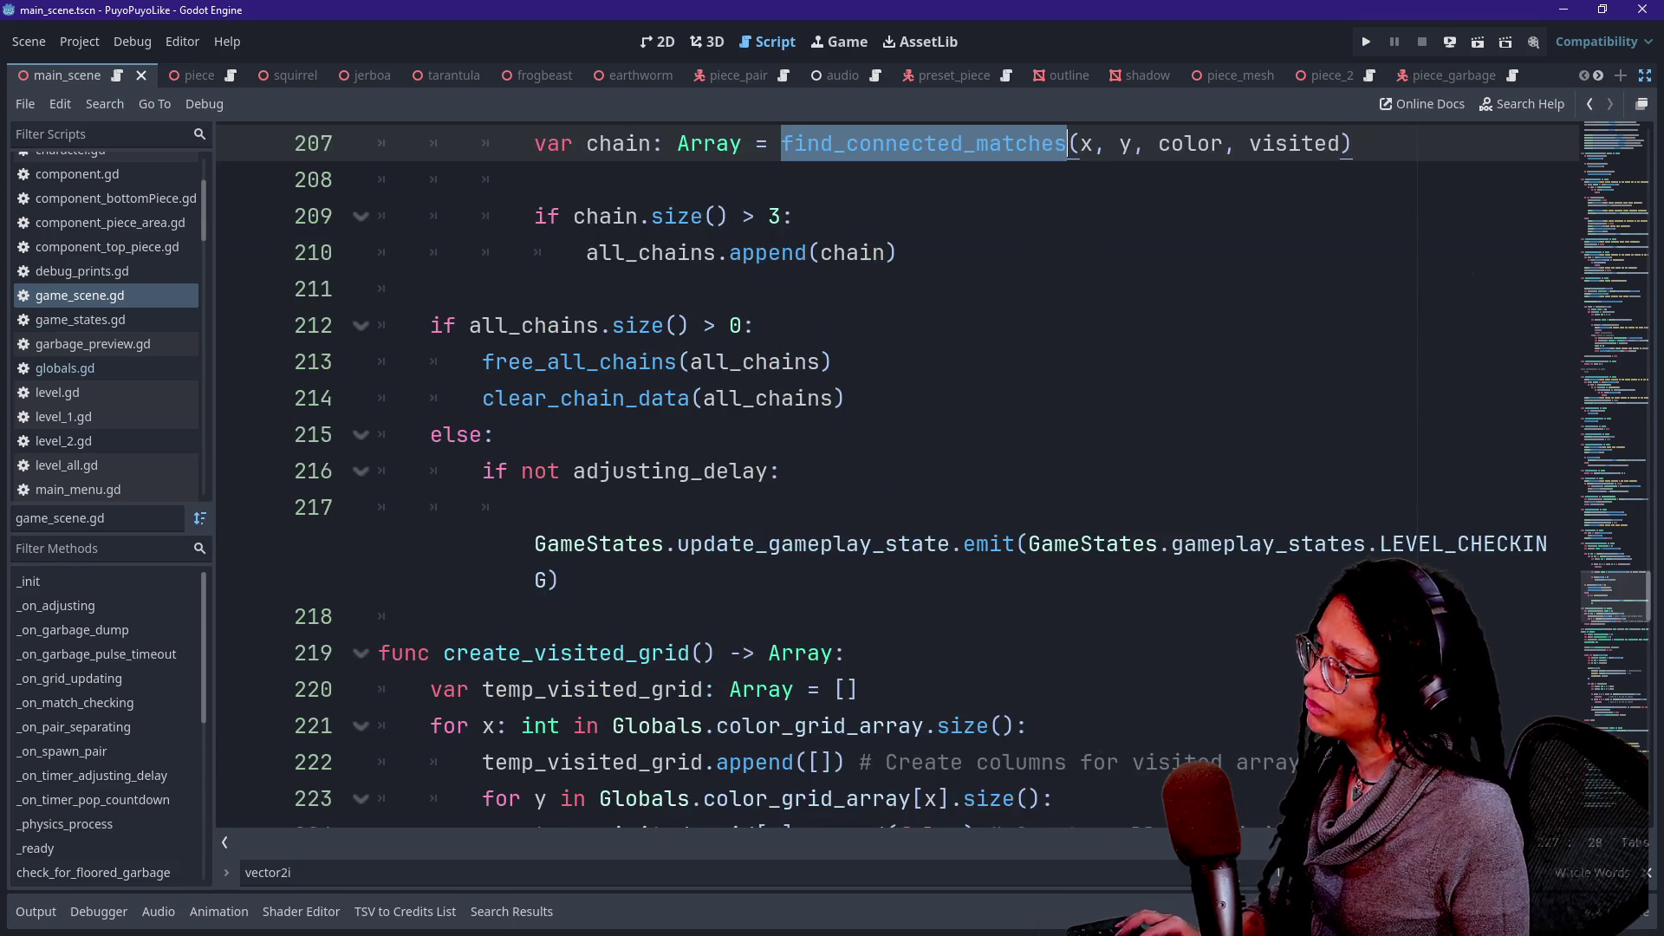
scroll(896, 472, "up", 3)
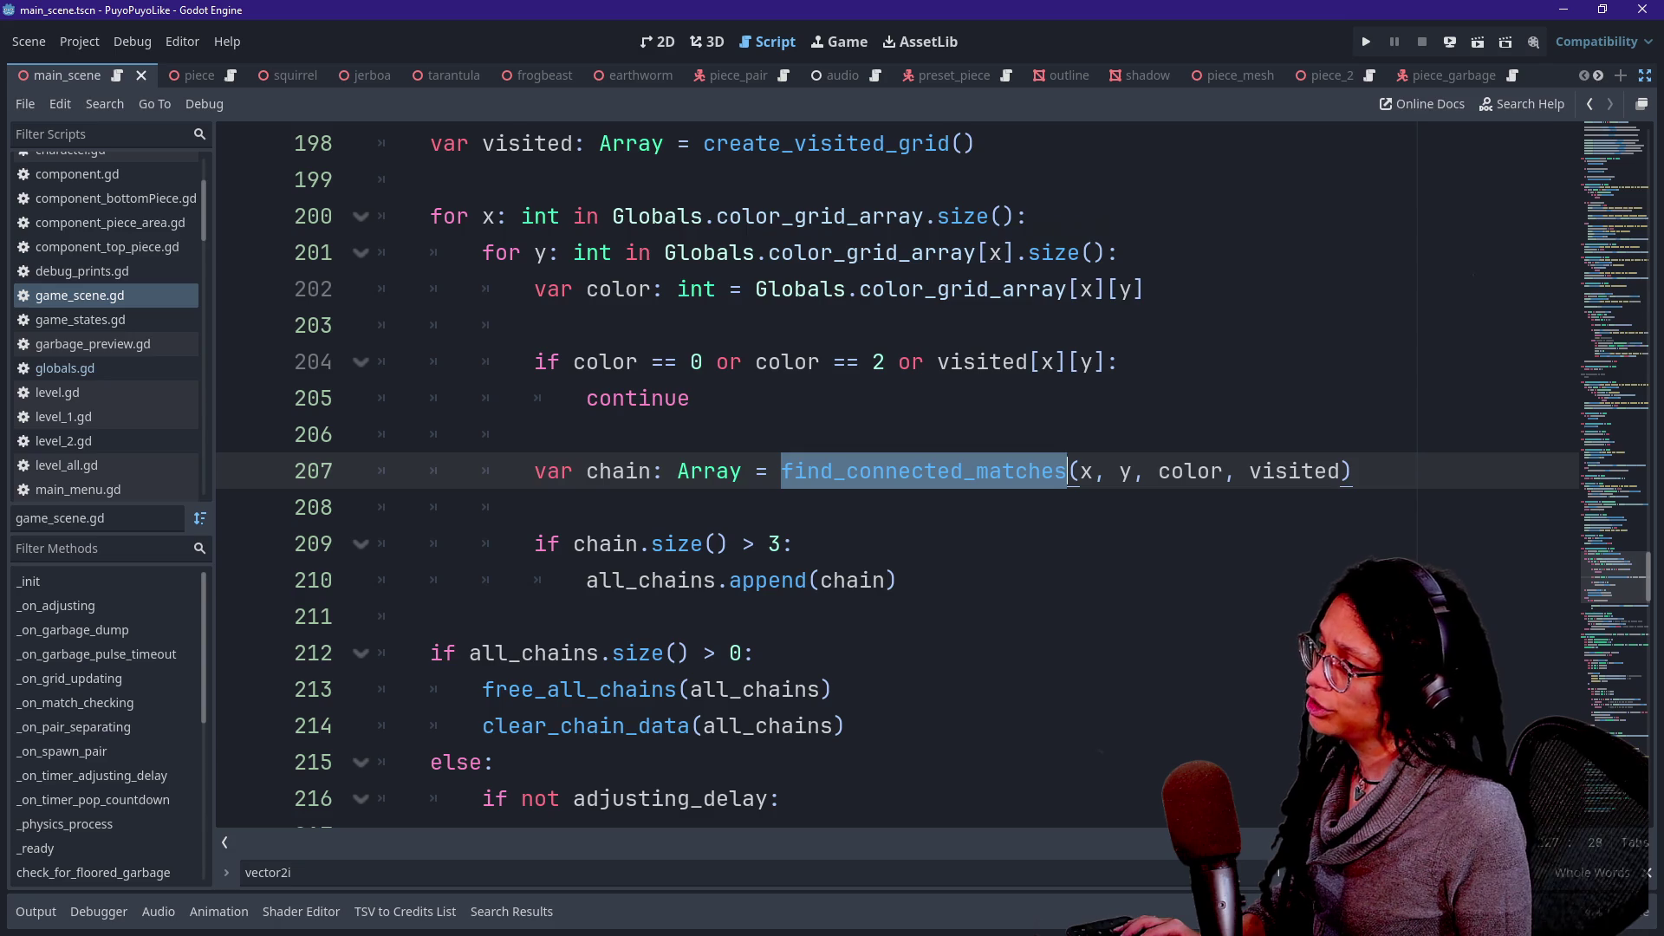
scroll(897, 472, "up", 1)
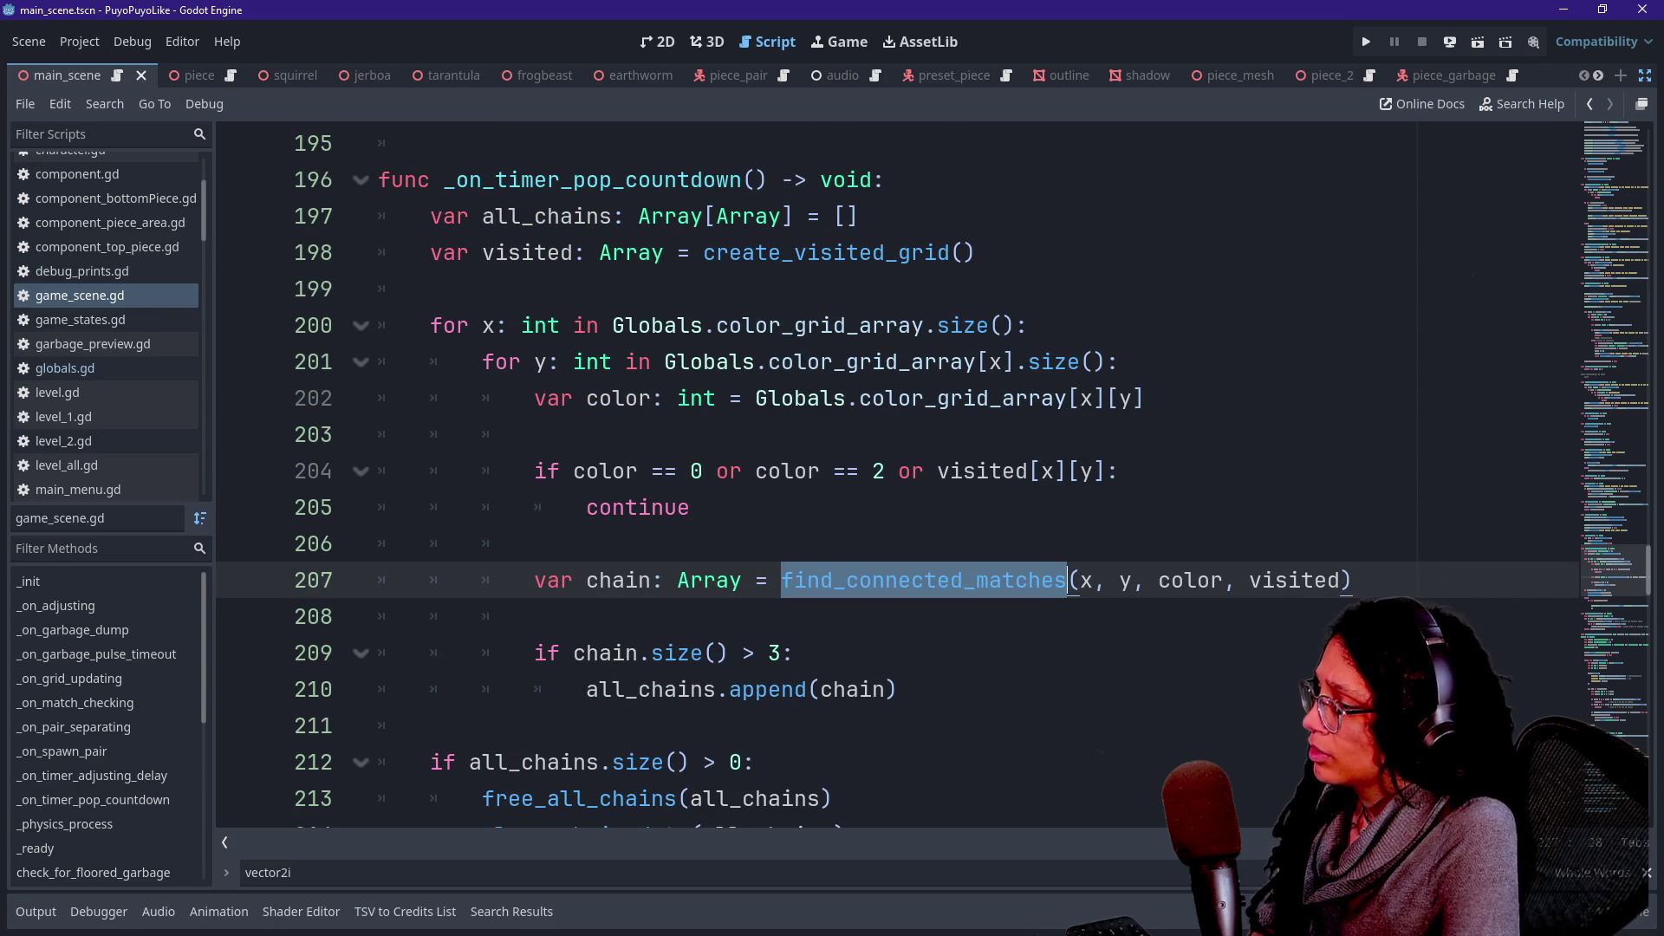
scroll(897, 473, "down", 1)
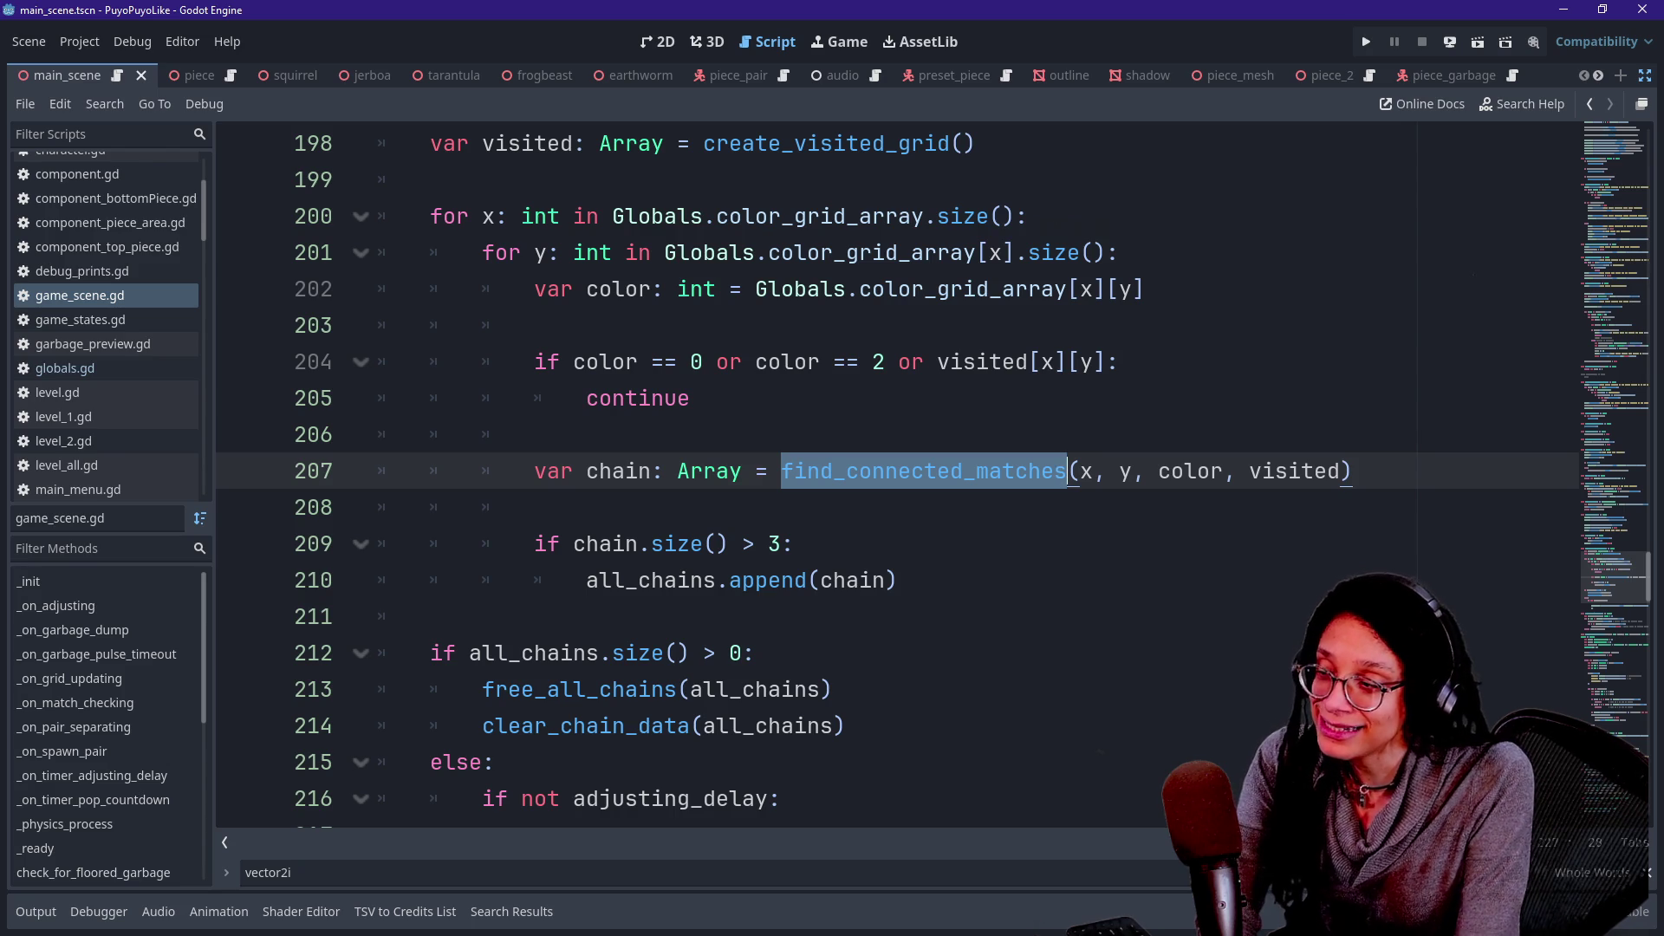
key("shift+Down")
key("Left")
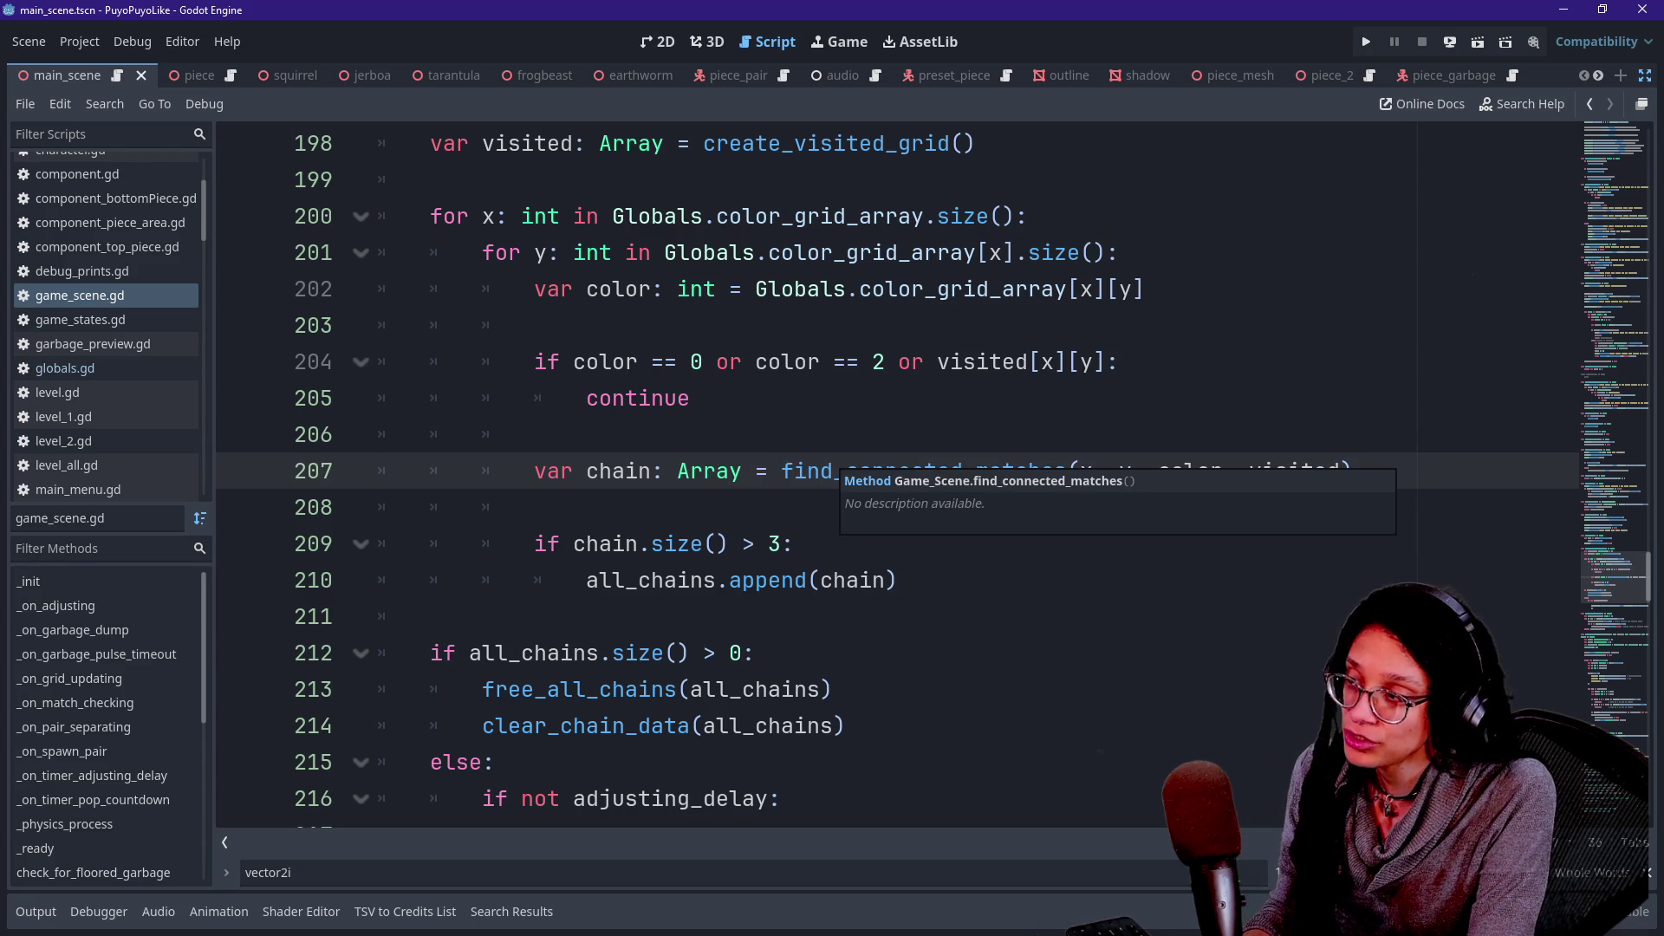
key("Down")
key("Down")
key("End")
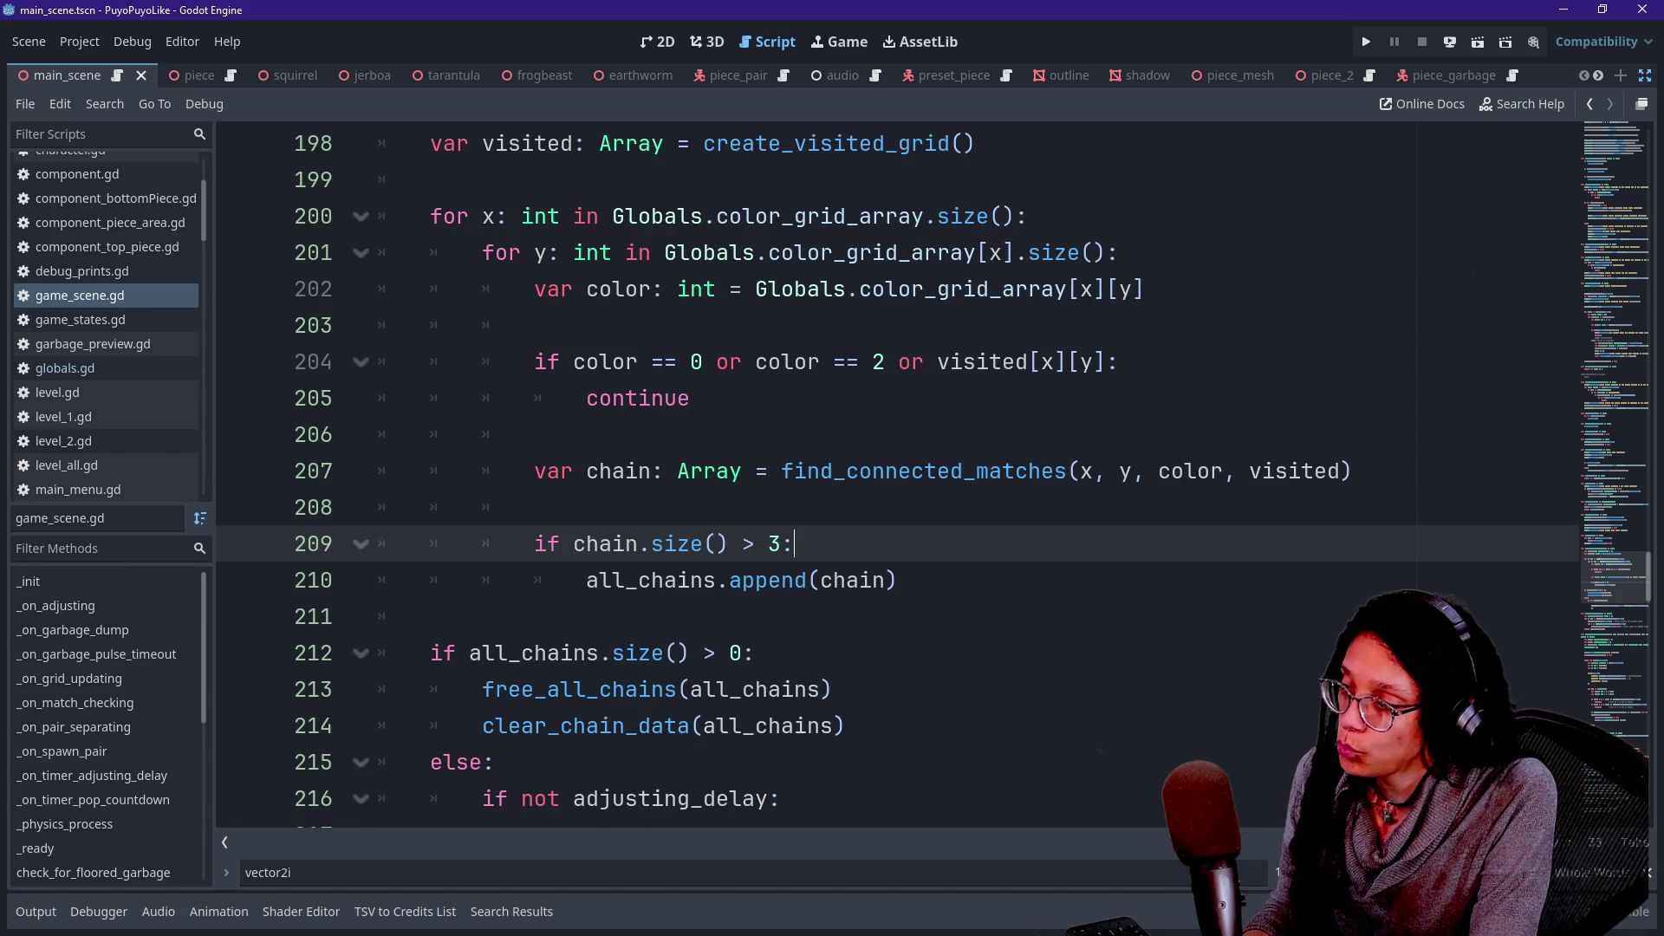
Step: Scroll down to create_visited_grid and place the caret at its inner loop's return line
scroll(897, 476, "down", 2)
scroll(897, 477, "down", 2)
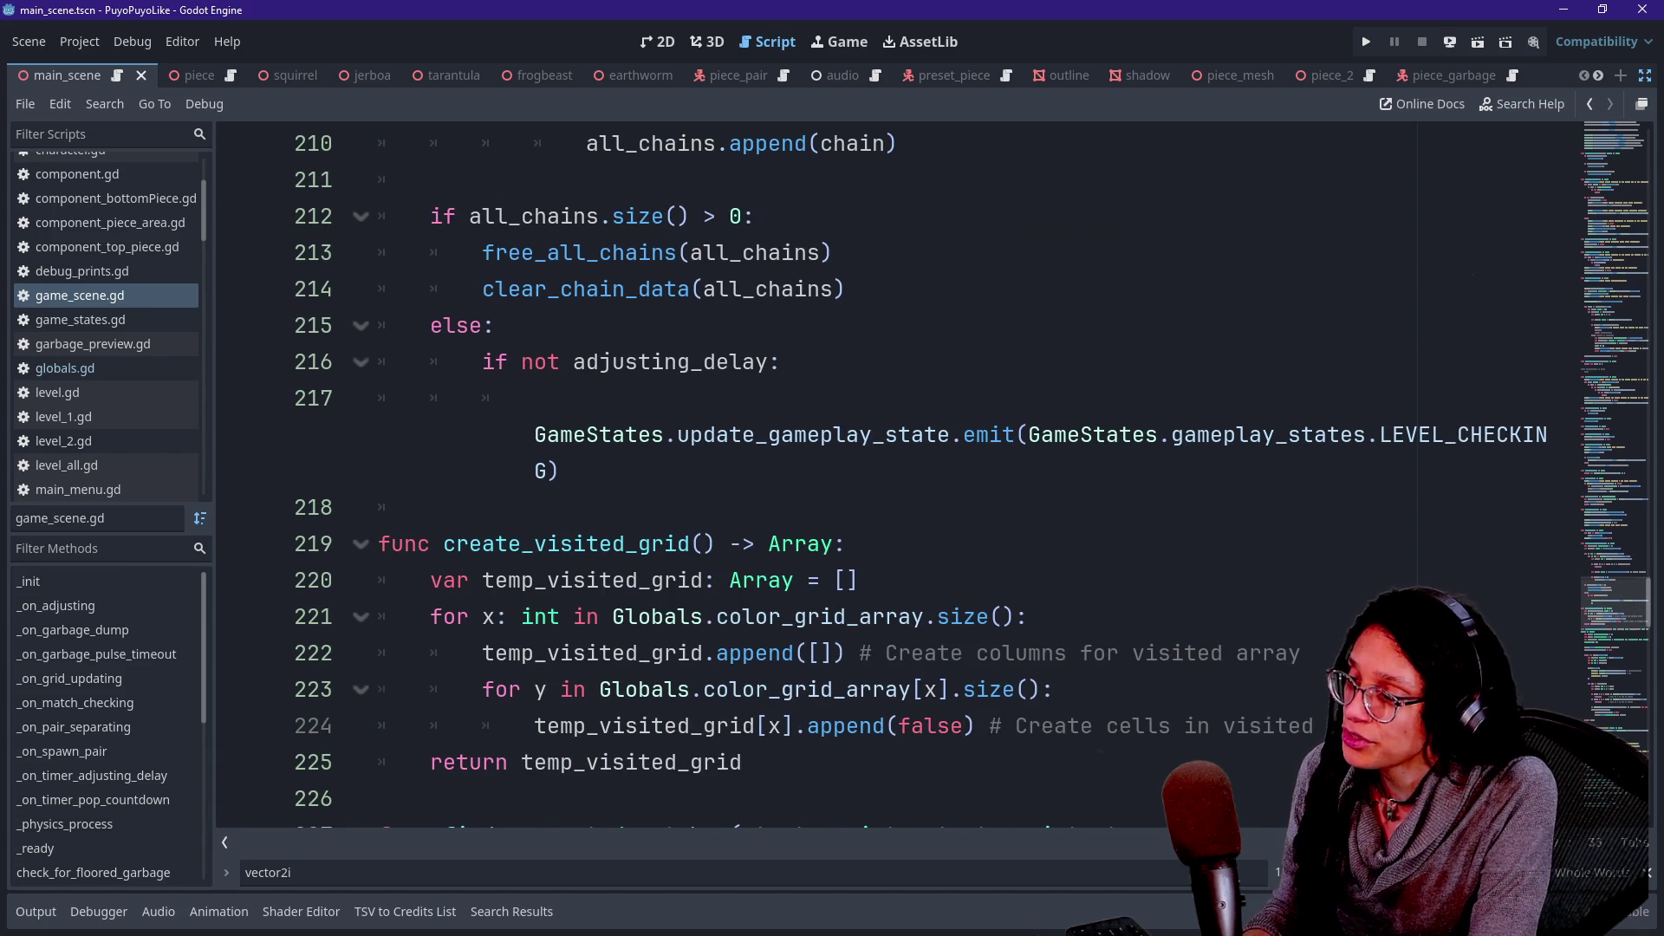
scroll(897, 476, "down", 1)
left_click(859, 616)
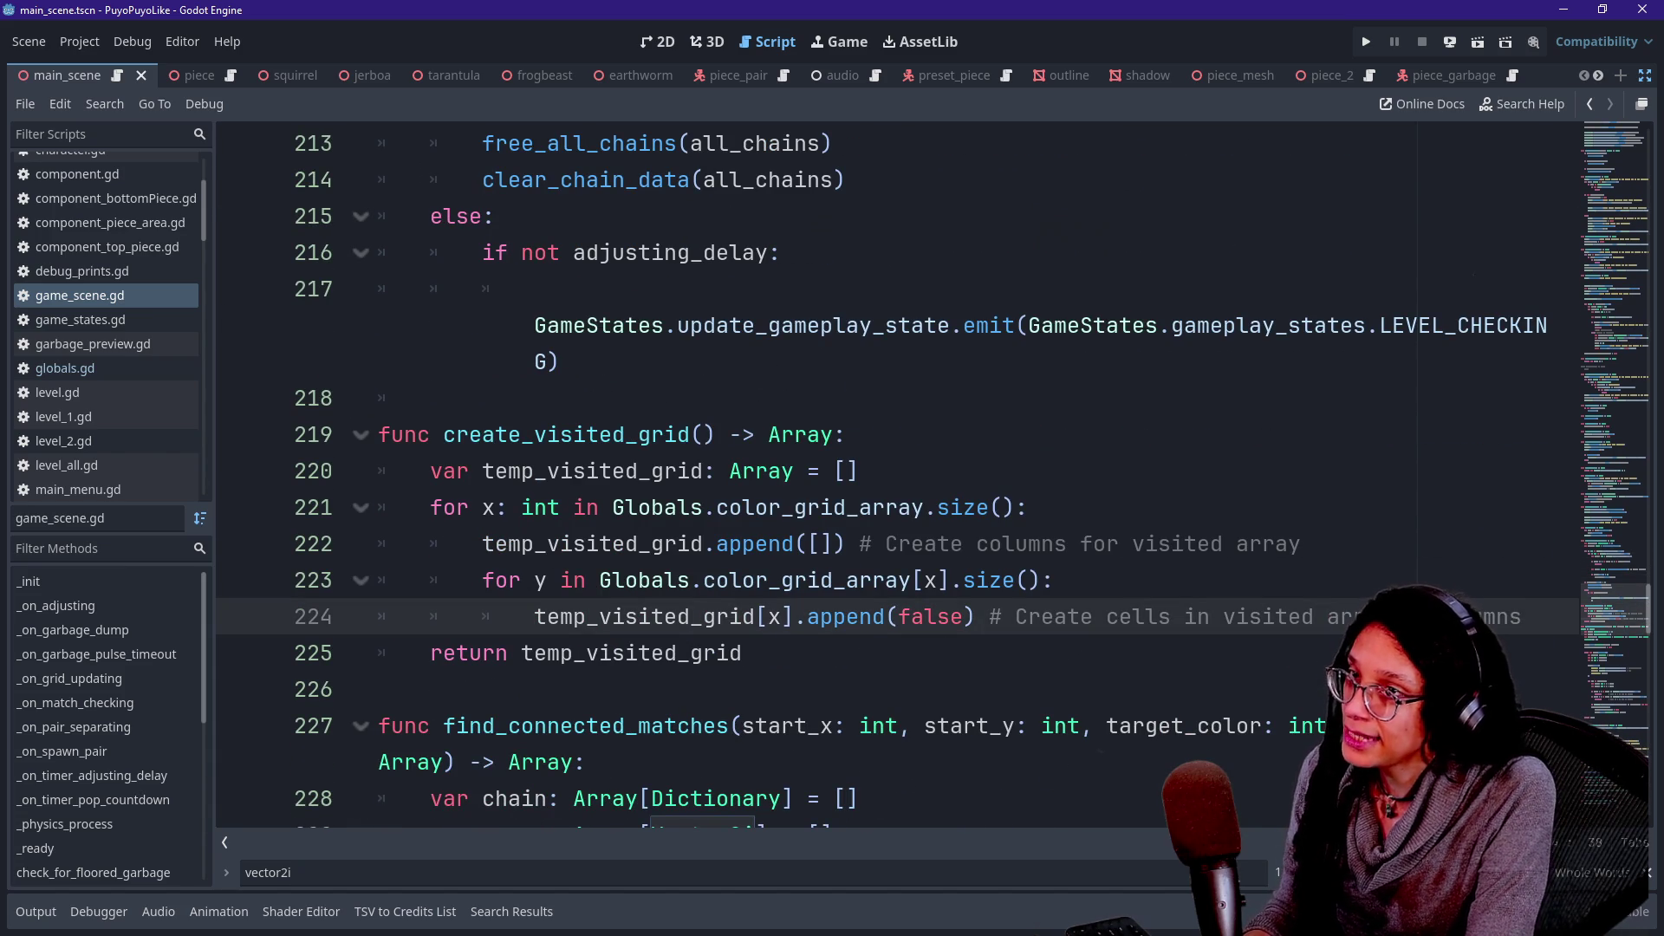
key("Down")
key("Down")
key("Down")
key("Up")
key("Up")
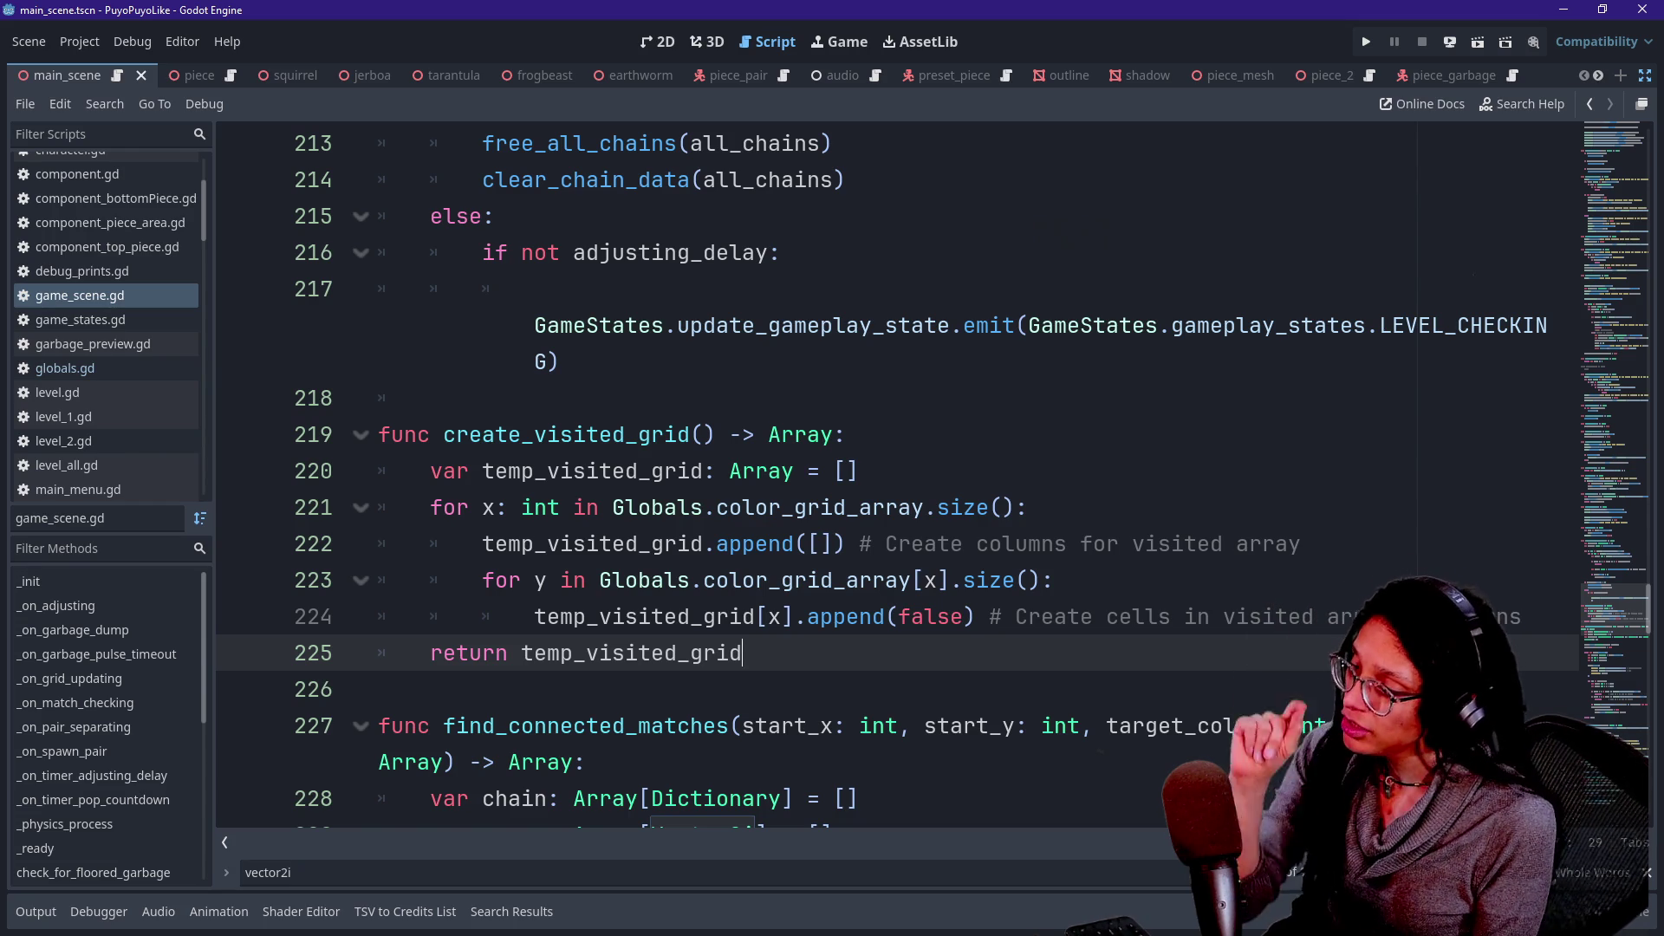
Step: Highlight the create_visited_grid body and its nested loops while explaining the grid setup
left_click_drag(378, 397, 1053, 579)
left_click(379, 689)
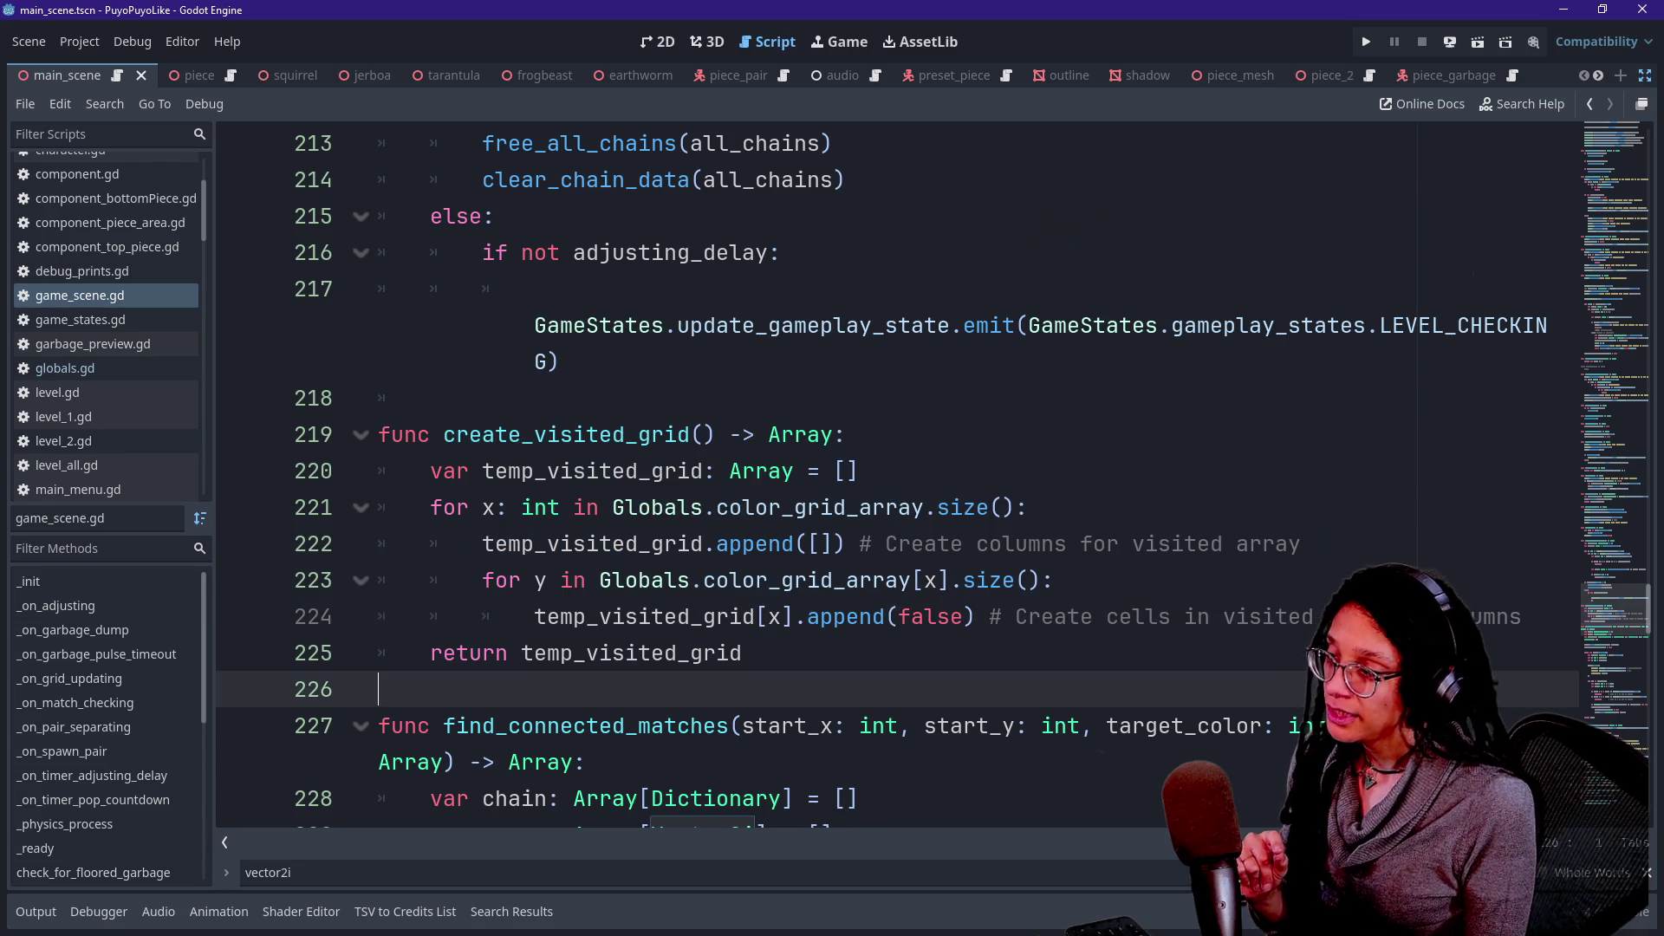
left_click_drag(378, 689, 379, 434)
left_click(561, 361)
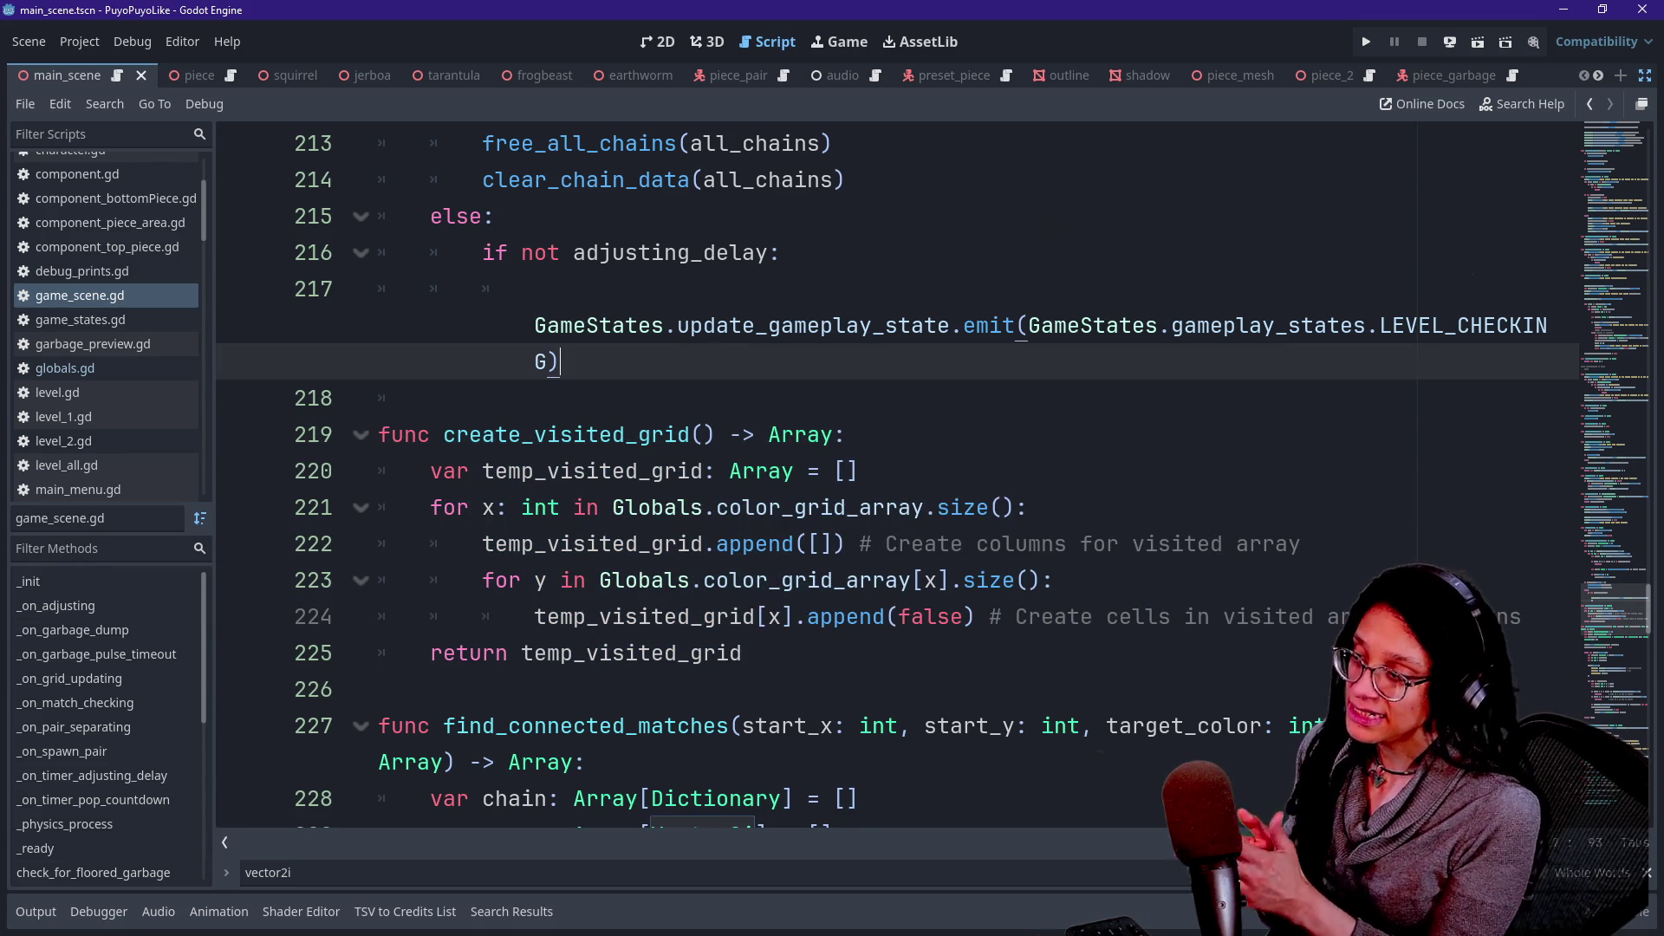
left_click_drag(425, 471, 975, 616)
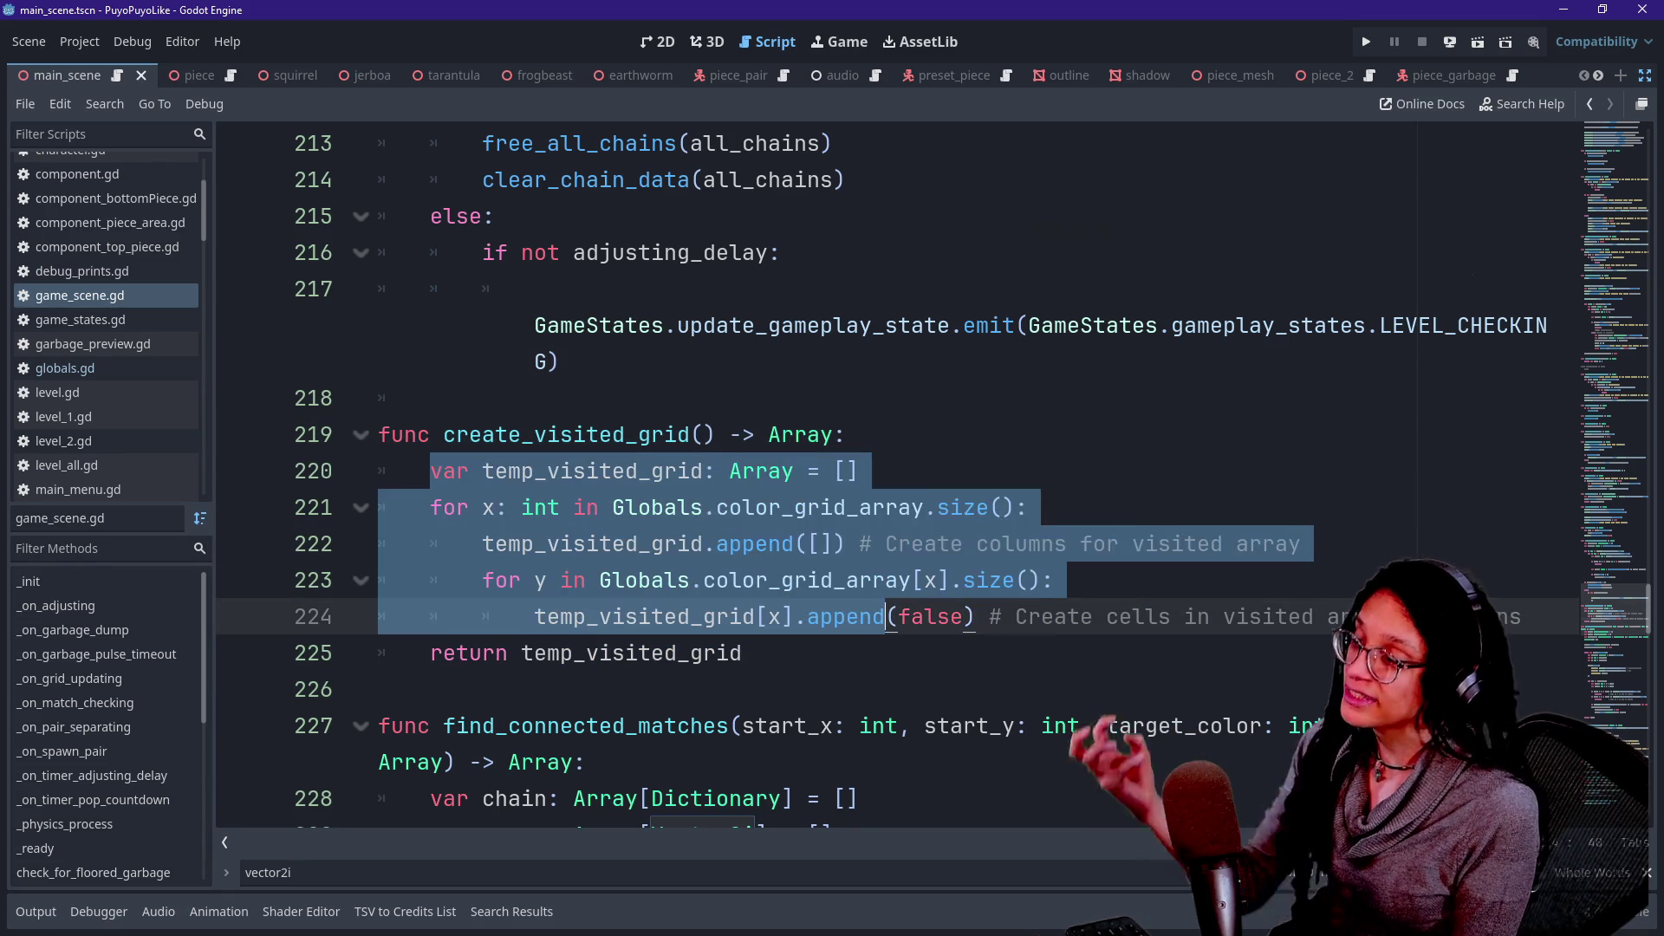
left_click(862, 585)
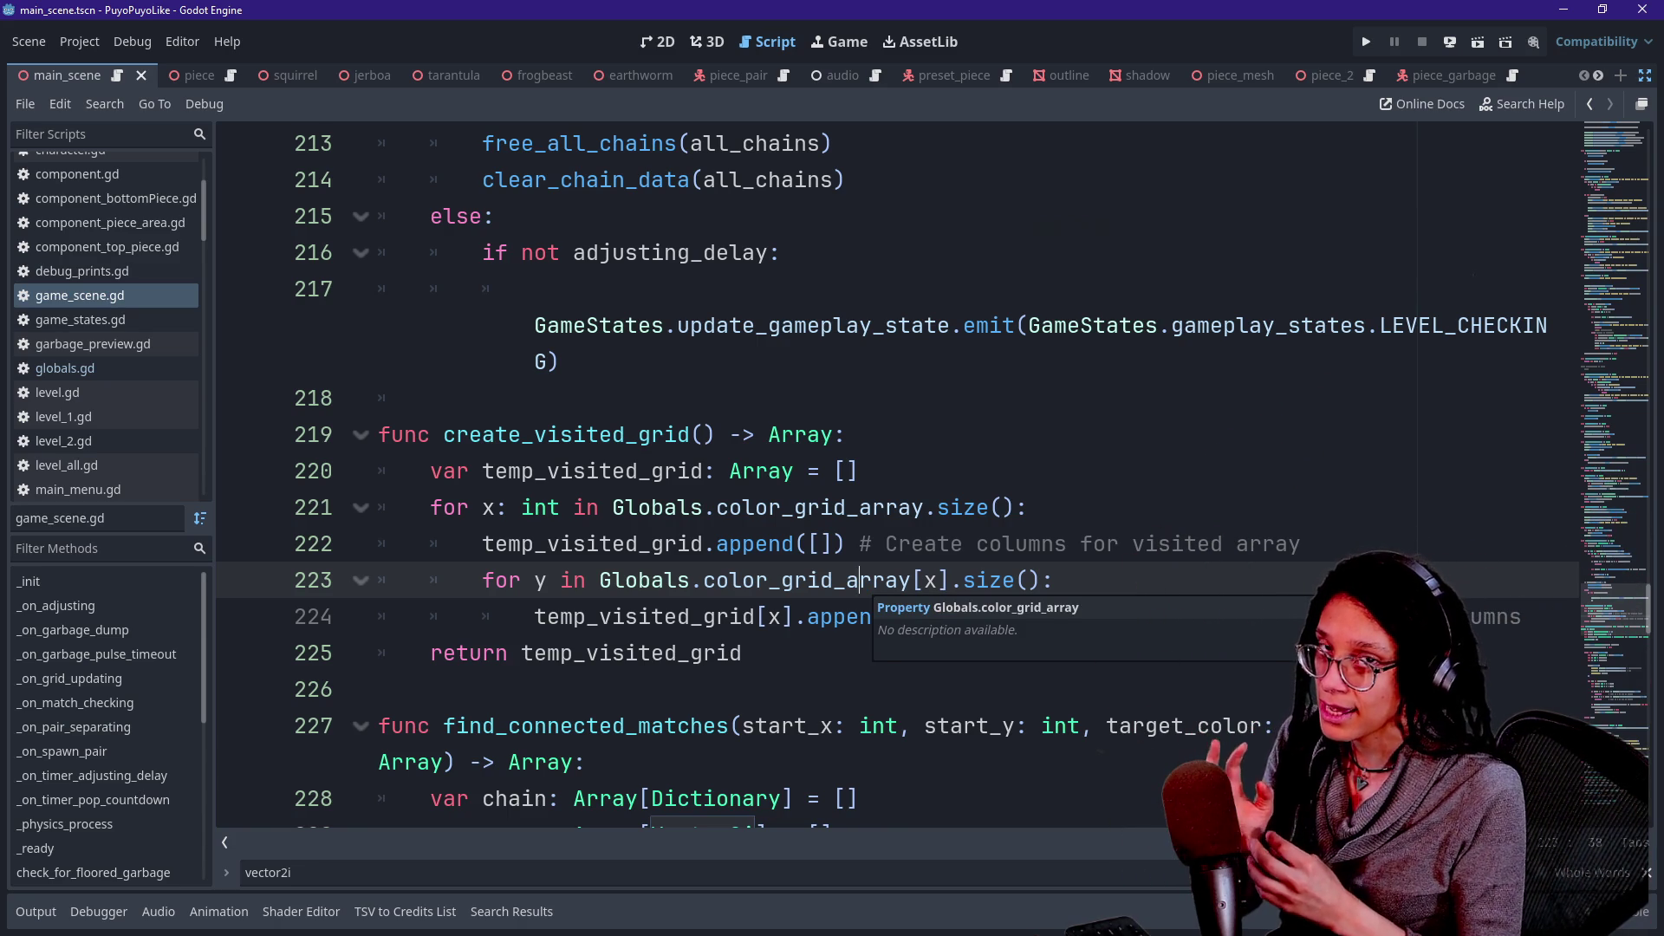
left_click_drag(534, 325, 667, 507)
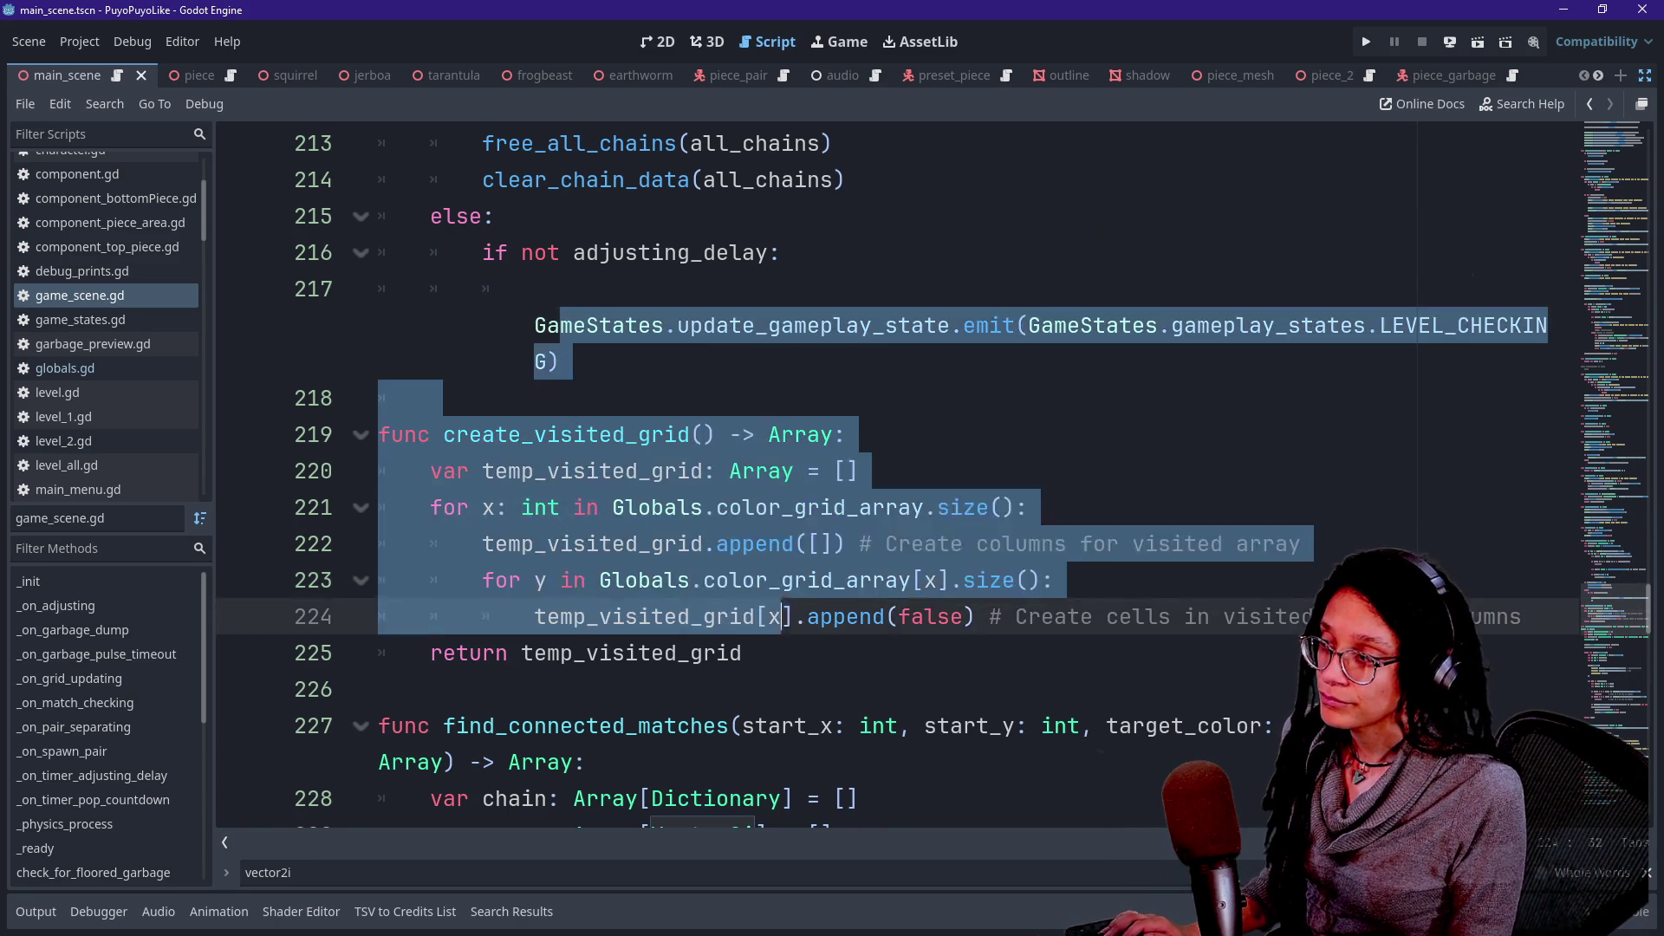
left_click(378, 689)
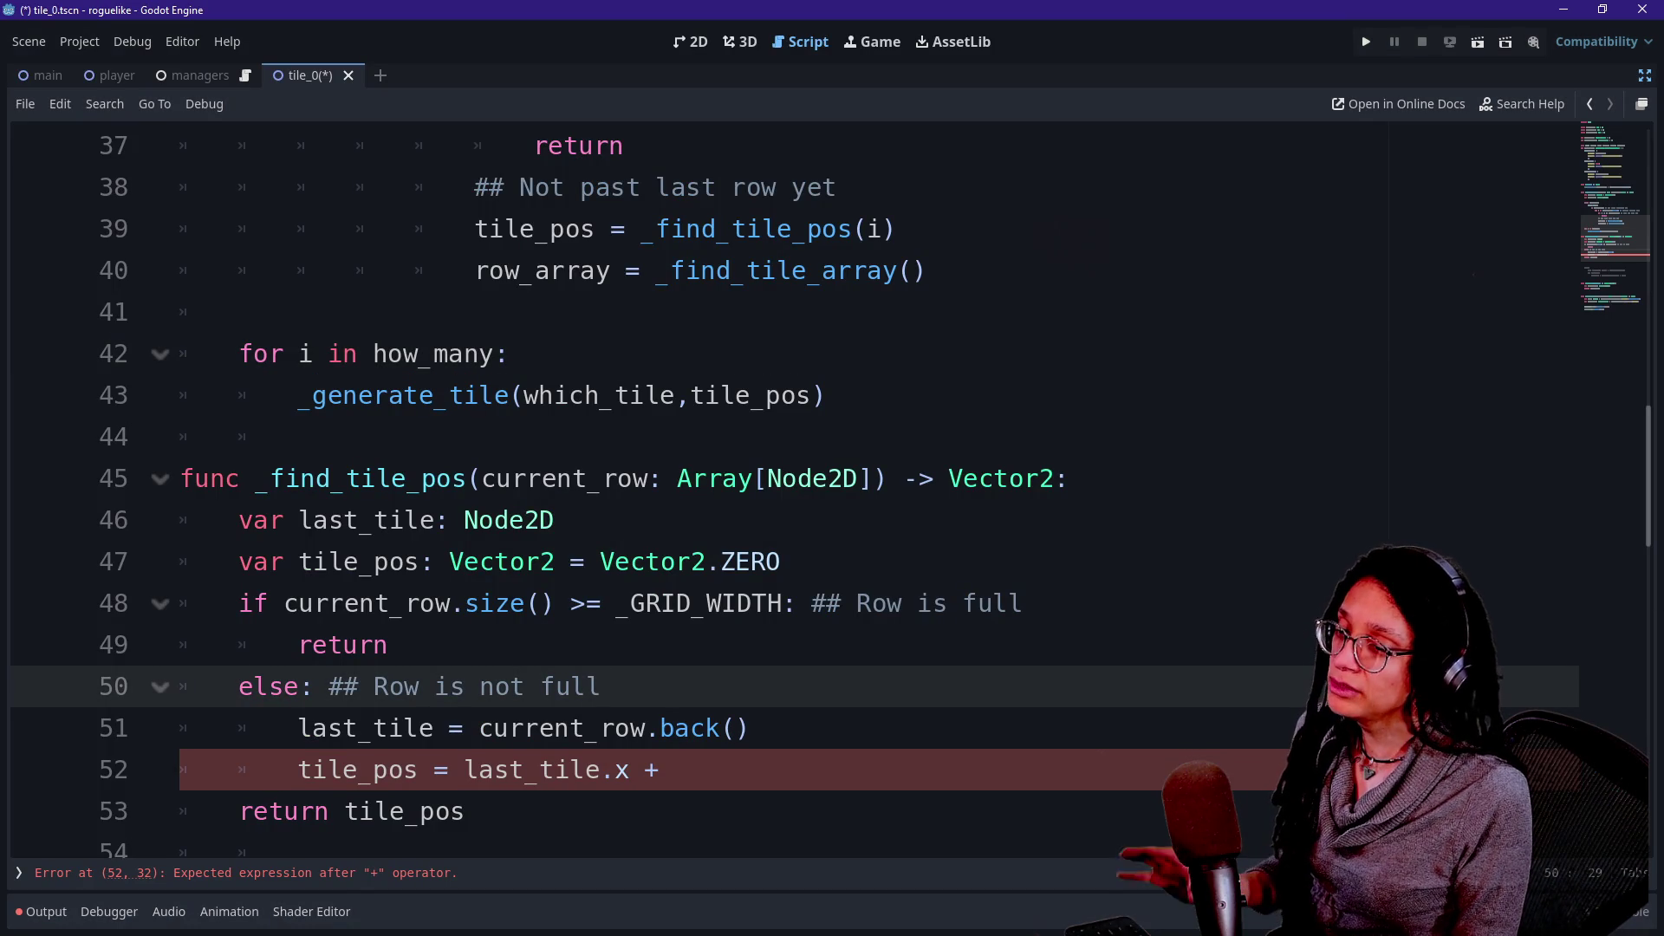
Step: Bring up the stream's live chat, then switch to the Discord tab in Chrome
key("alt+Tab")
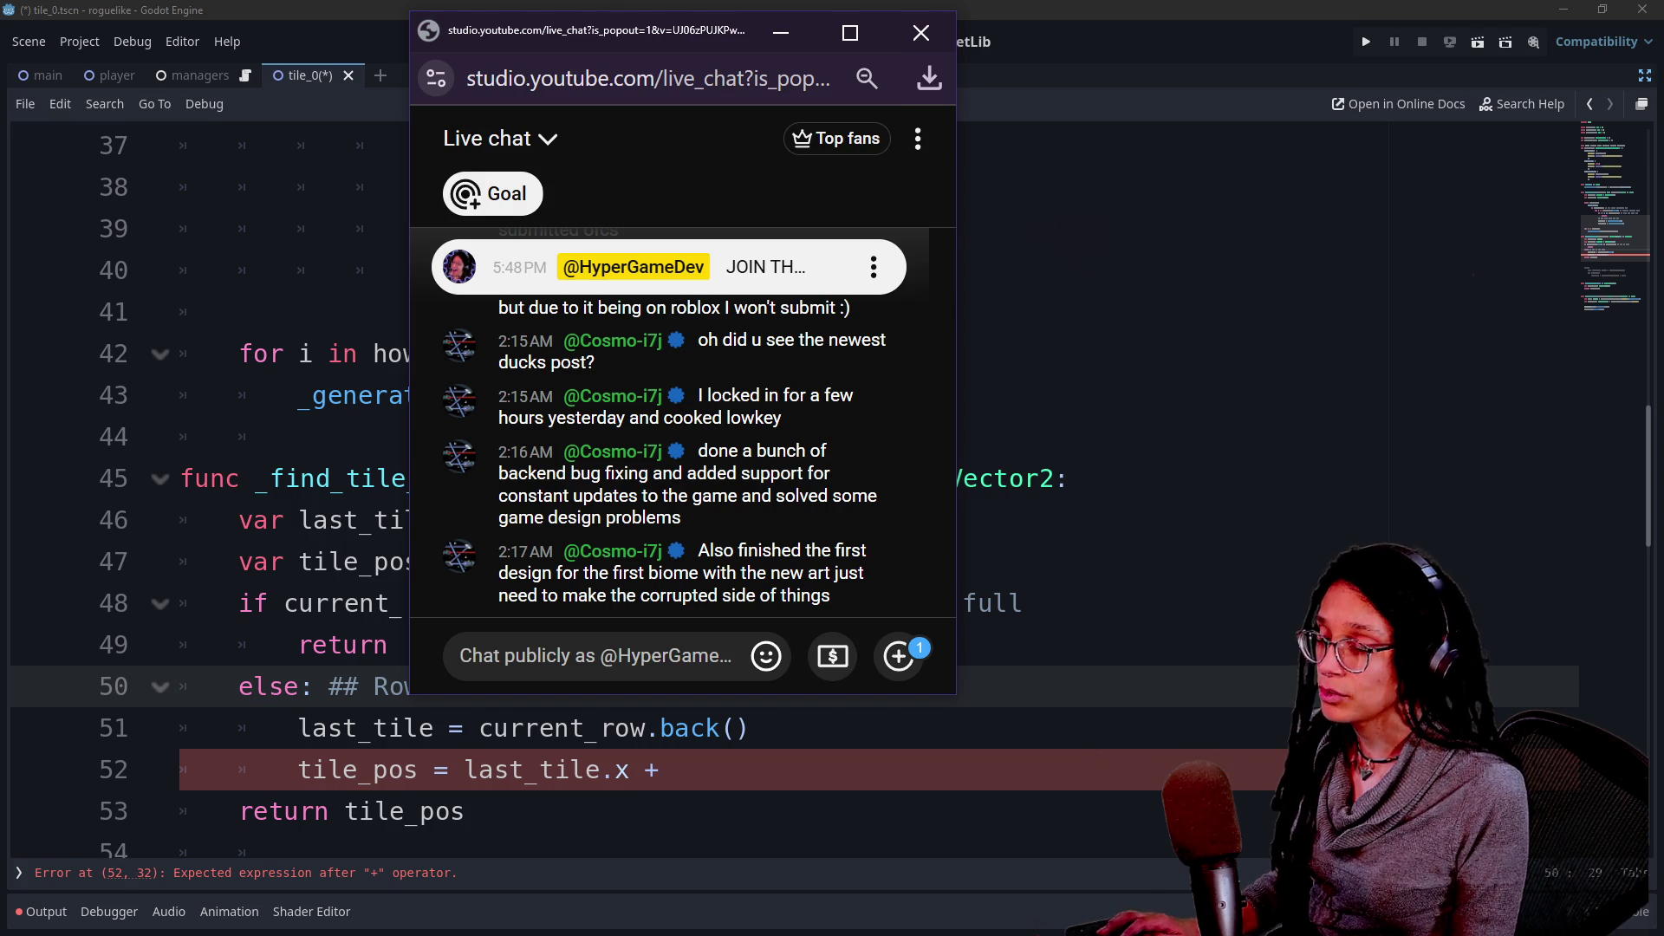
key("alt+Tab")
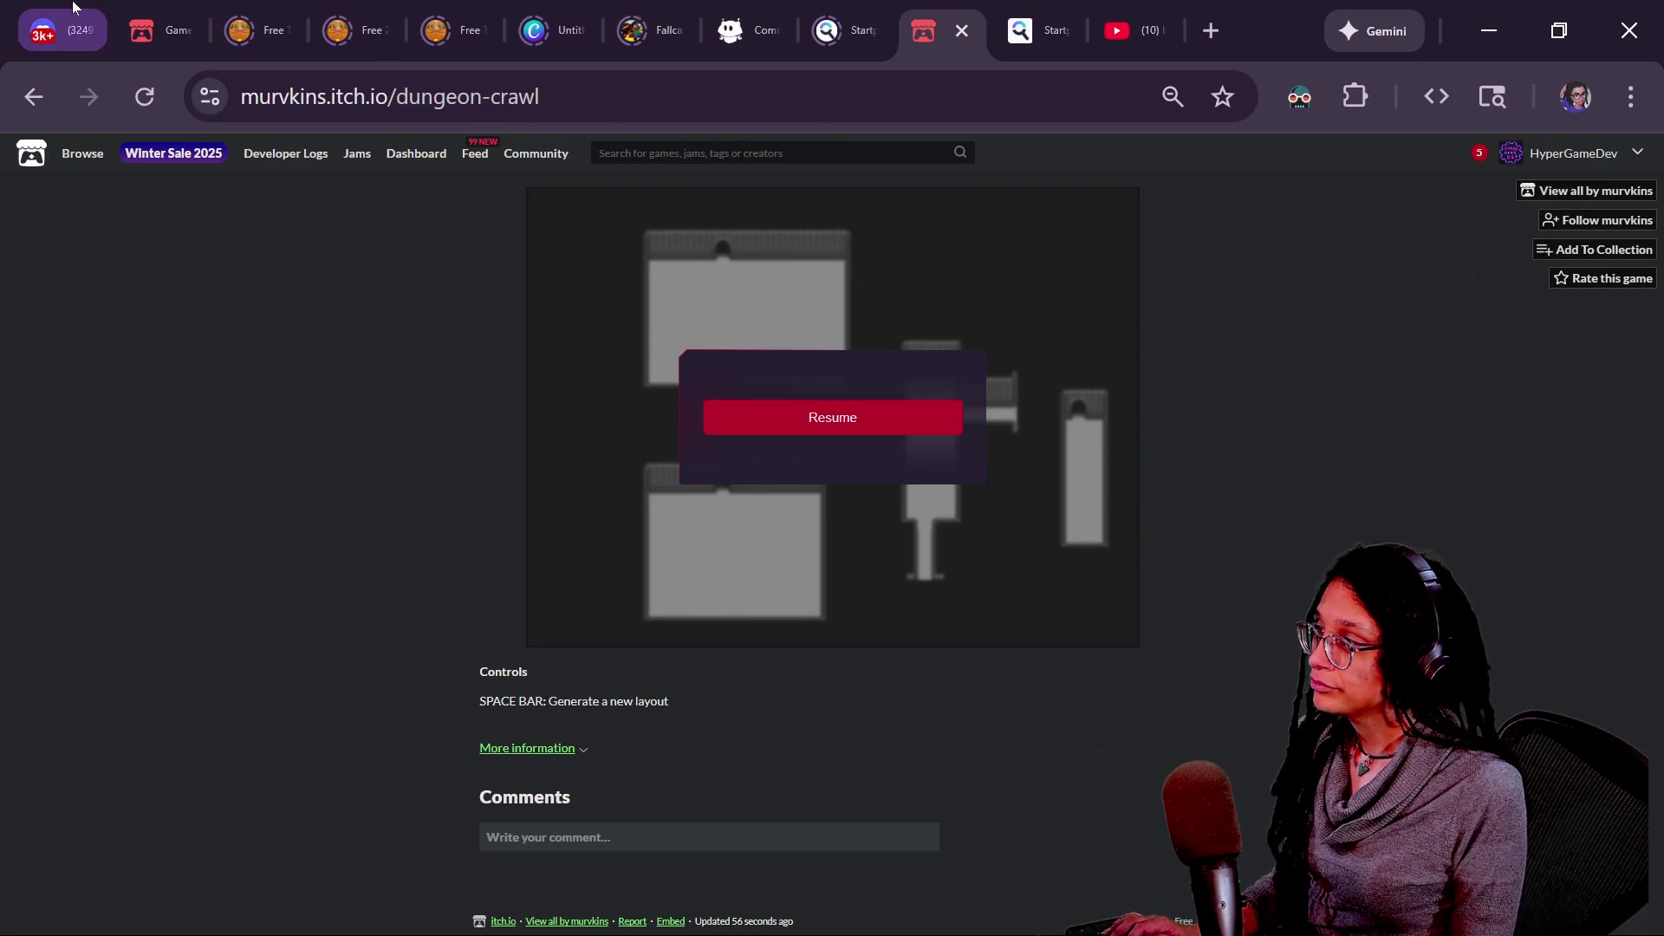
left_click(74, 10)
scroll(325, 616, "up", 5)
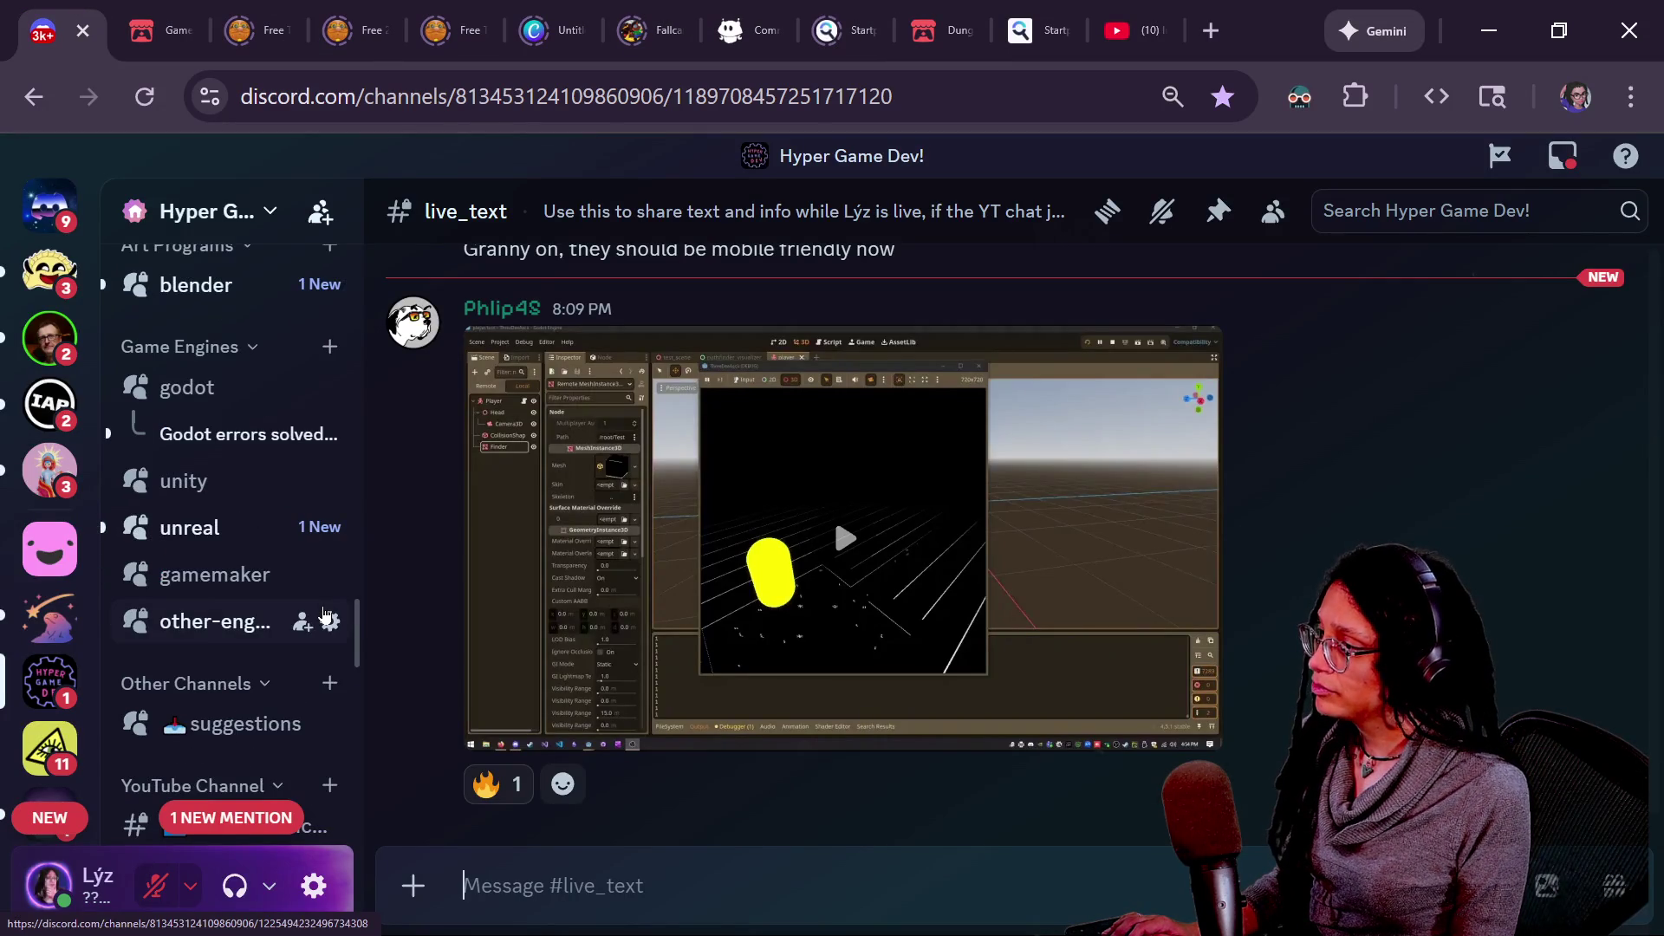
Step: Play the shared Godot ThreeDeeAscii clip and show it full screen
left_click(839, 541)
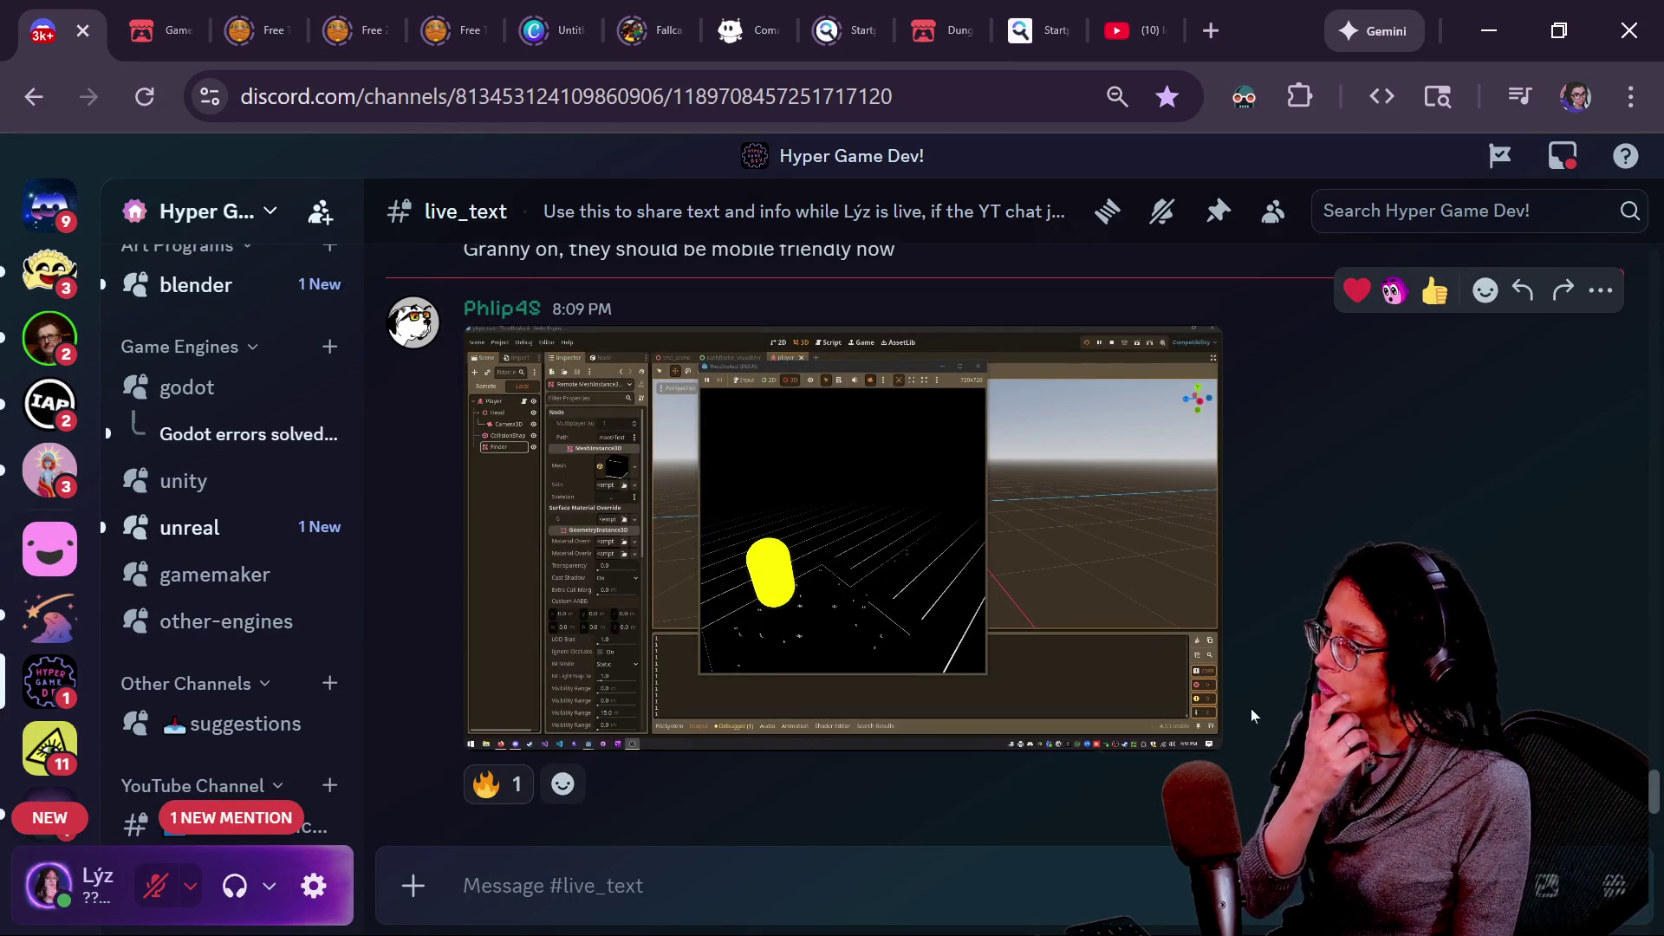
left_click(1190, 730)
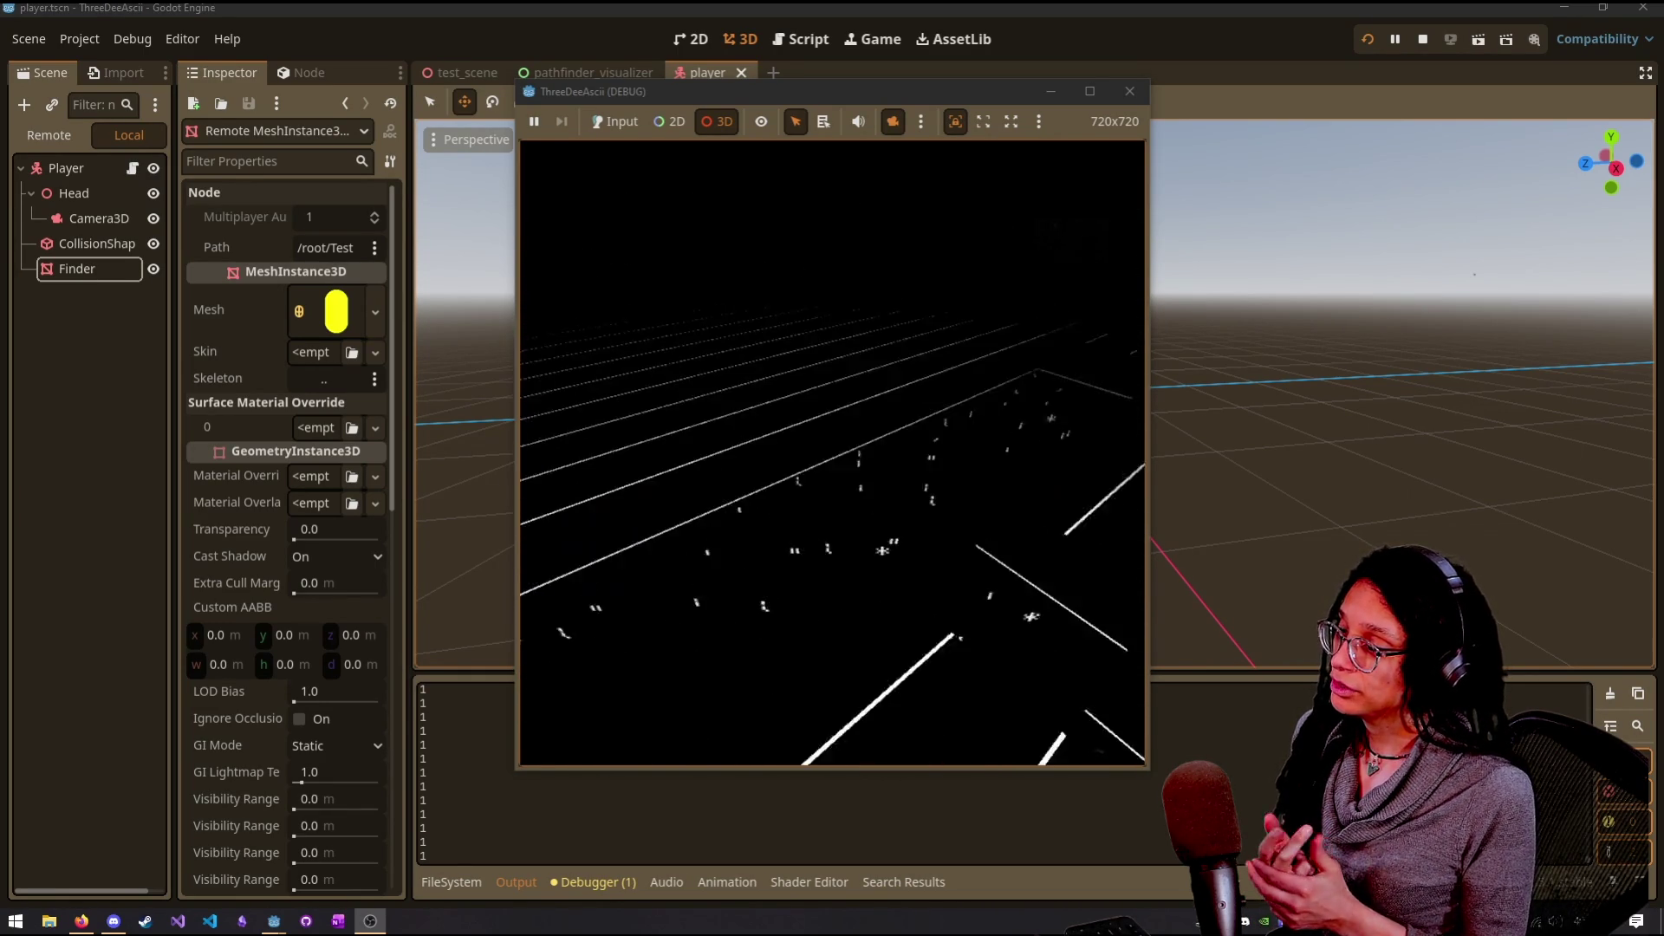
Step: Watch the clip to 0:54 and exit full screen back to the live_text channel
left_click(613, 121)
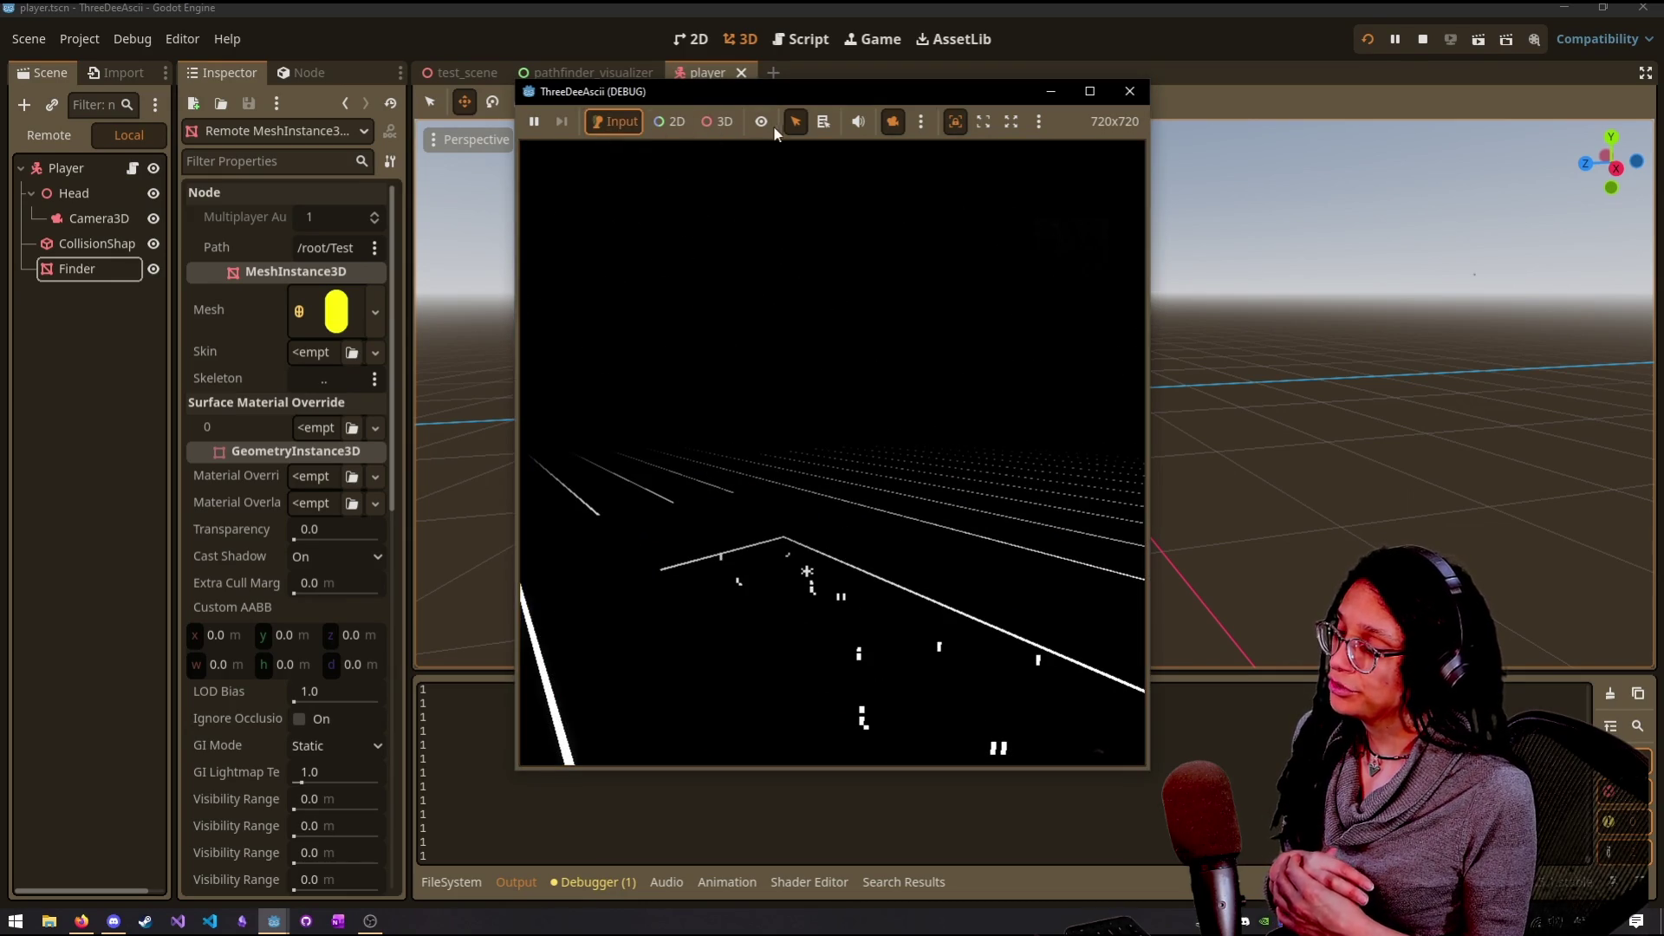
left_click(893, 122)
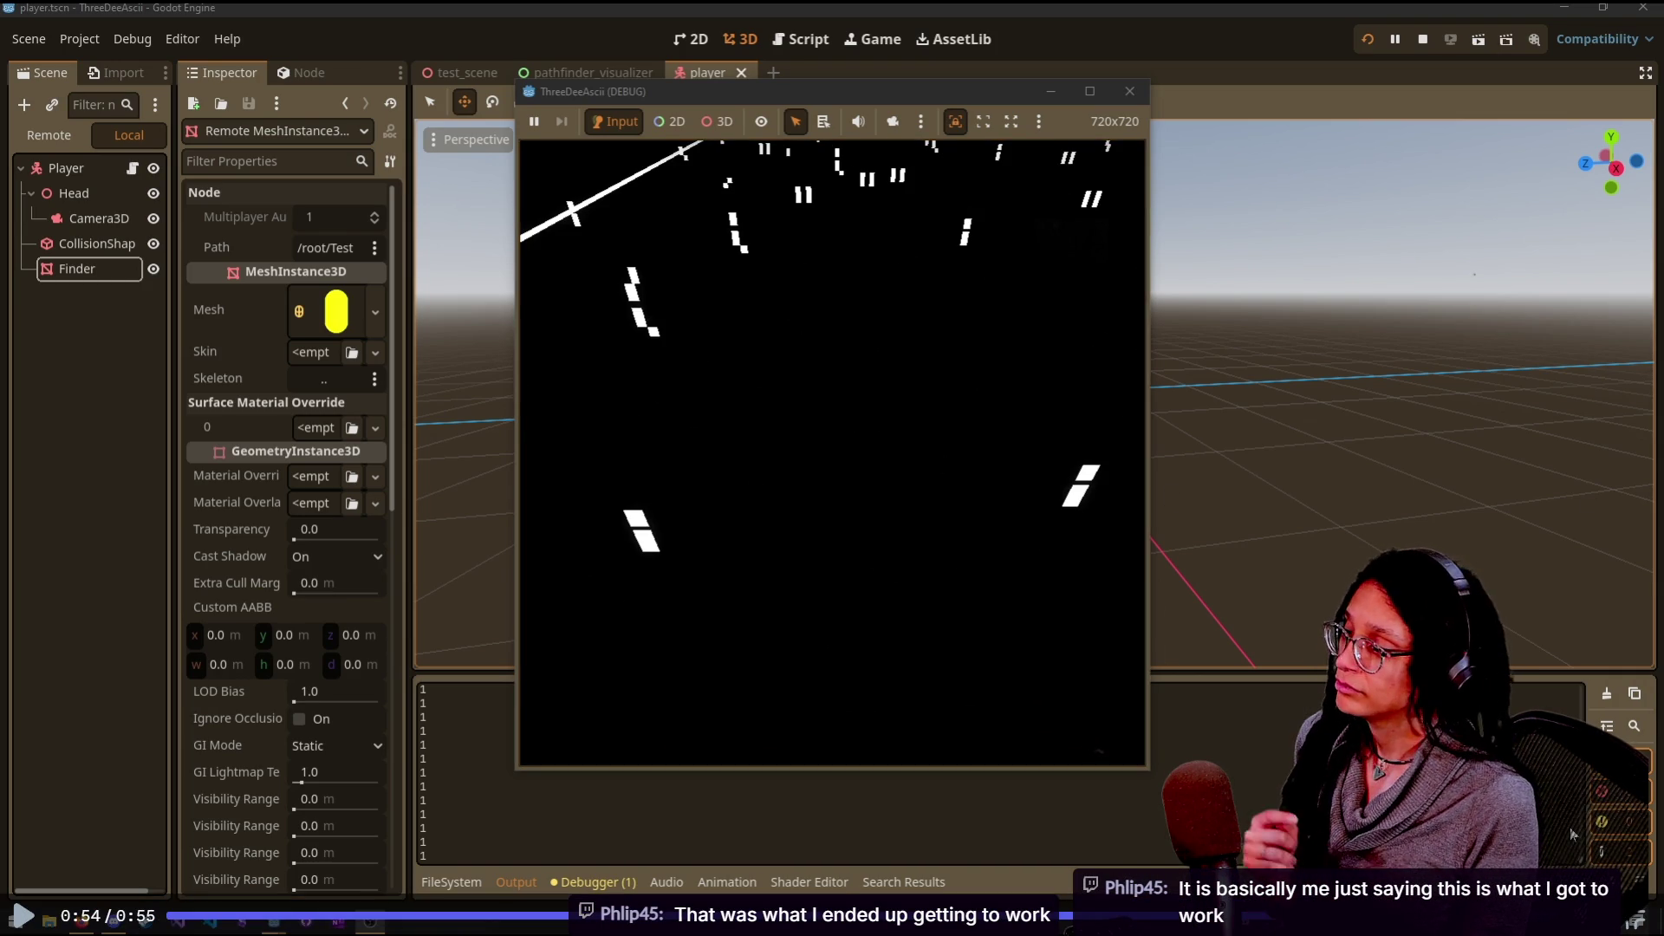
left_click(1637, 921)
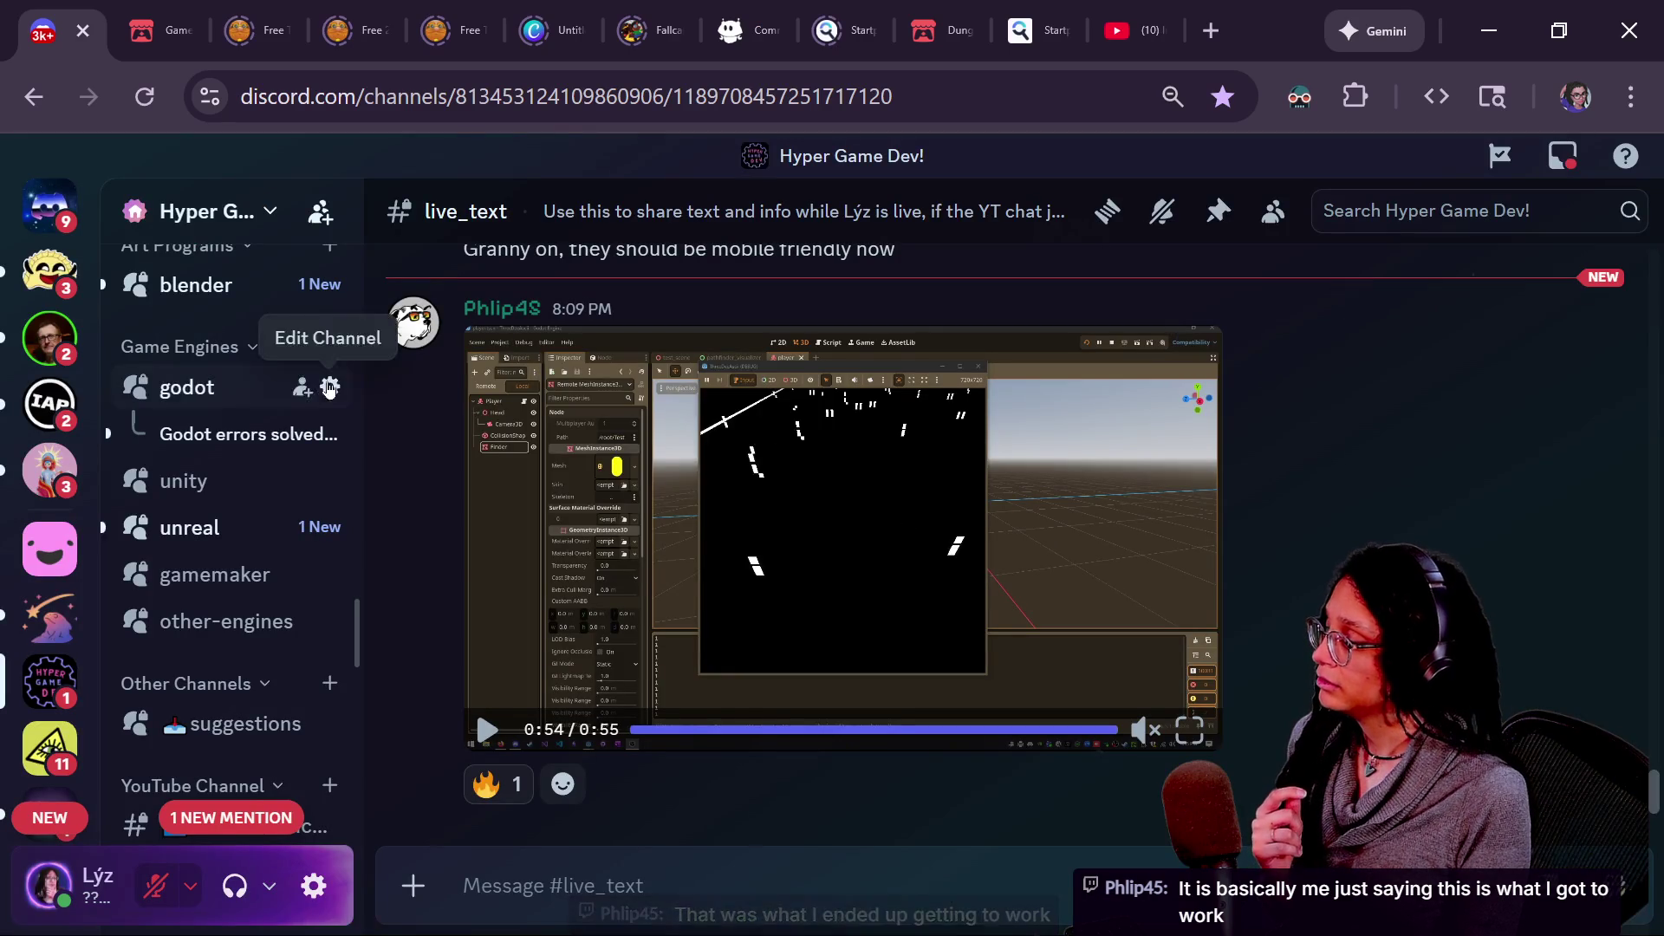
Step: Post an @-mention of a user as a new message in live_text
scroll(230, 476, "up", 2)
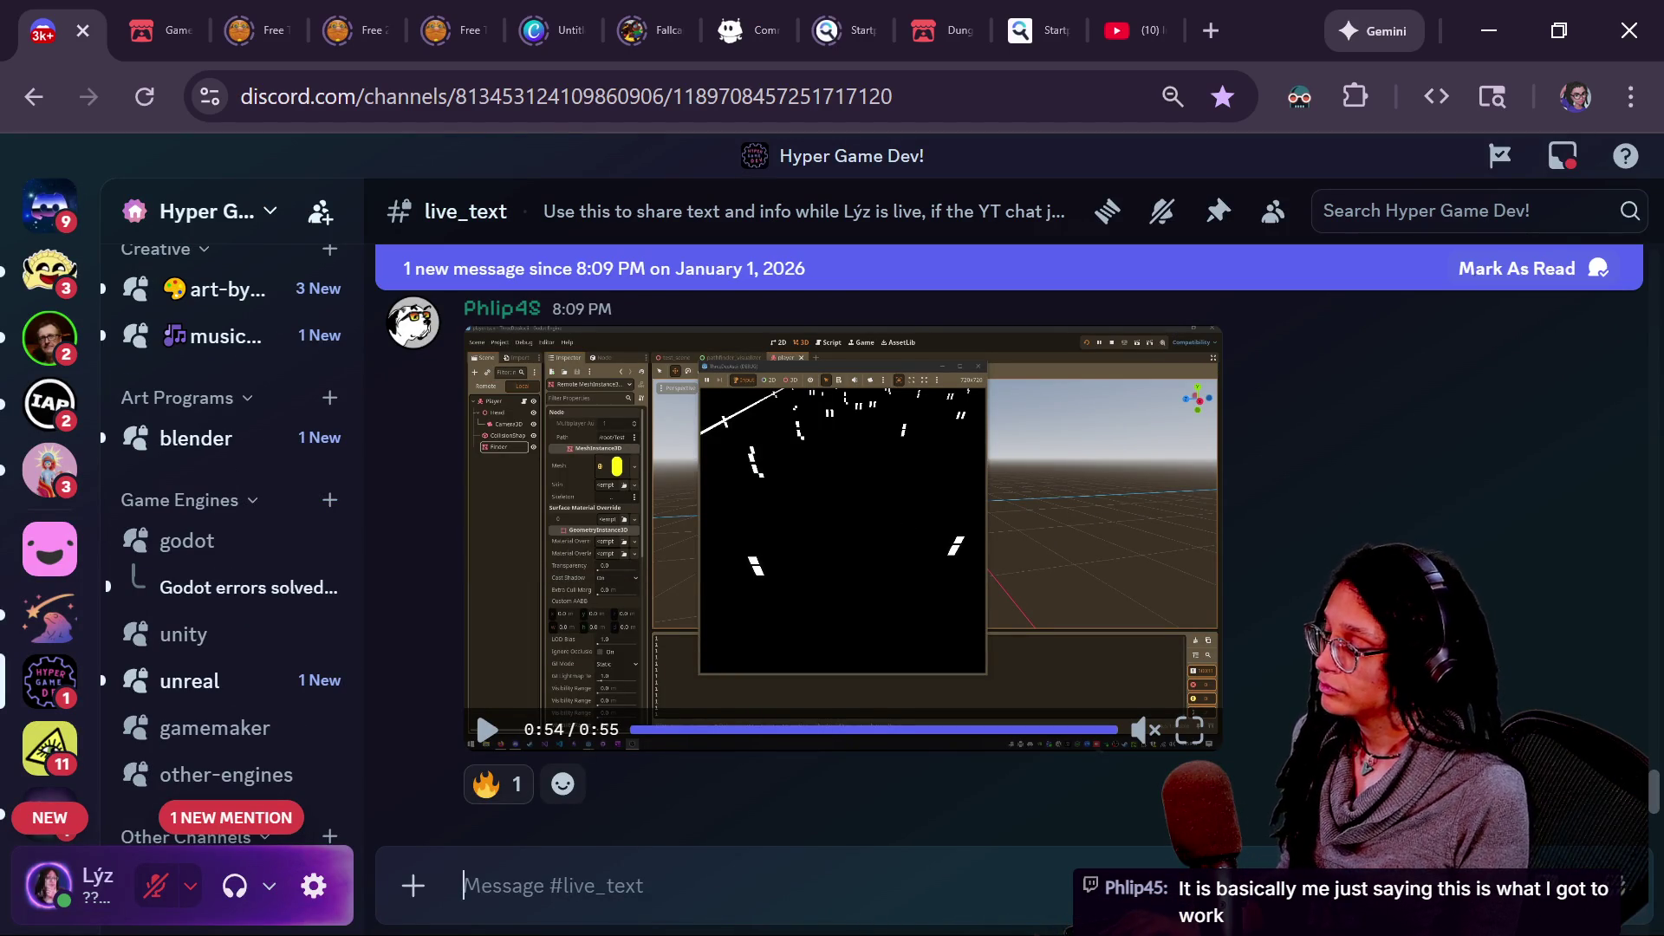
type("@lyz")
key("Return")
key("Return")
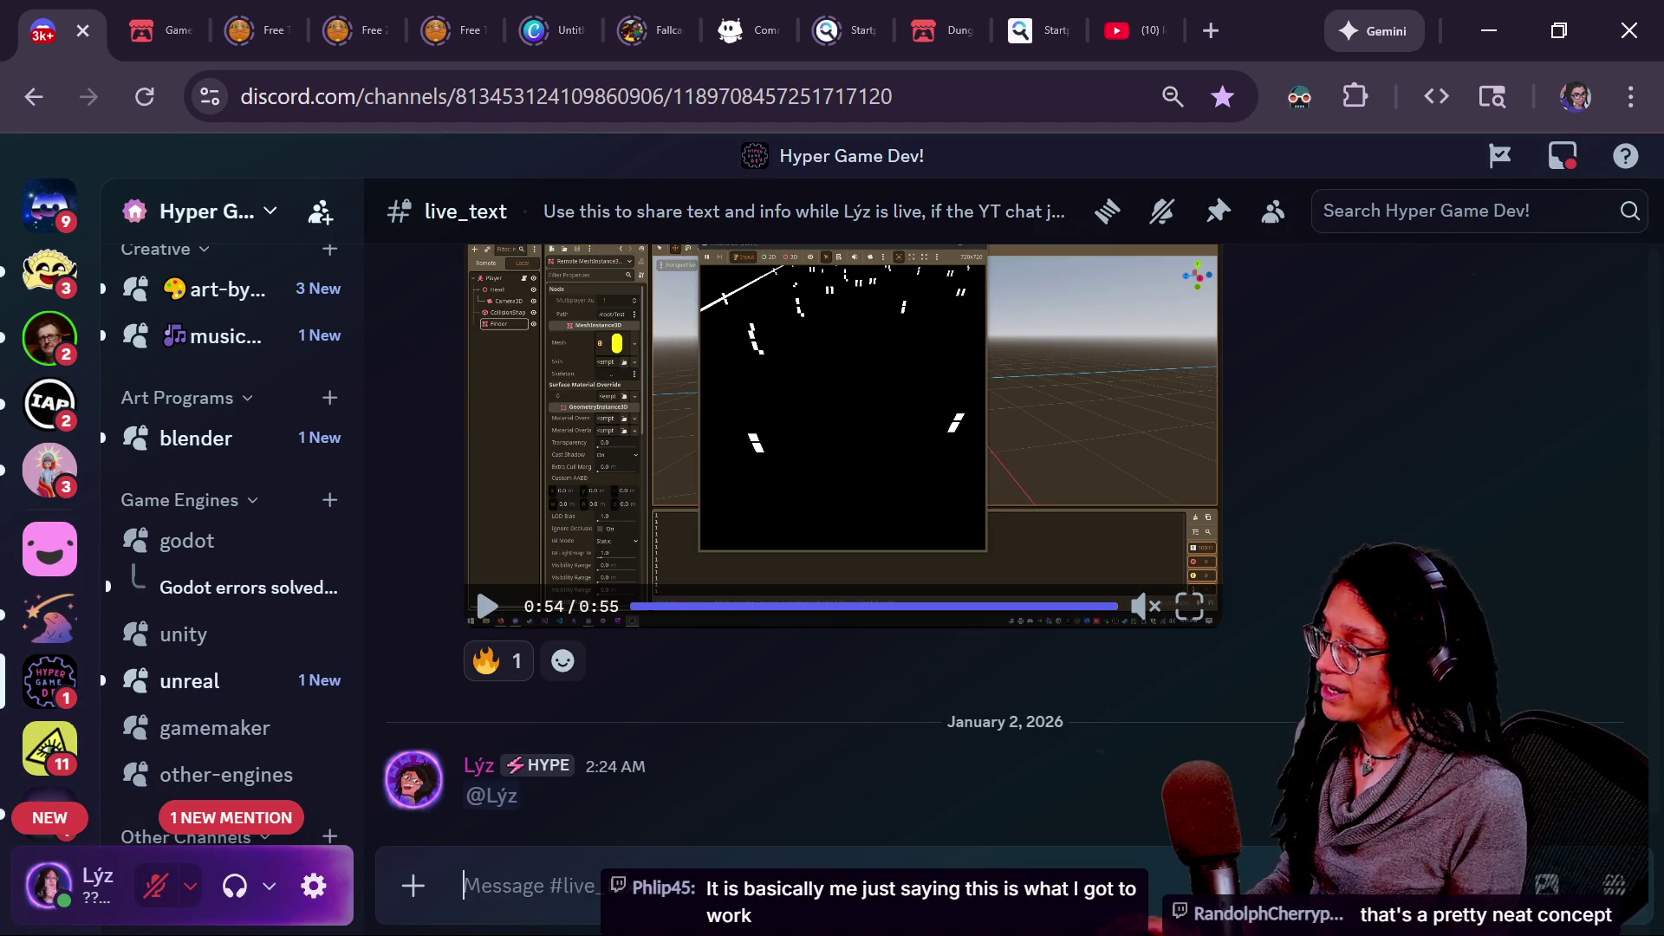
Step: Scroll the channel sidebar to Games And Game Jams and open the games-by-you Ducks thread
scroll(317, 587, "up", 5)
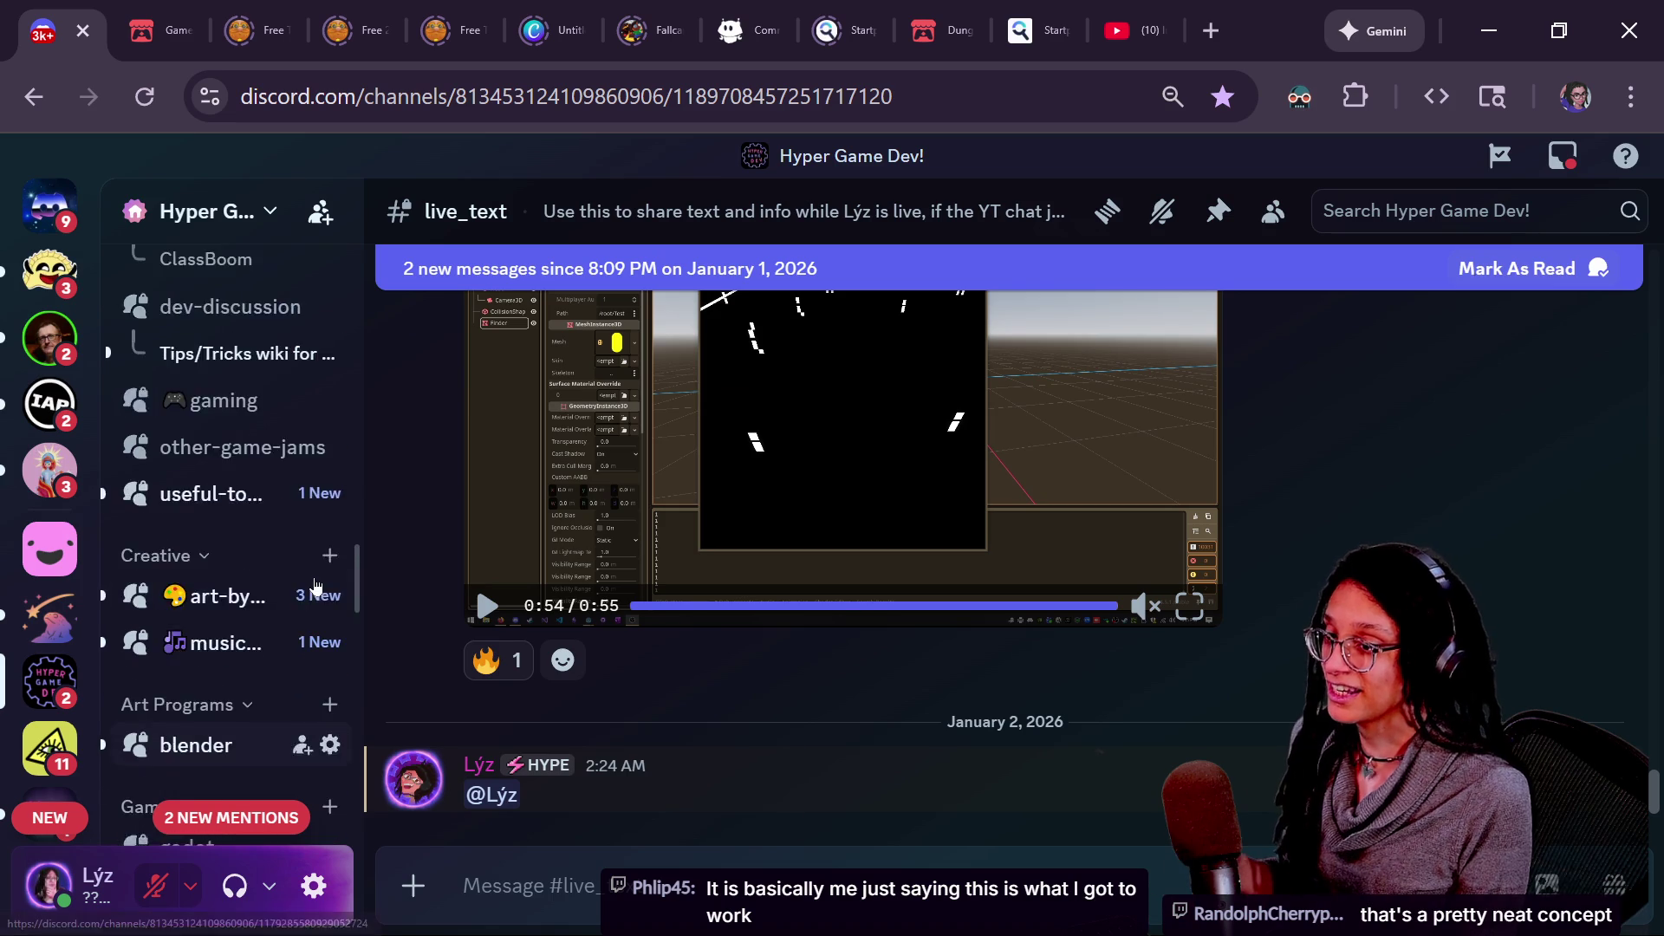
scroll(317, 588, "up", 3)
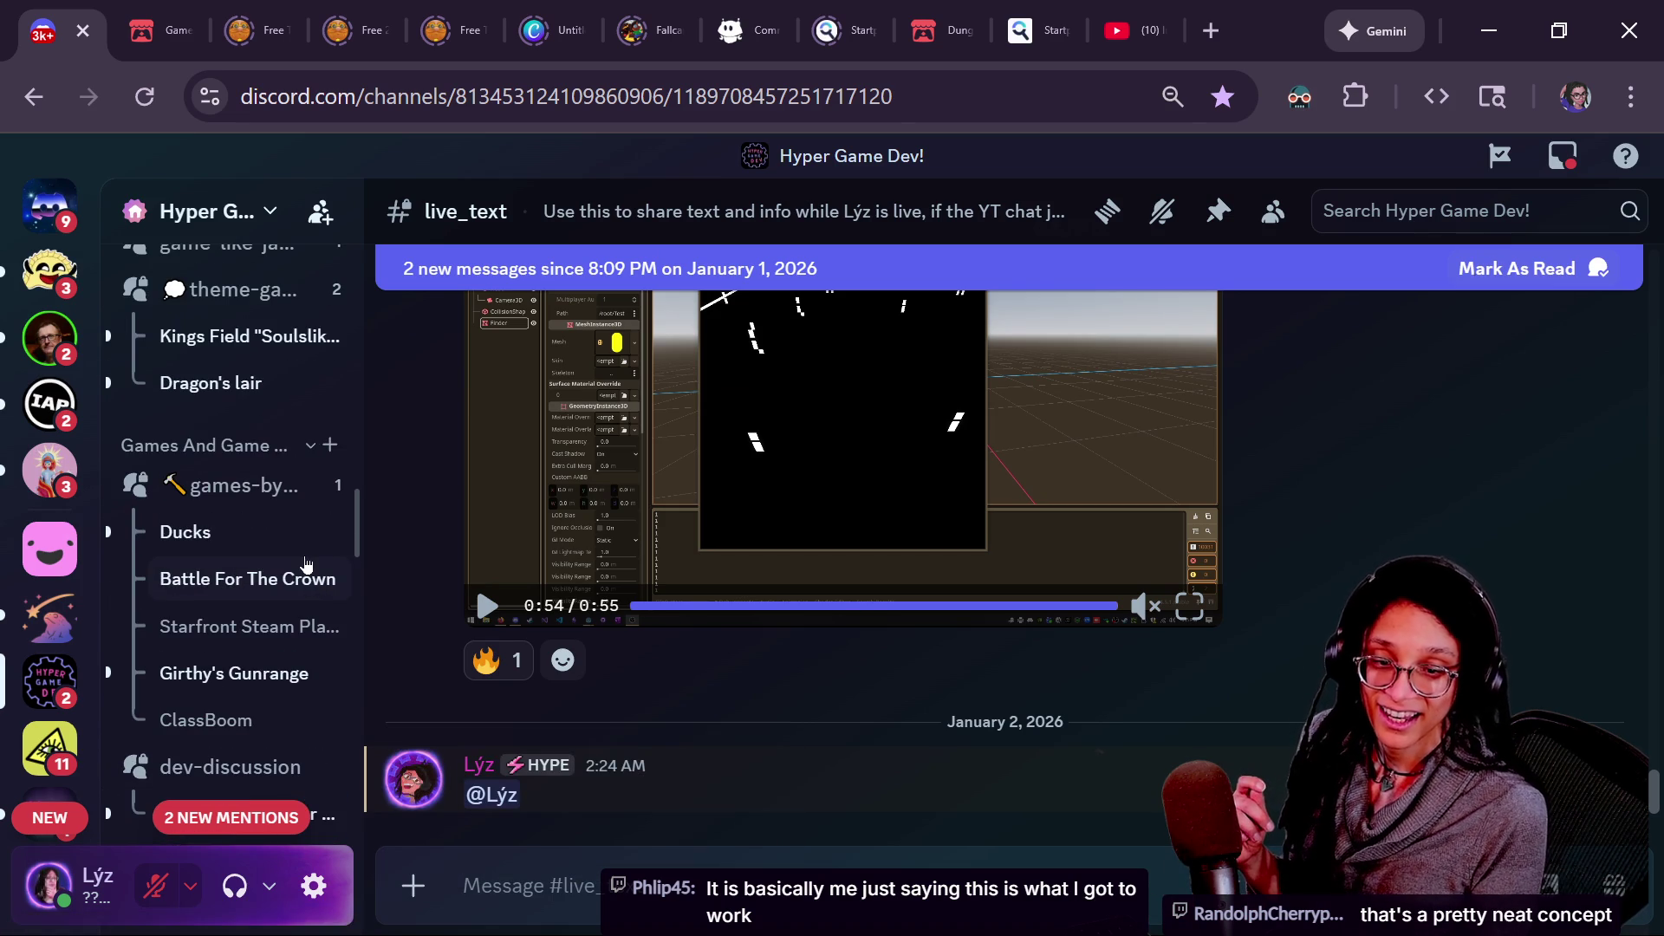
scroll(305, 563, "up", 6)
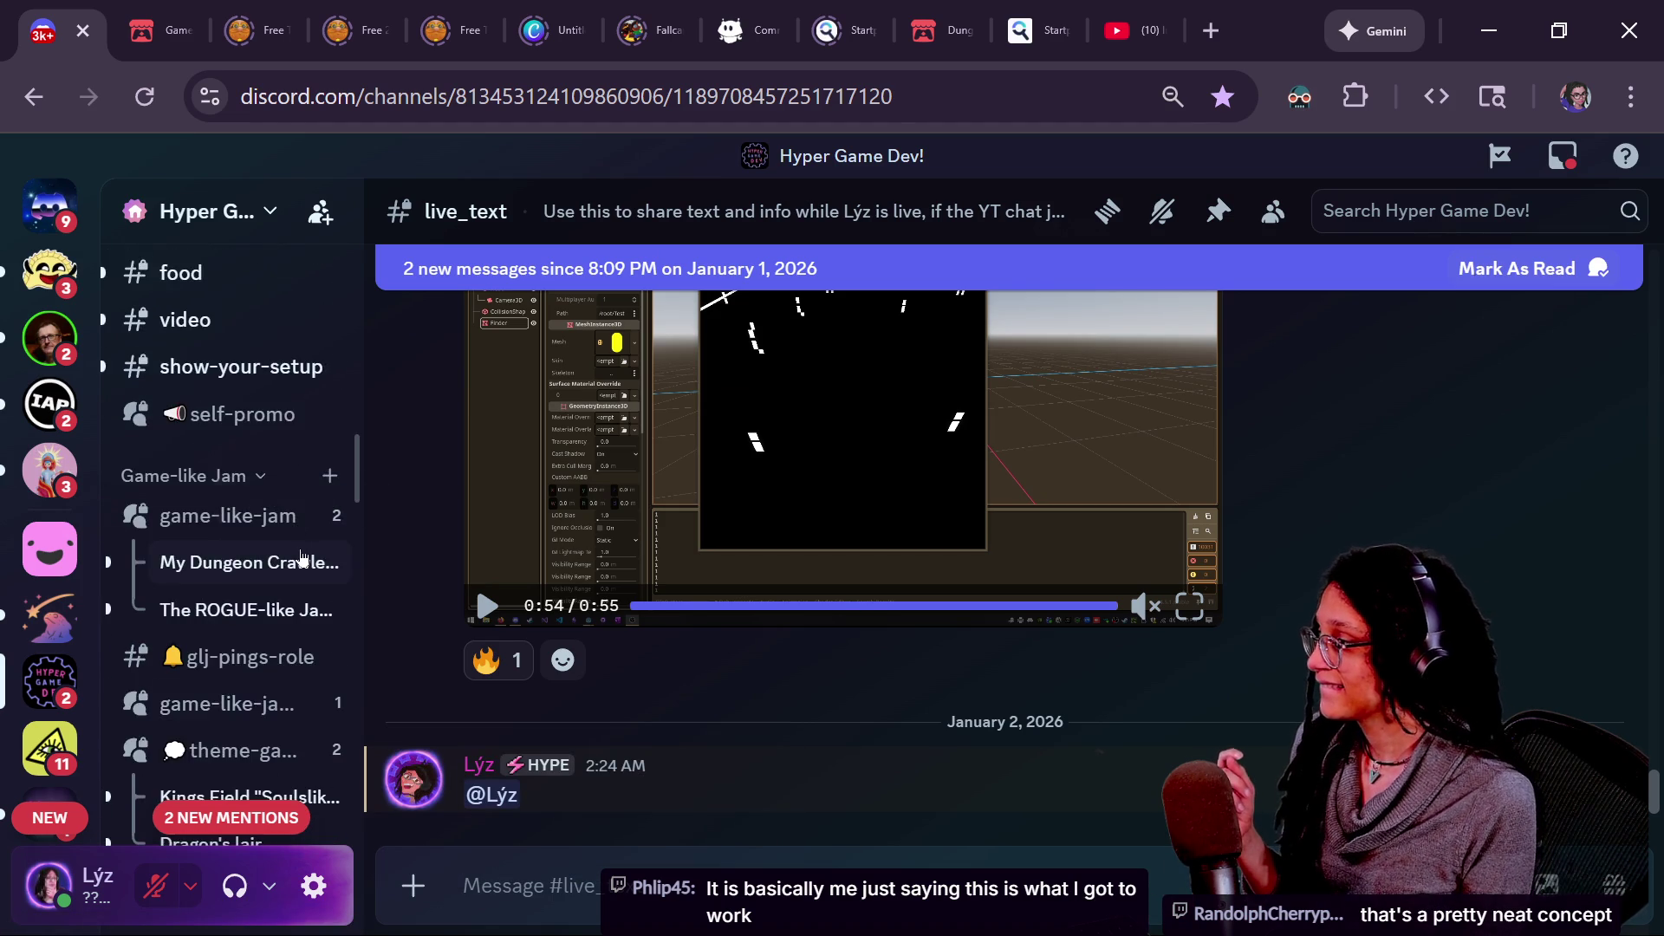
mouse_move(301, 557)
scroll(302, 557, "up", 3)
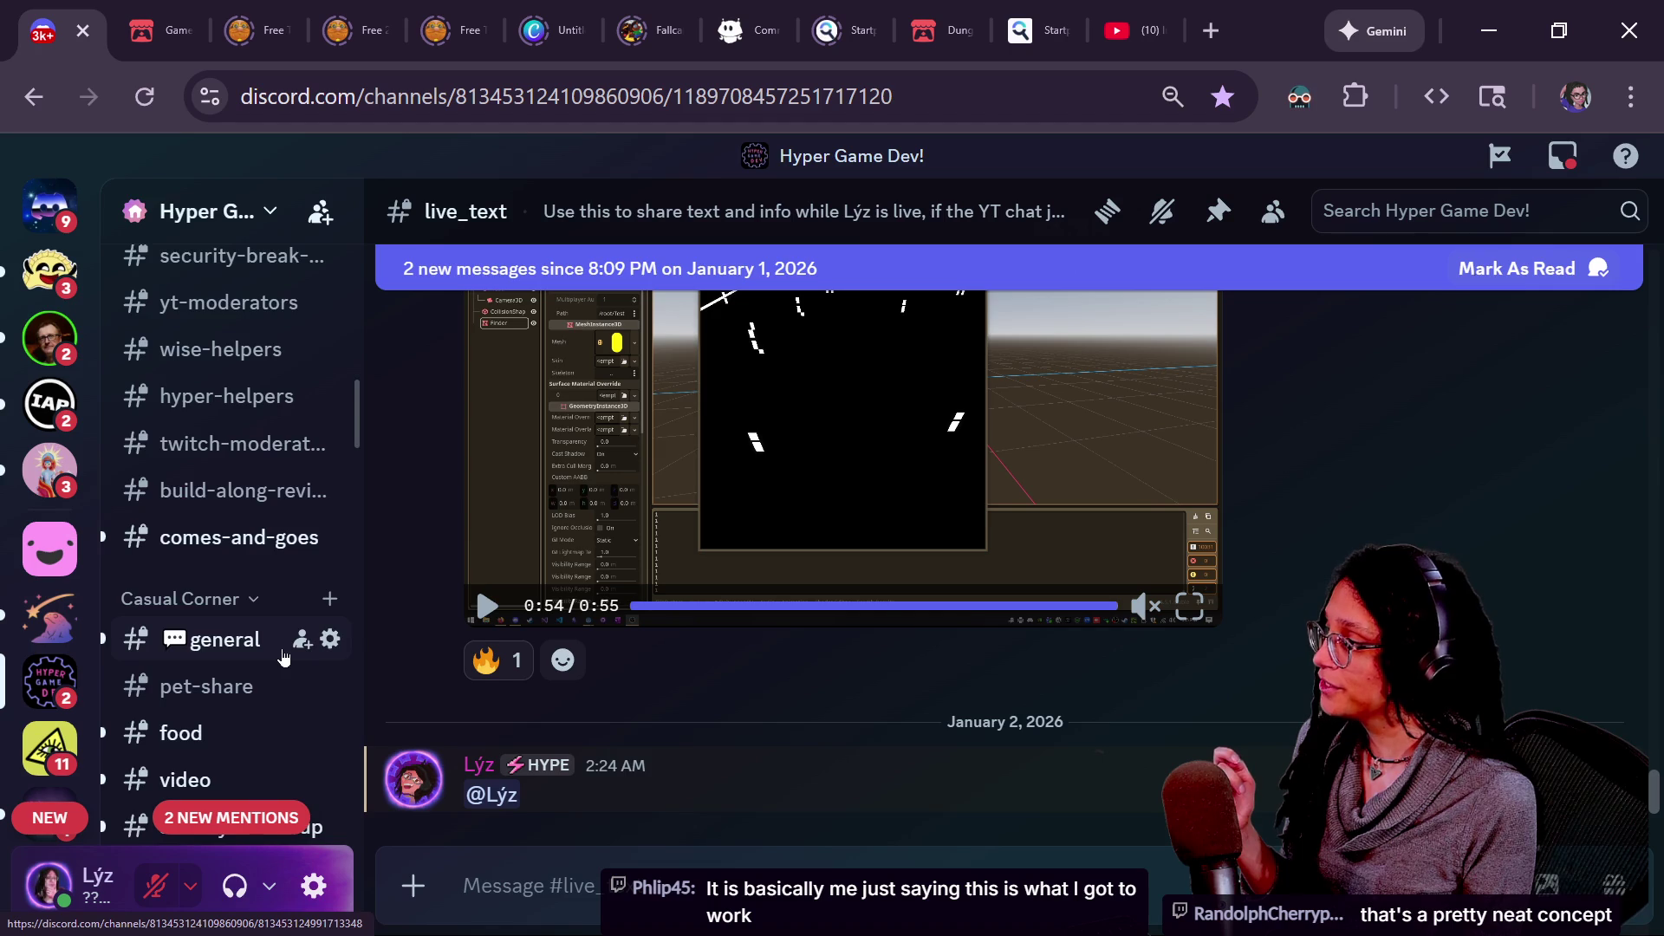
scroll(295, 641, "down", 3)
mouse_move(283, 657)
scroll(276, 708, "up", 3)
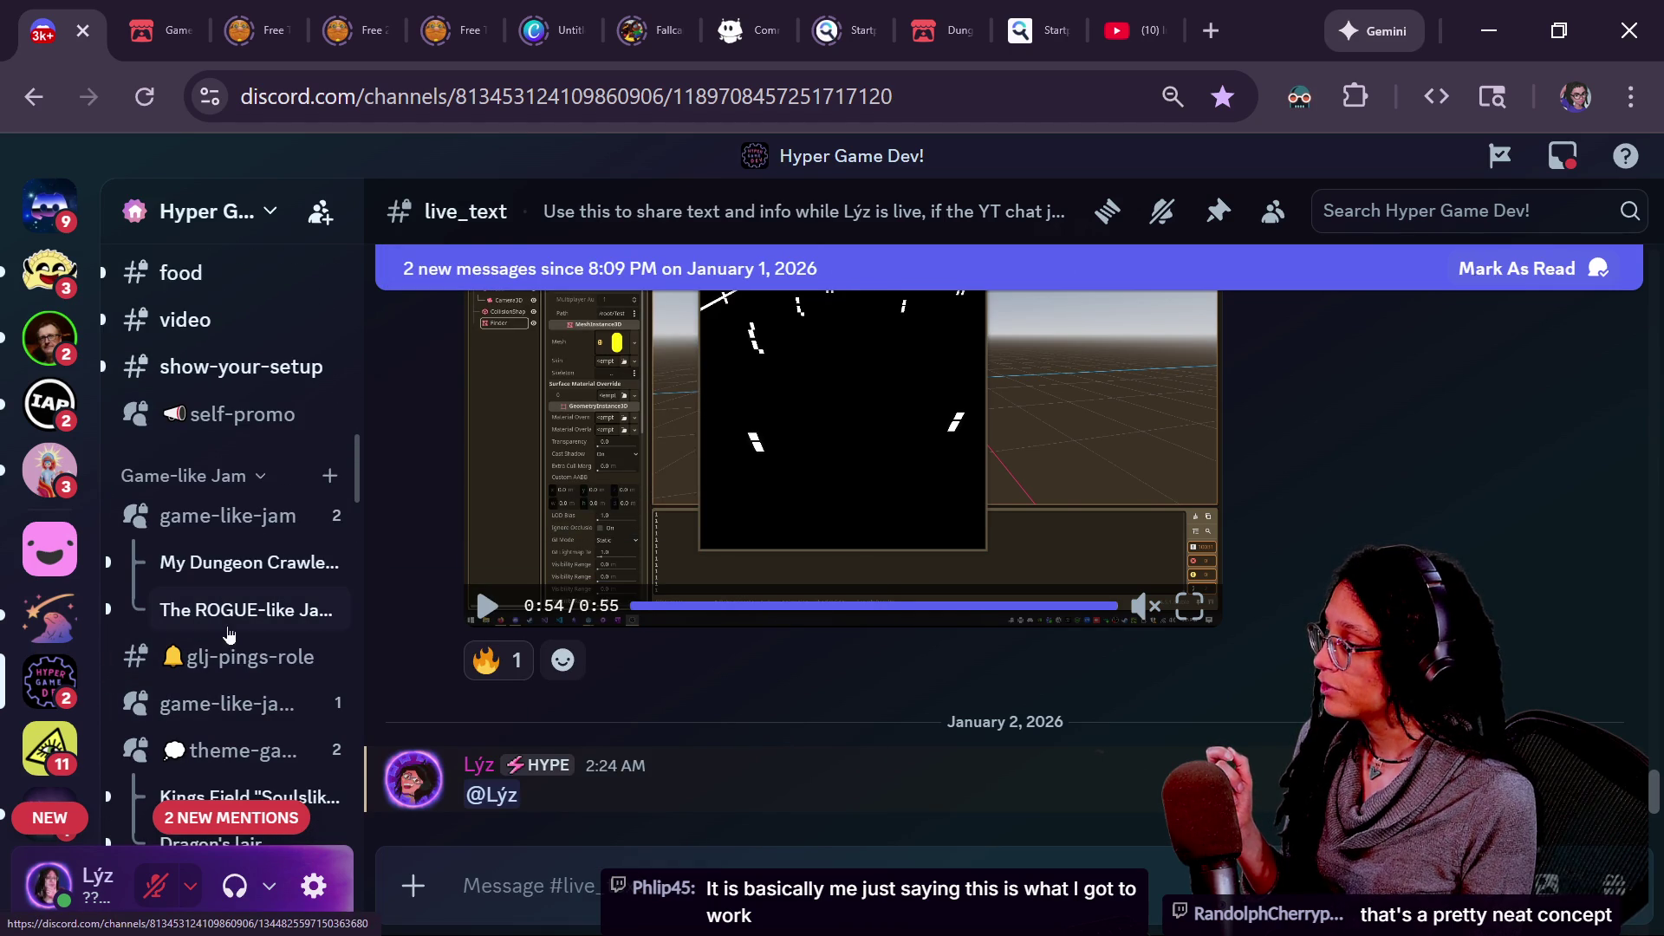
scroll(238, 563, "down", 10)
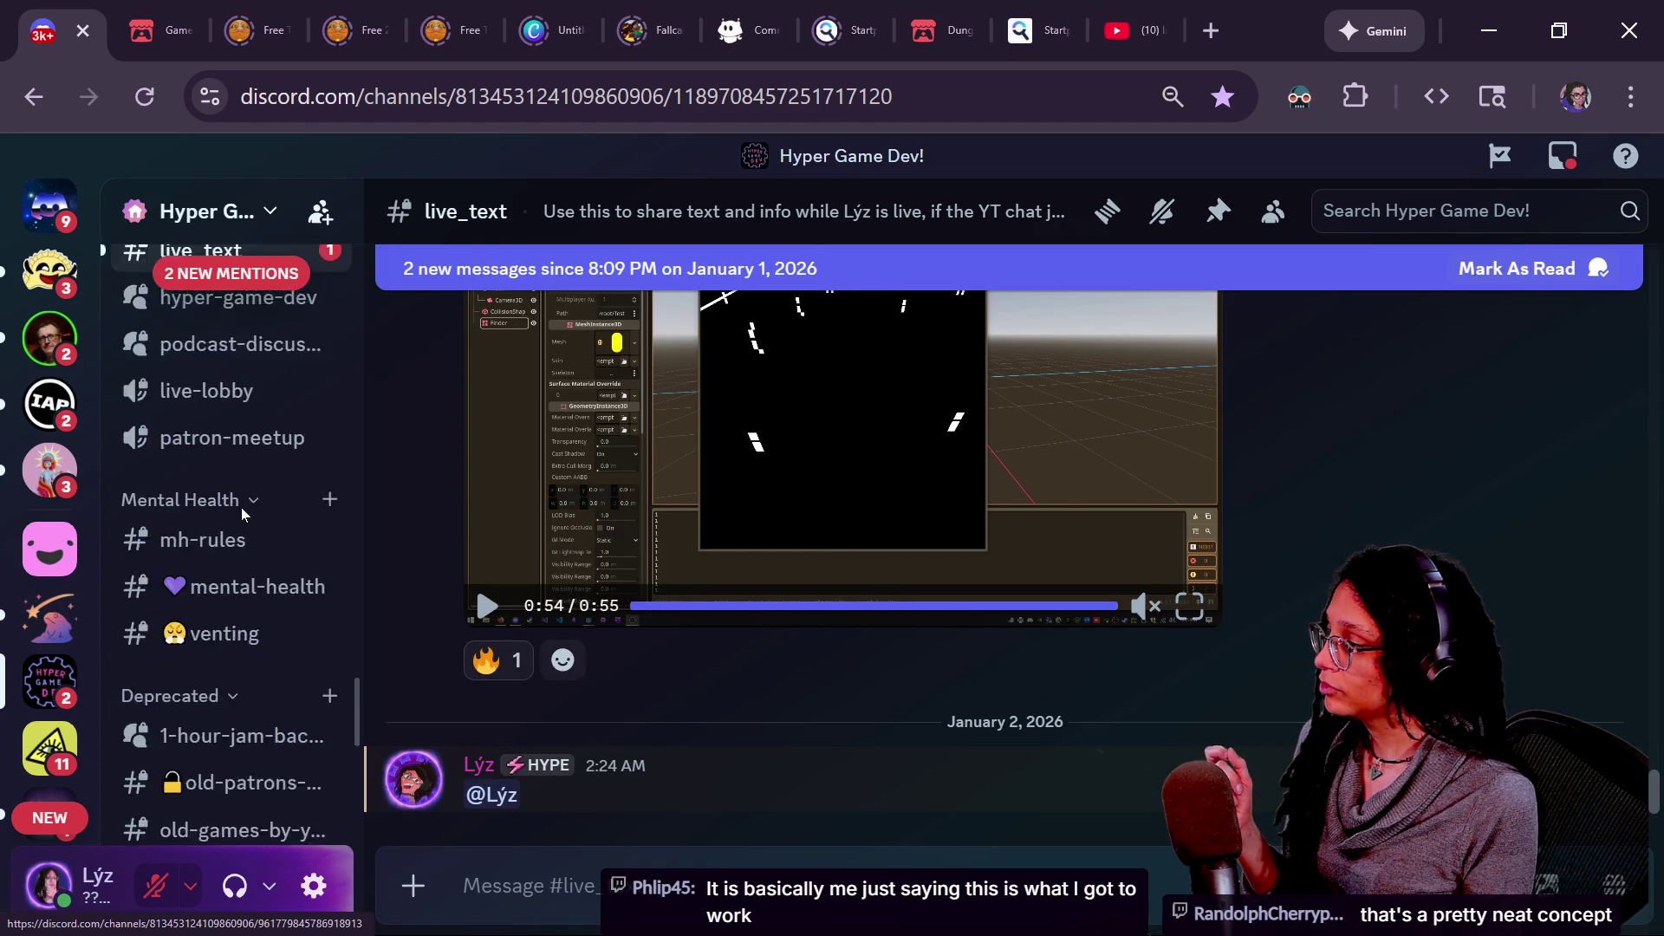
scroll(243, 513, "up", 3)
scroll(234, 484, "up", 10)
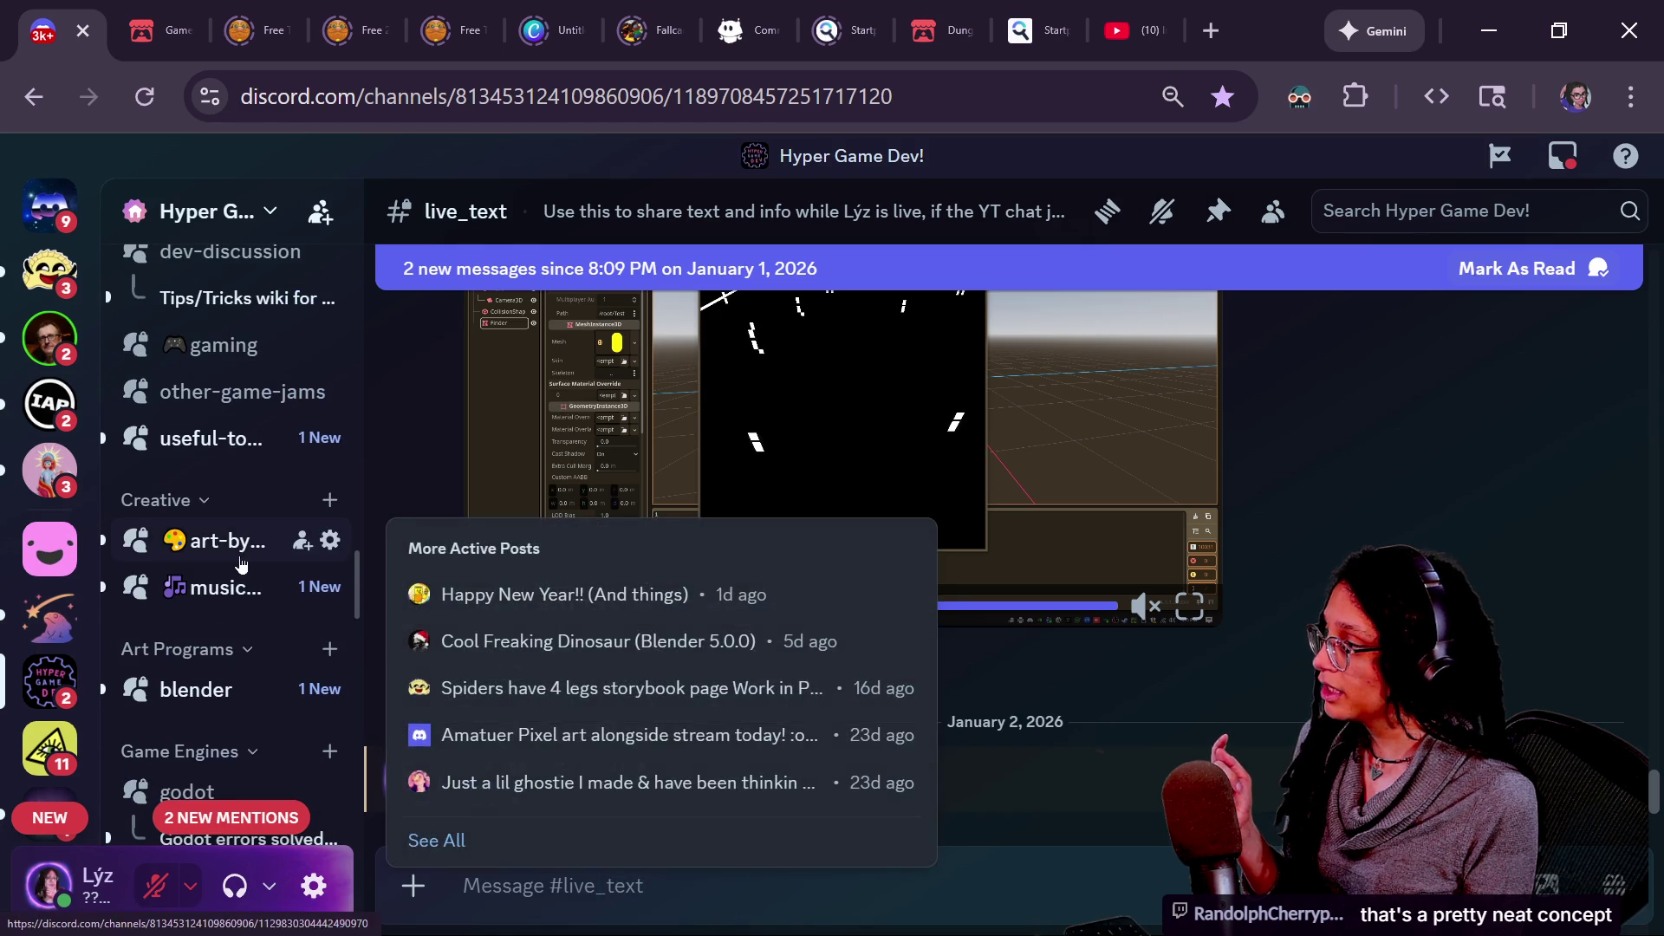
scroll(234, 520, "up", 7)
mouse_move(240, 585)
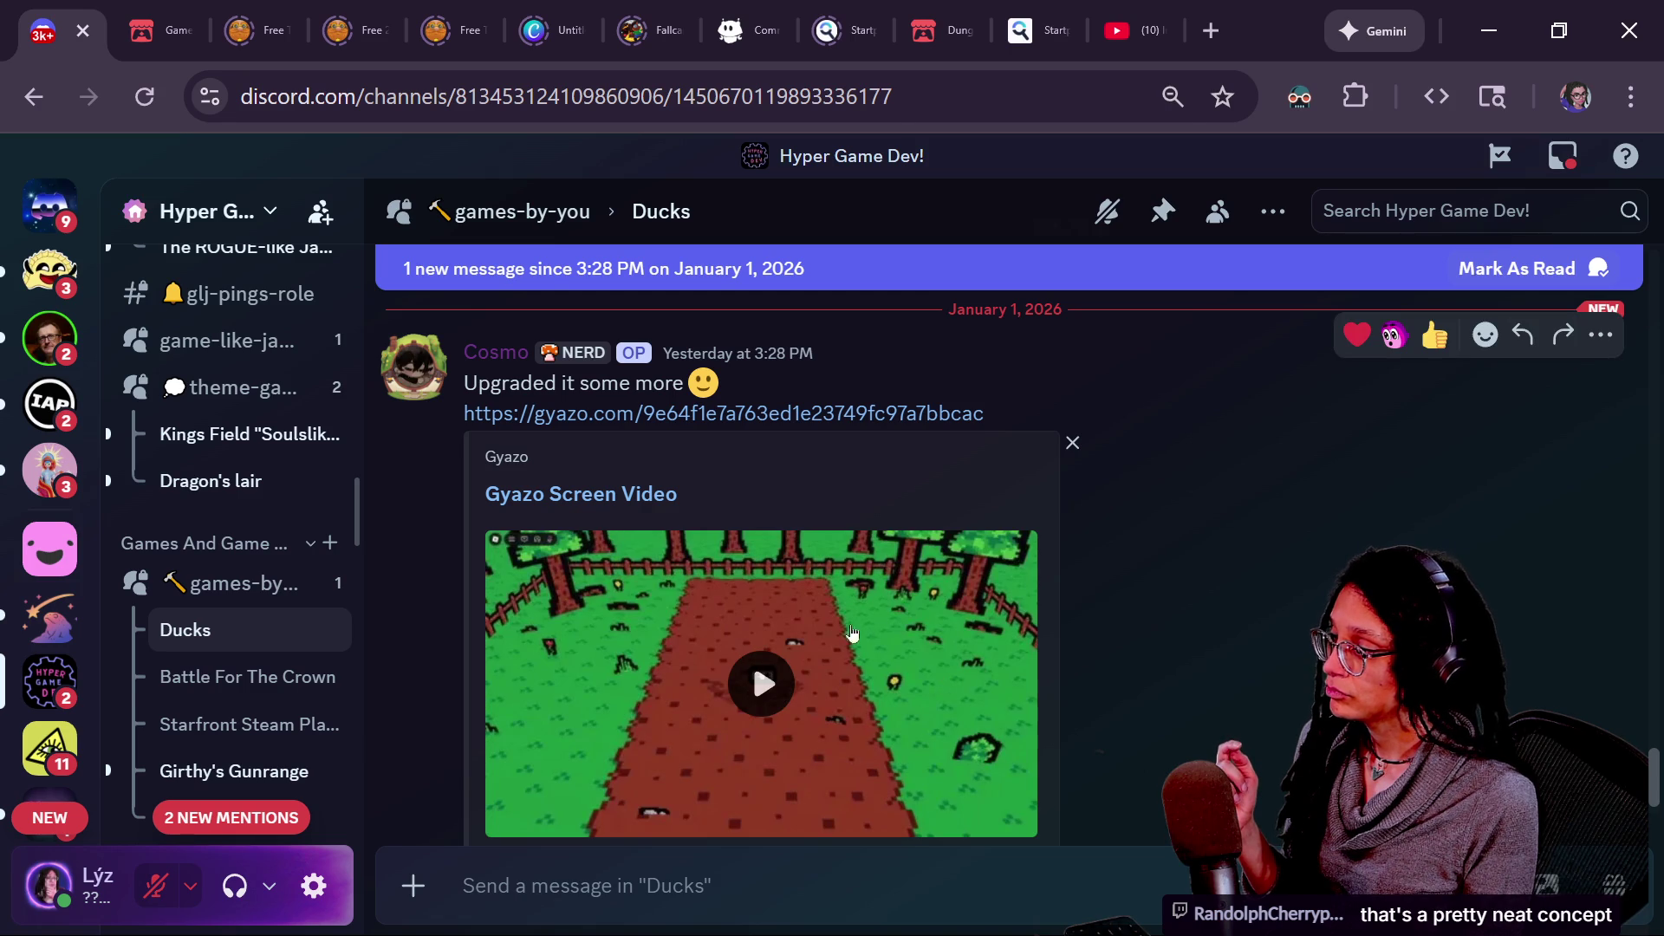
scroll(972, 623, "down", 1)
Step: Play and replay the posted Ducks game clip, then start the older upgrade-system clip
left_click(972, 622)
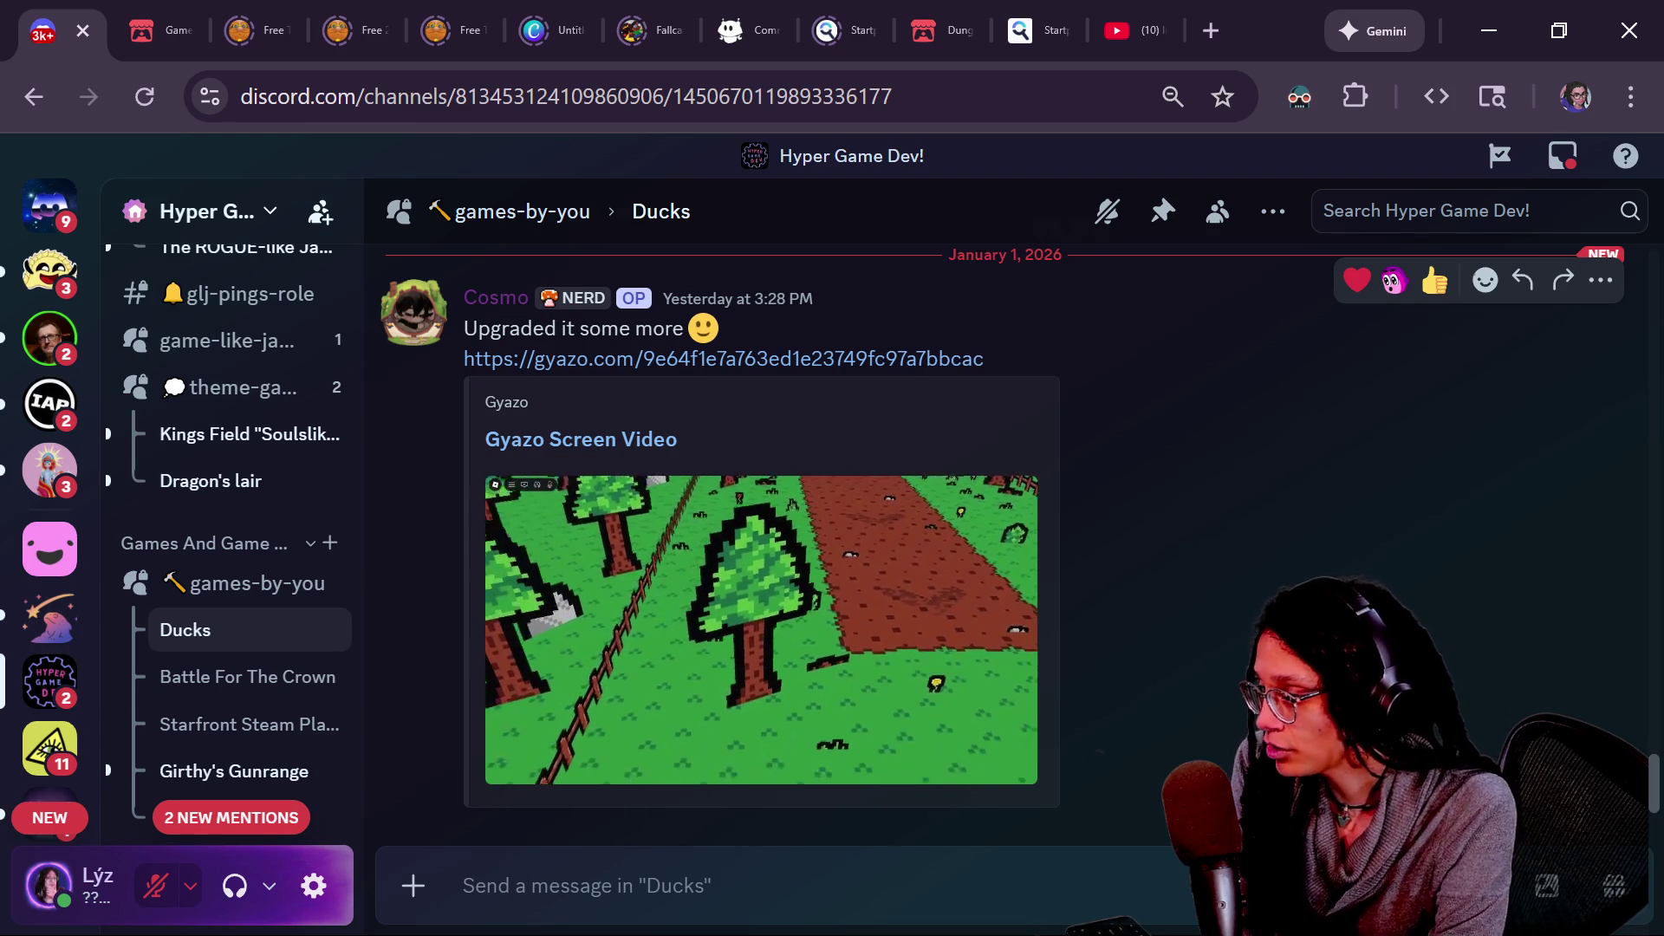
mouse_move(580, 652)
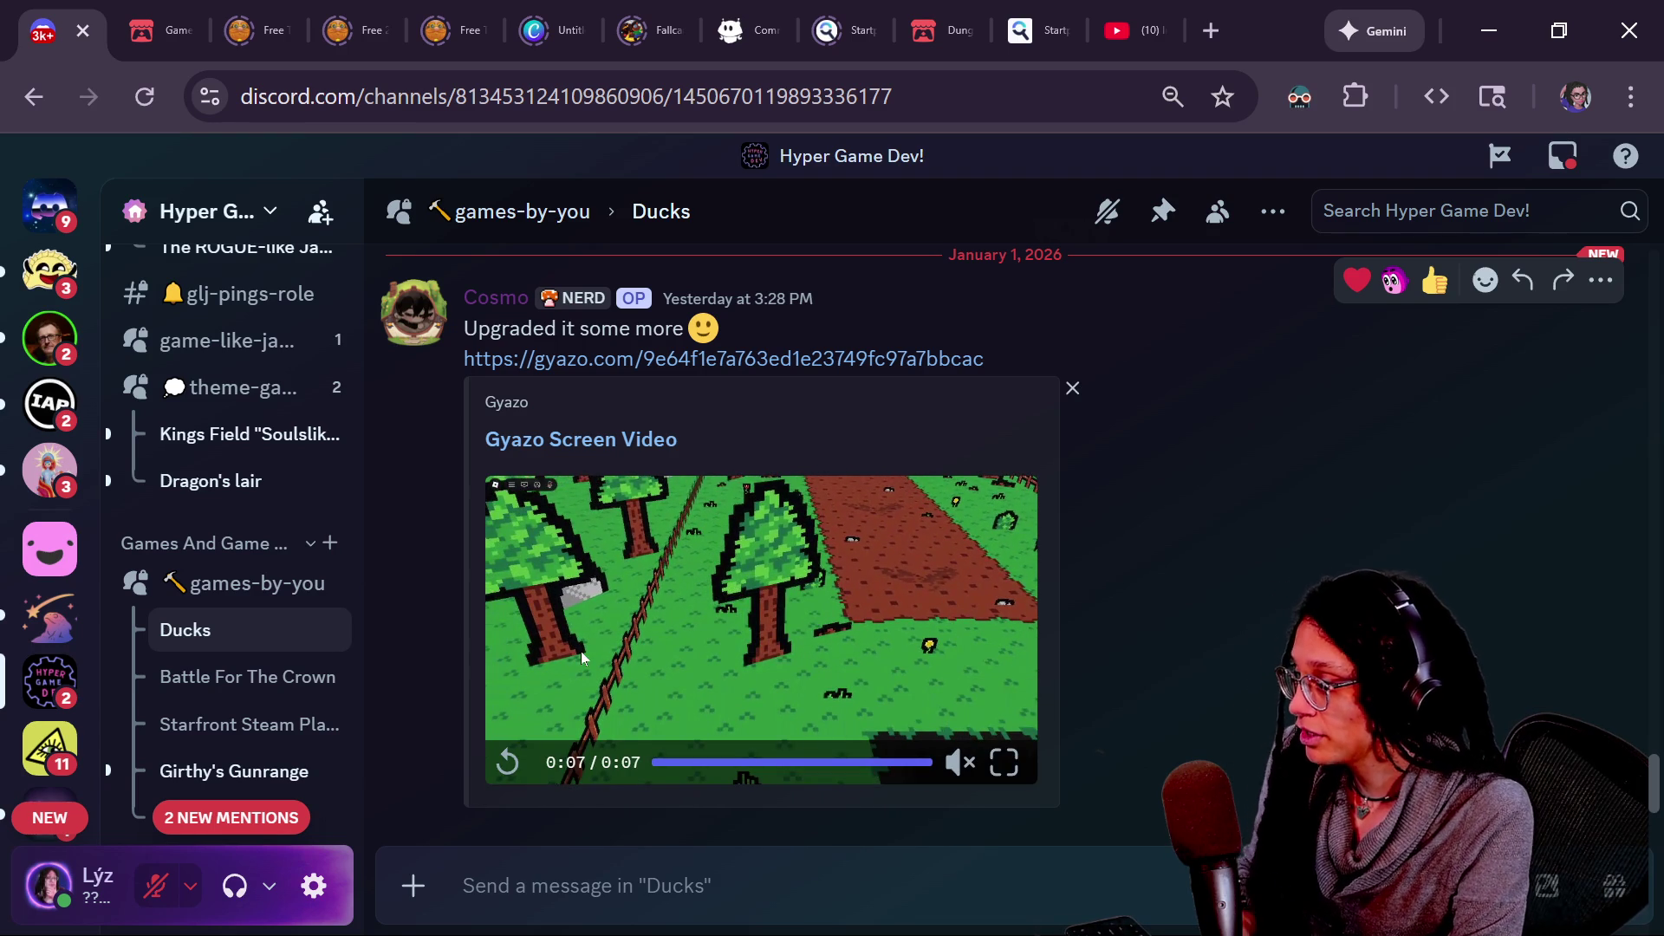
left_click(507, 761)
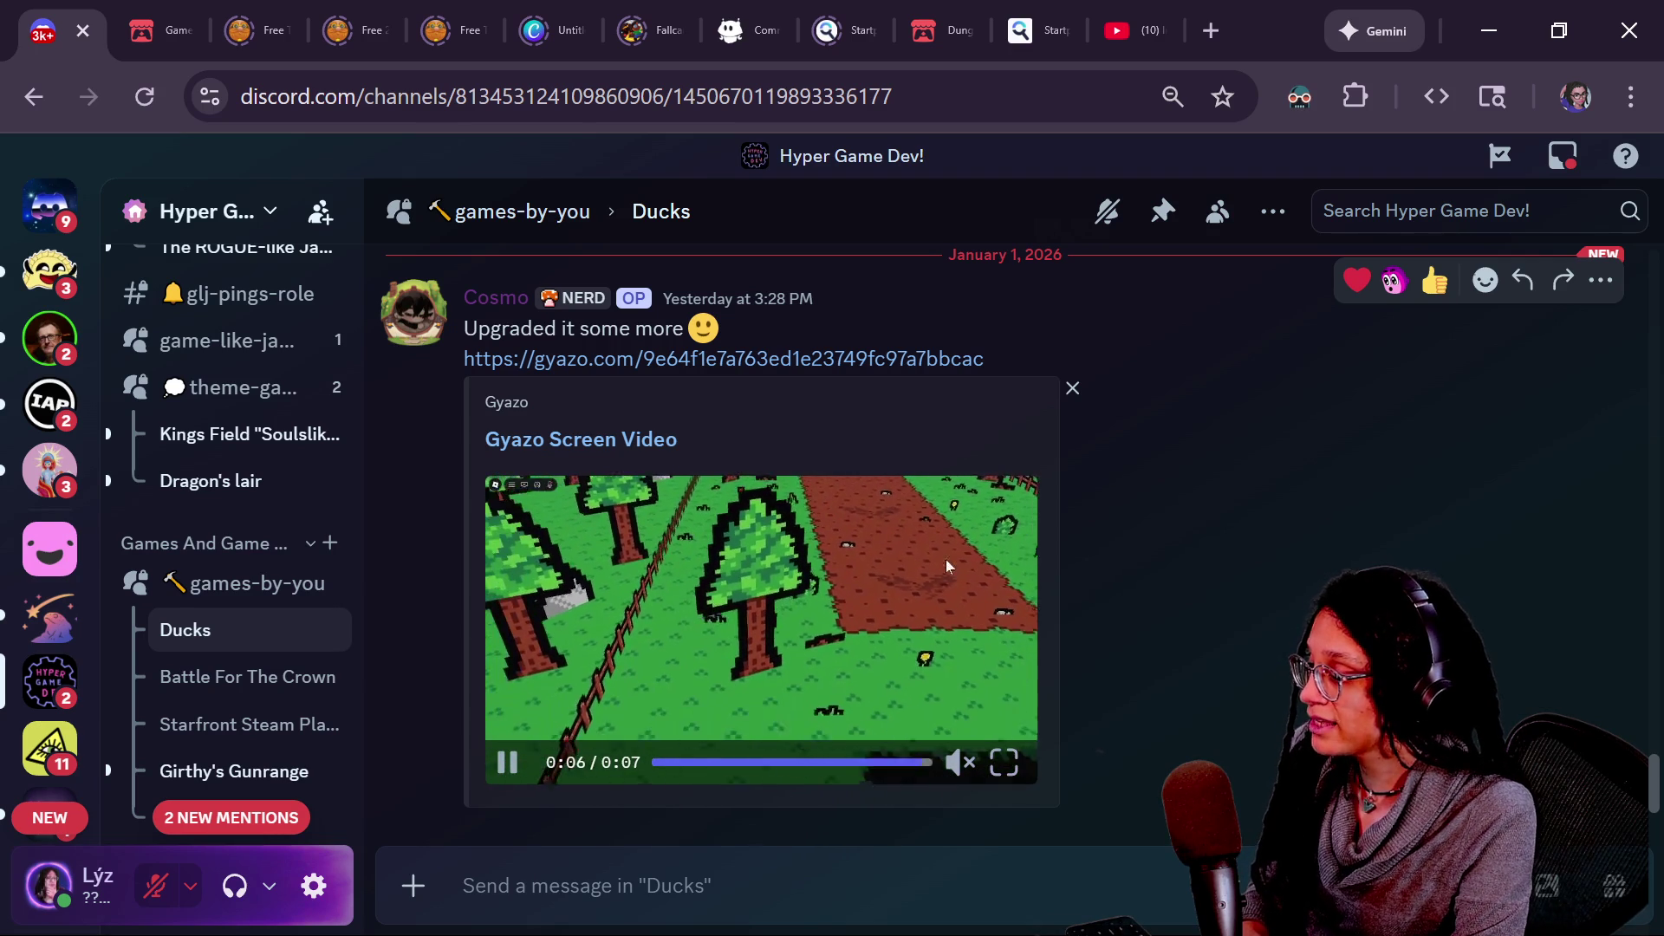
scroll(1172, 553, "up", 5)
scroll(1169, 552, "up", 15)
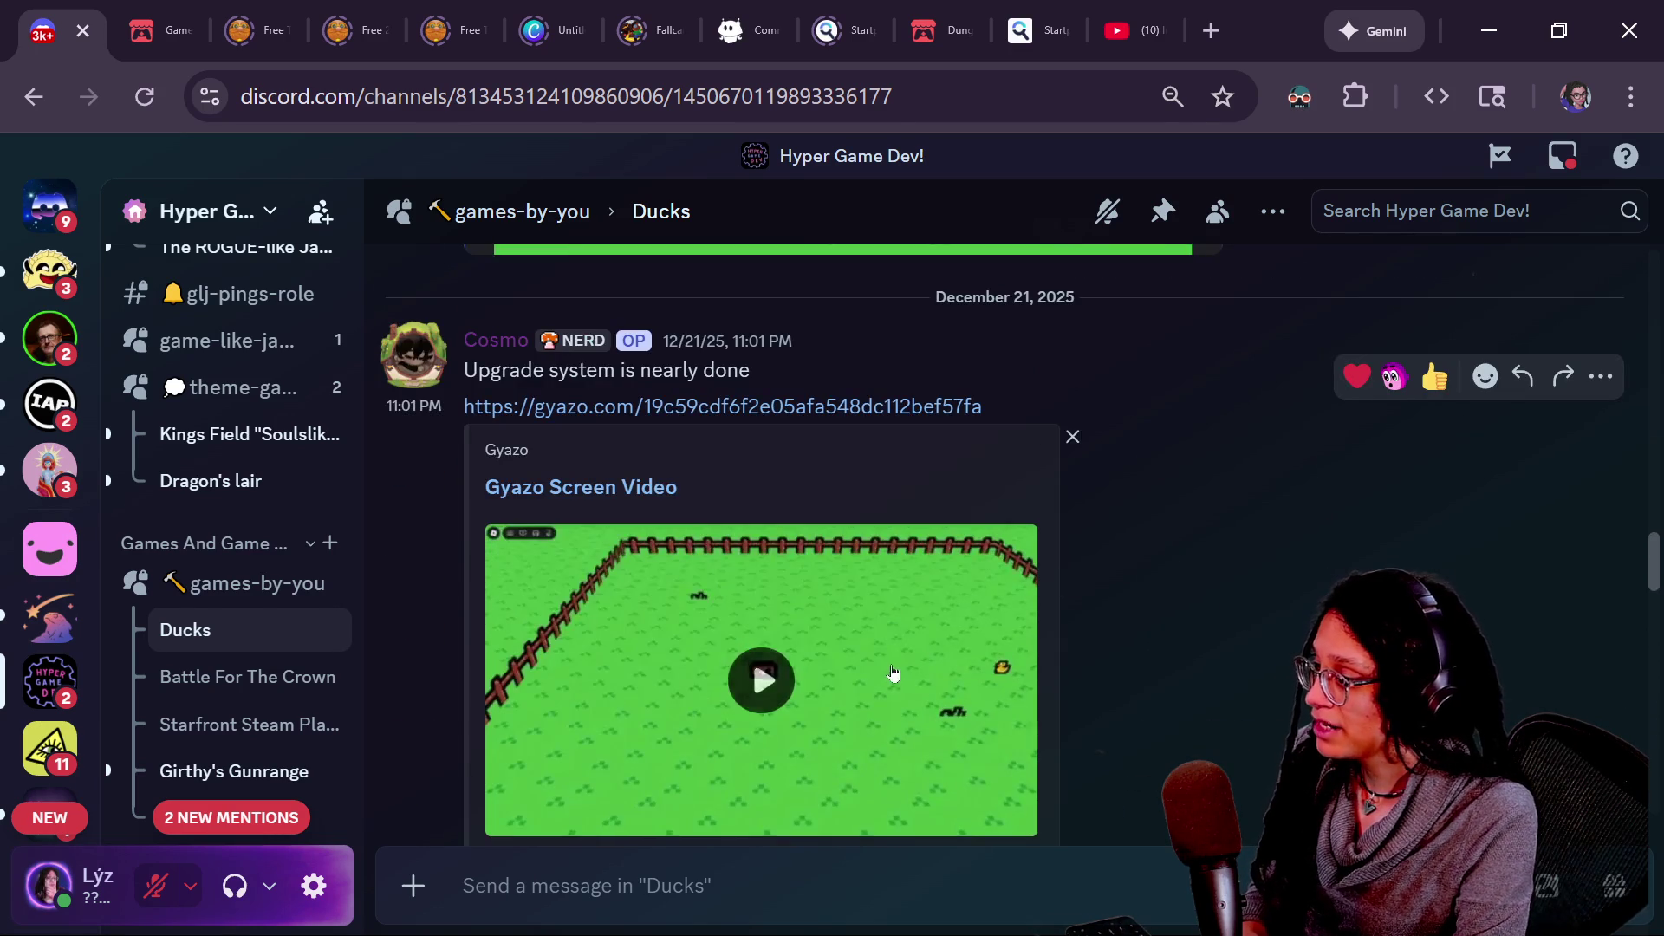
left_click(895, 671)
Step: Replay the 'Upgraded it some more' clip and the game clip once more
scroll(919, 665, "down", 2)
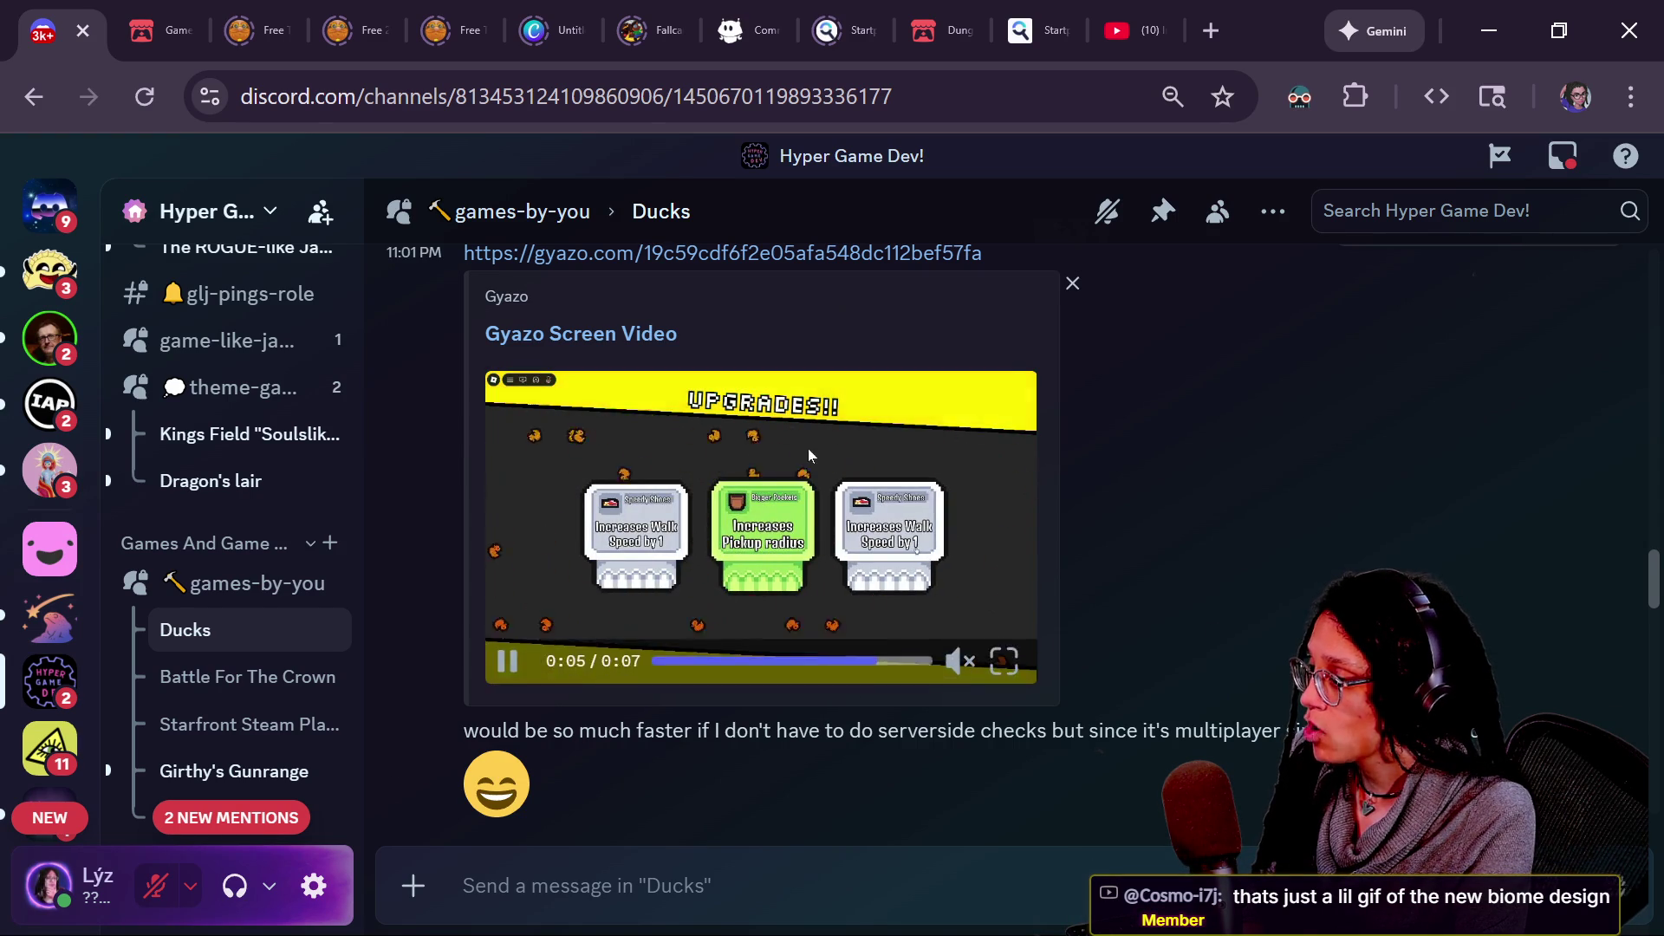
scroll(1125, 546, "up", 7)
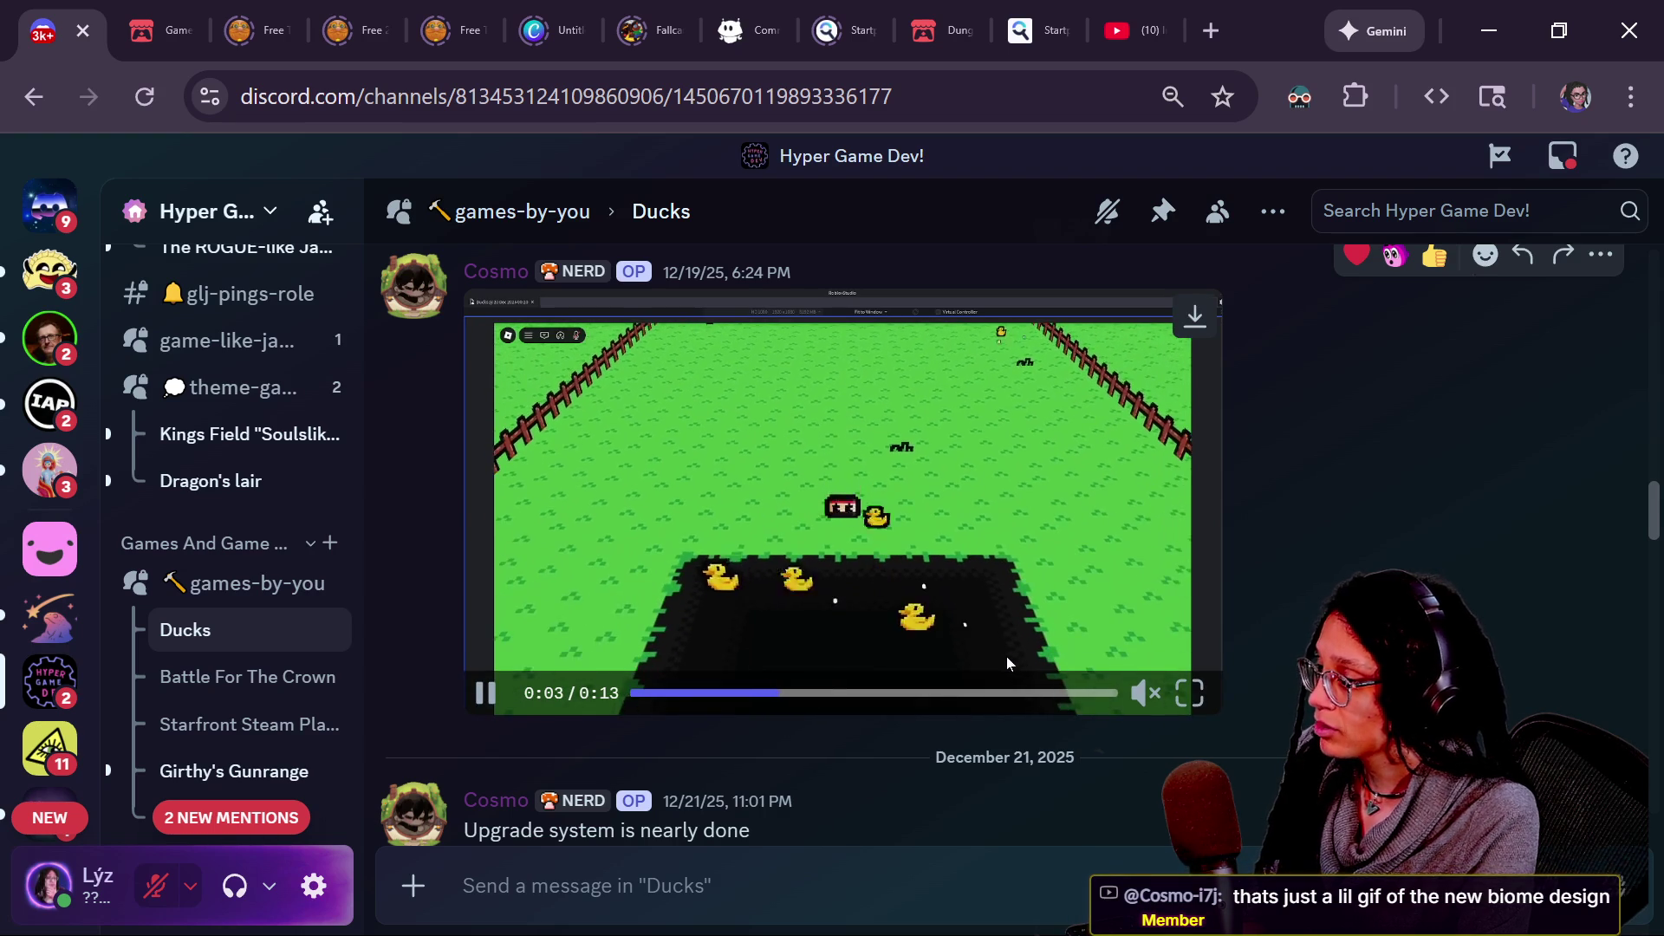
scroll(1358, 539, "down", 7)
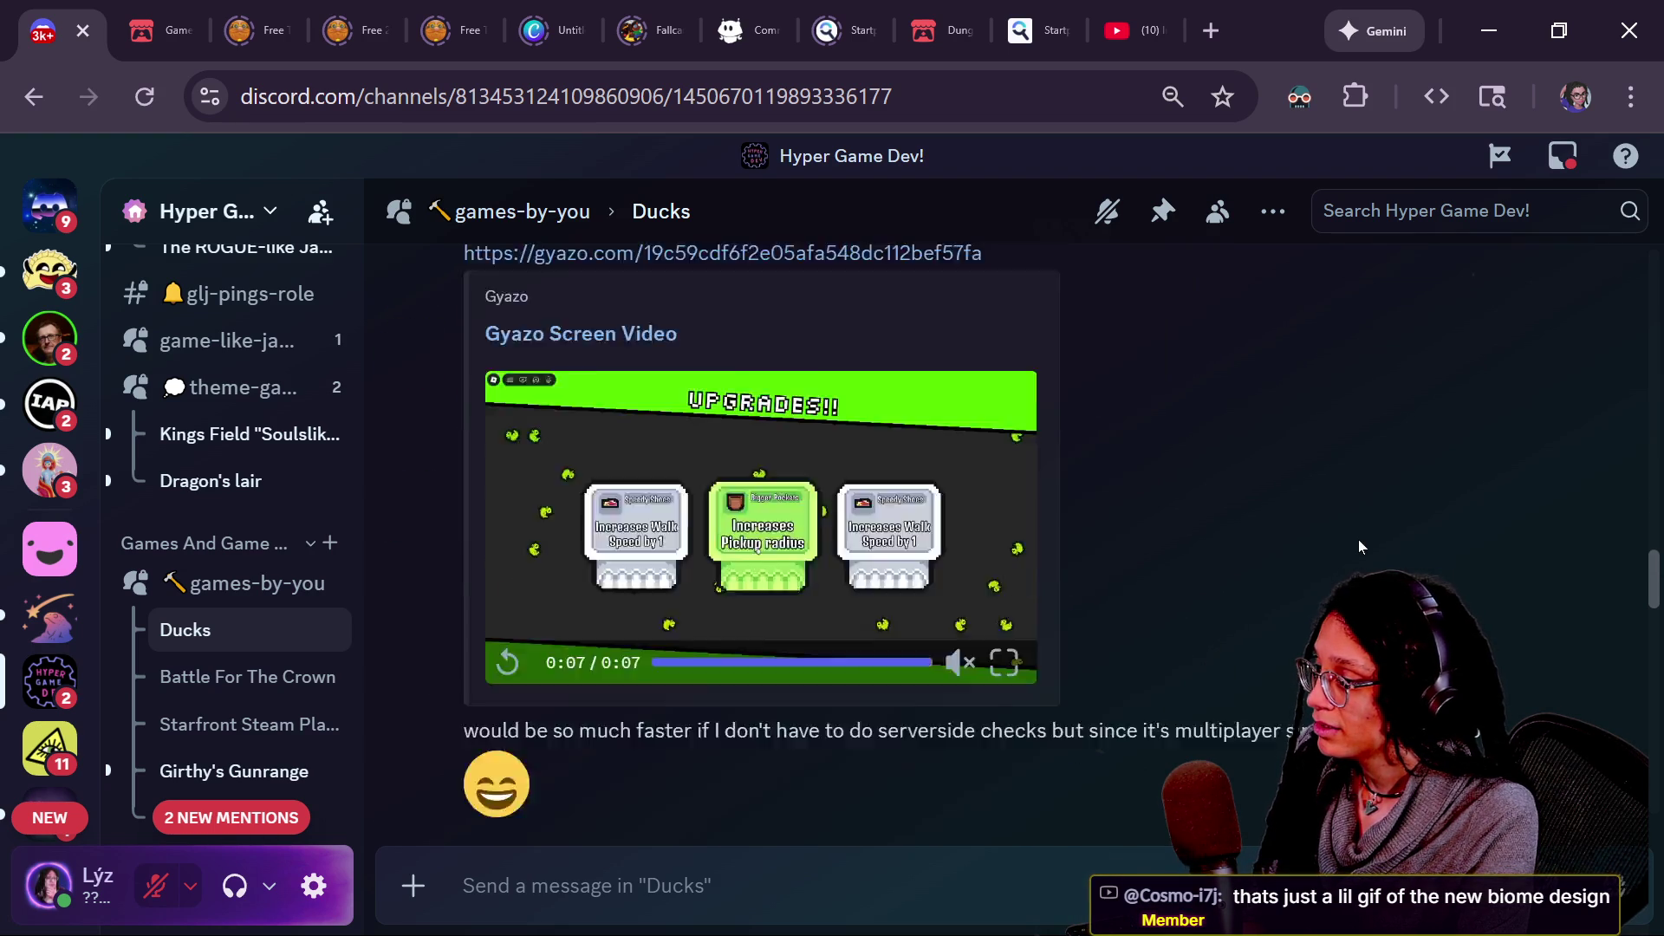
scroll(1359, 539, "down", 5)
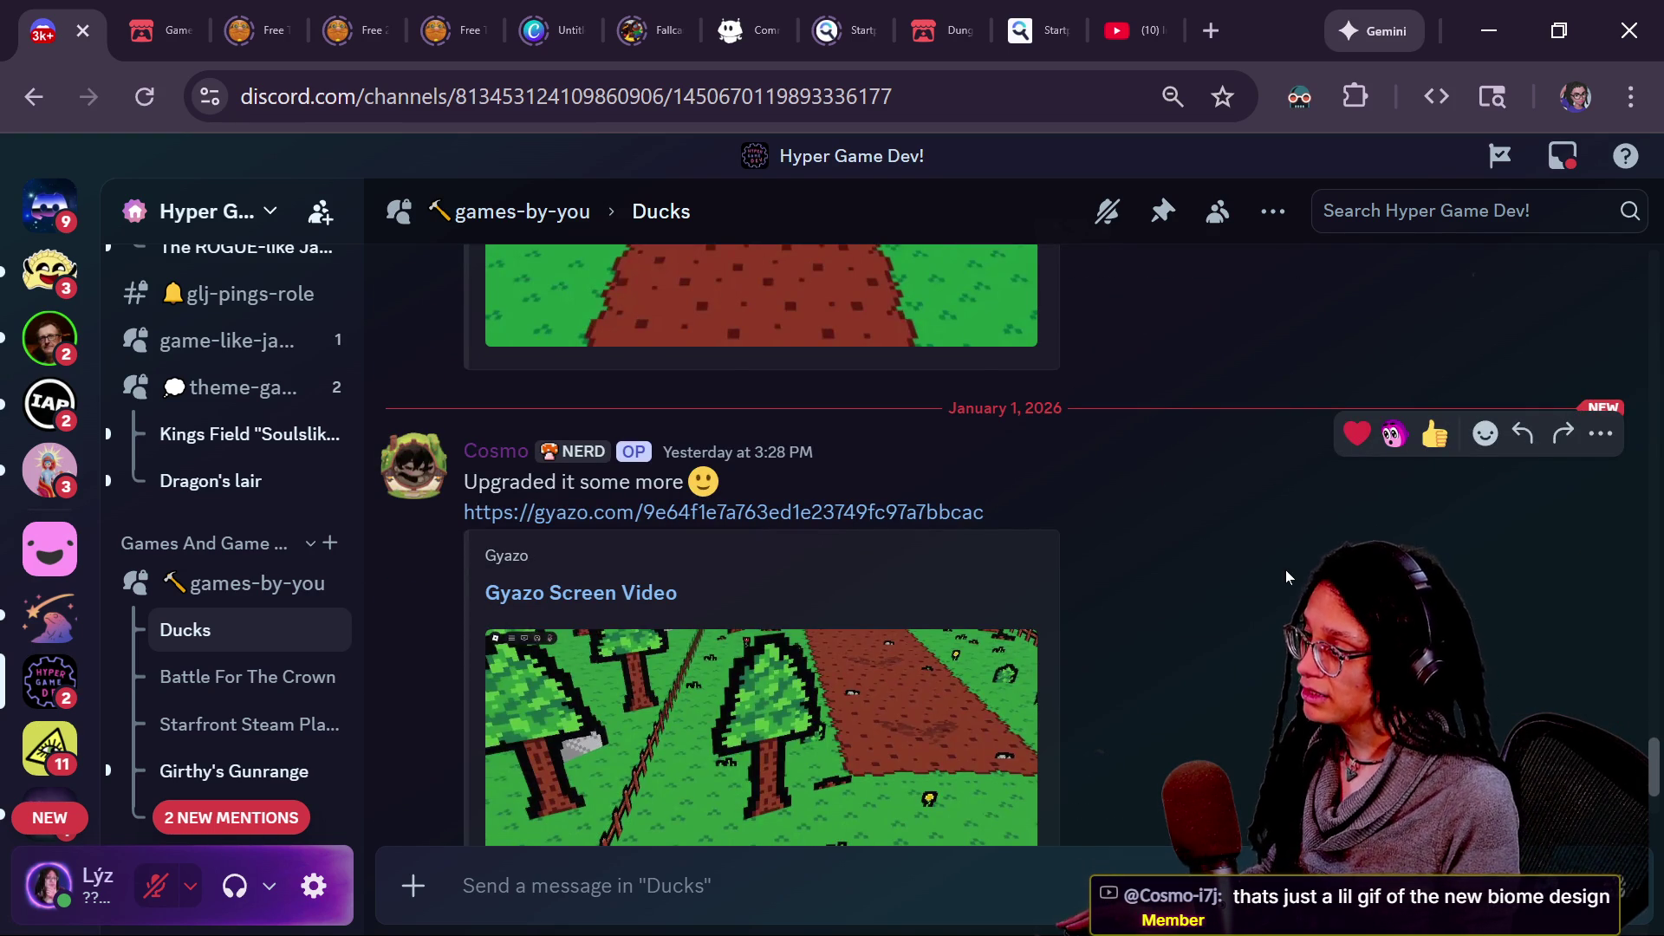
scroll(1286, 569, "down", 2)
left_click(507, 763)
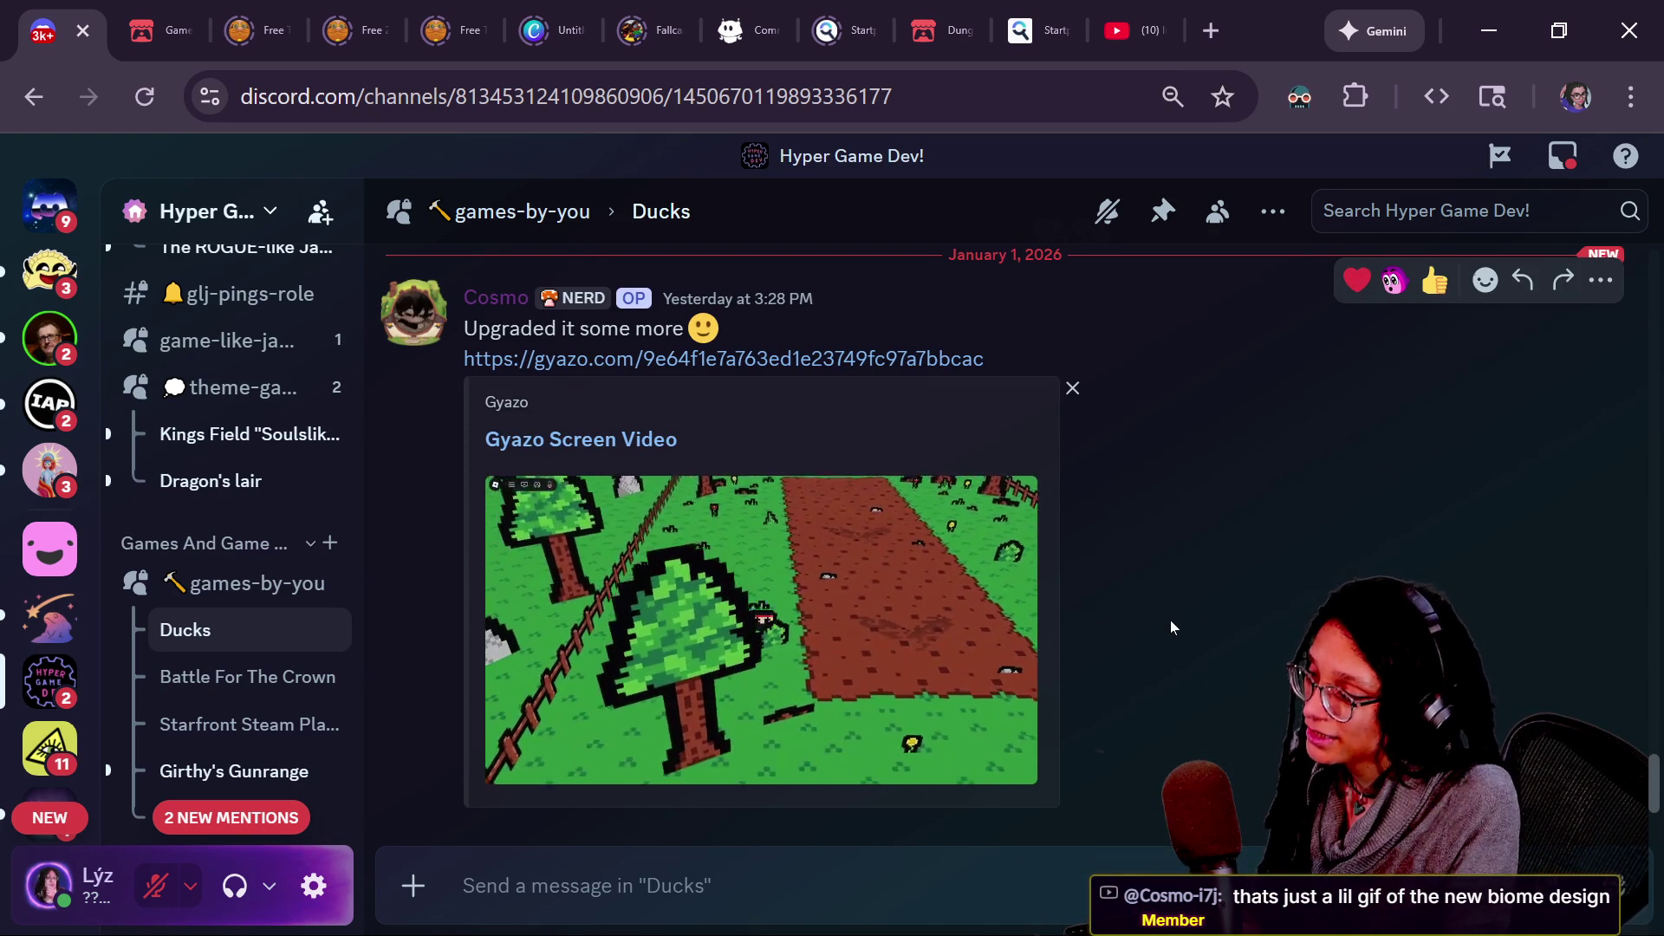
scroll(1169, 626, "up", 5)
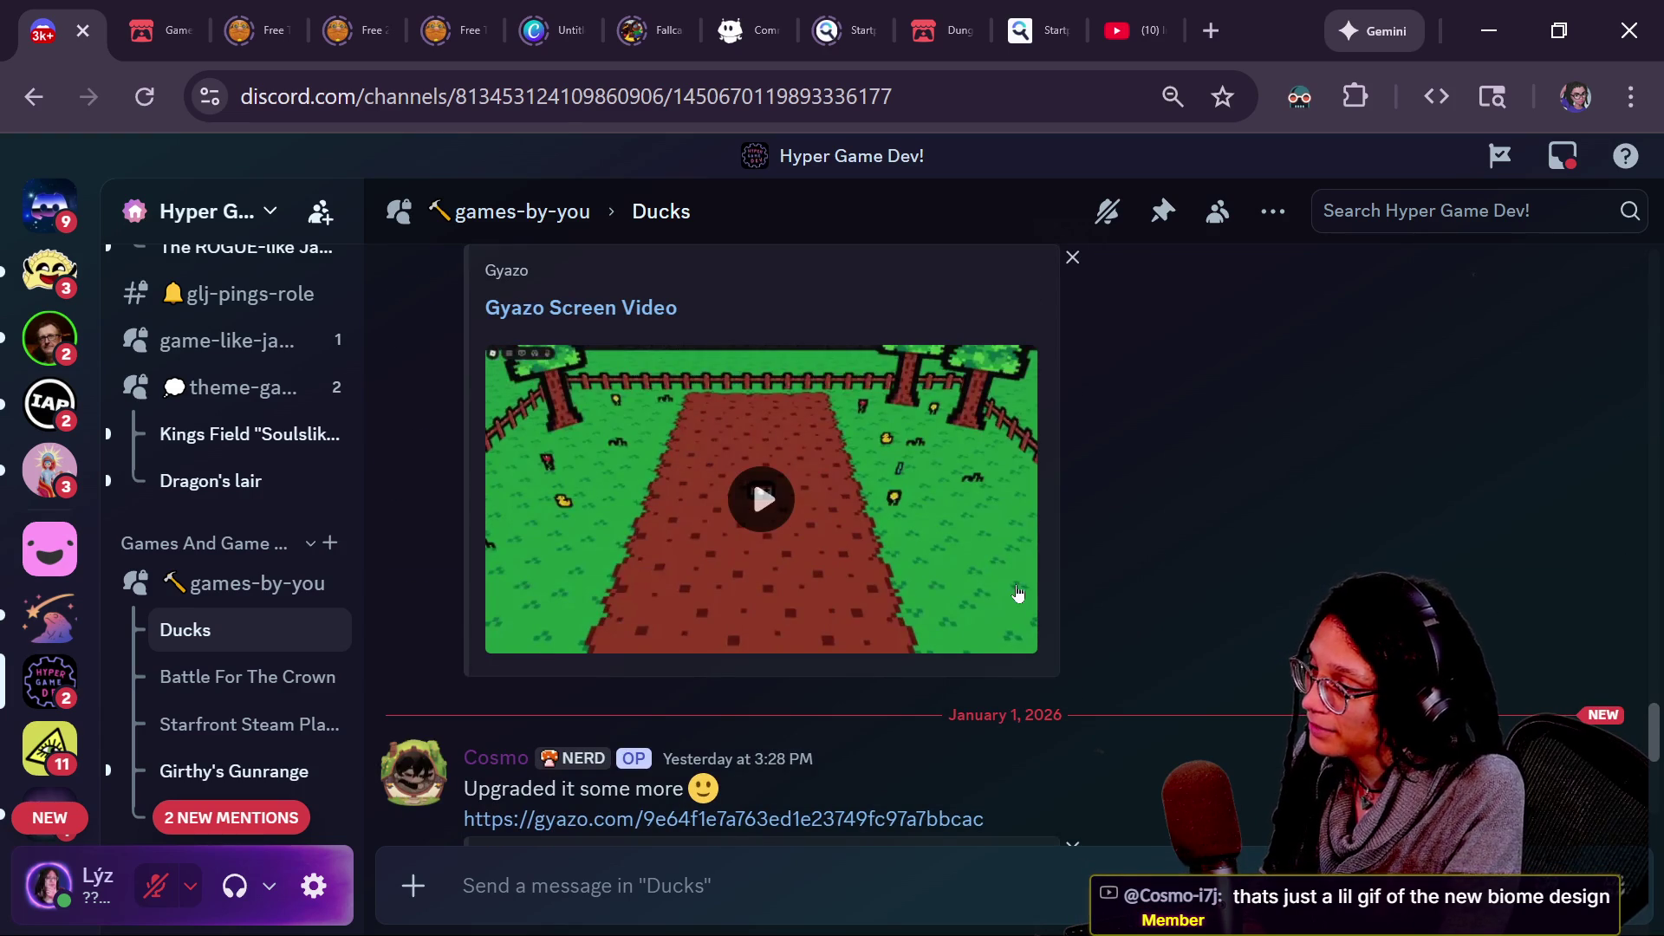
scroll(1016, 589, "down", 5)
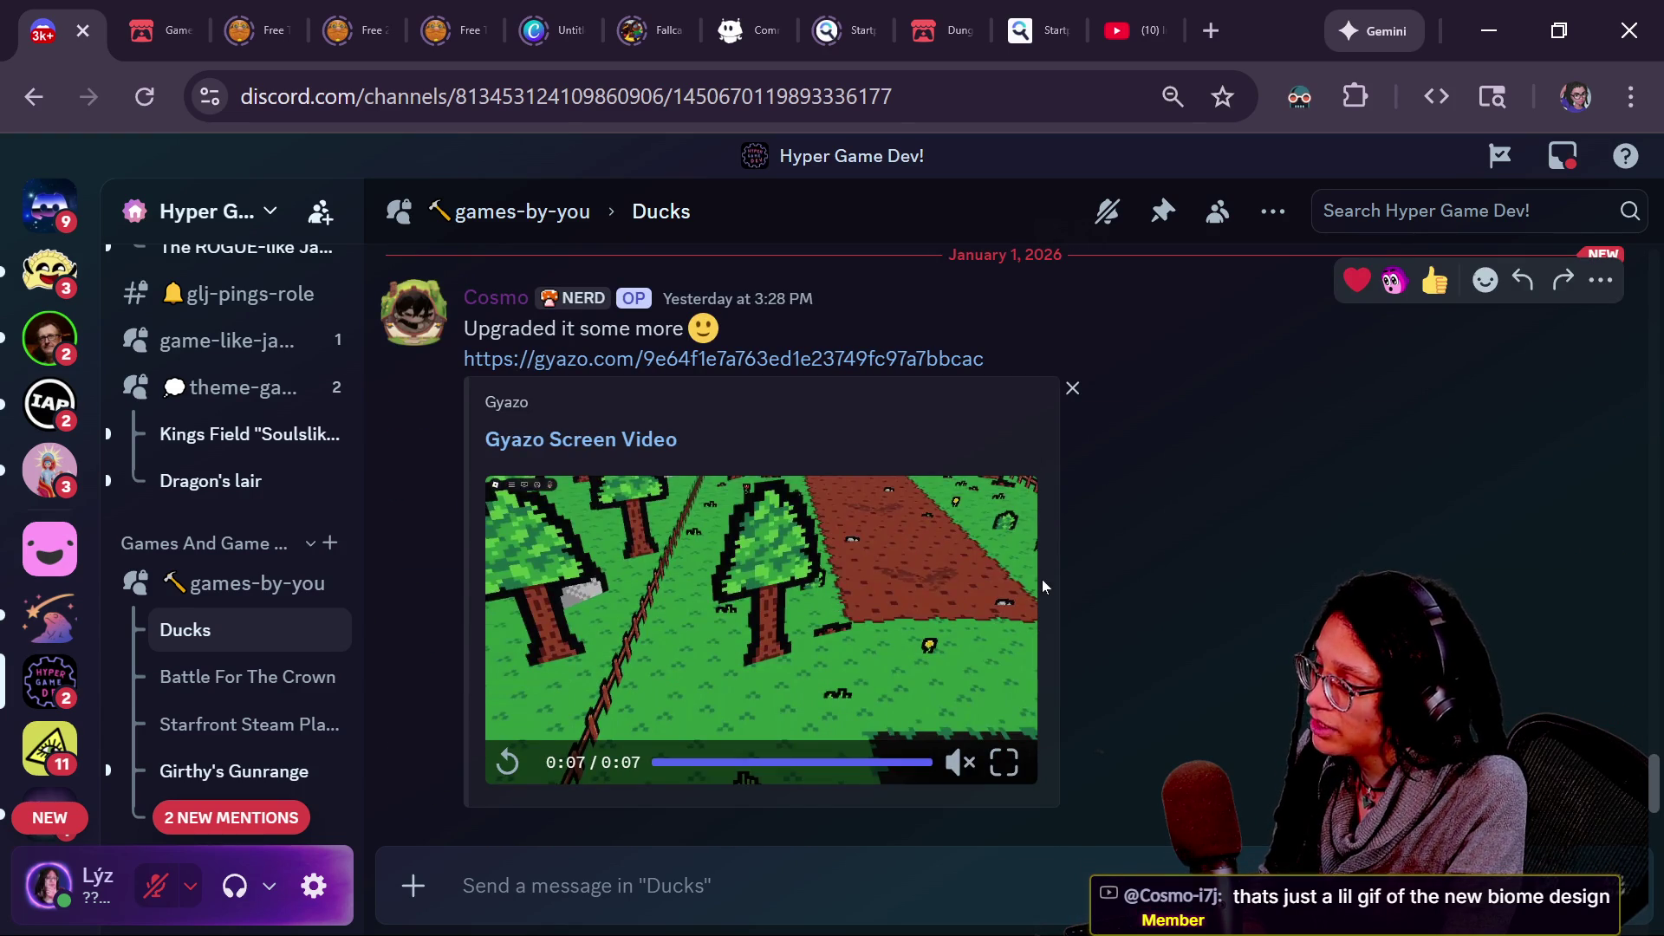
left_click(901, 579)
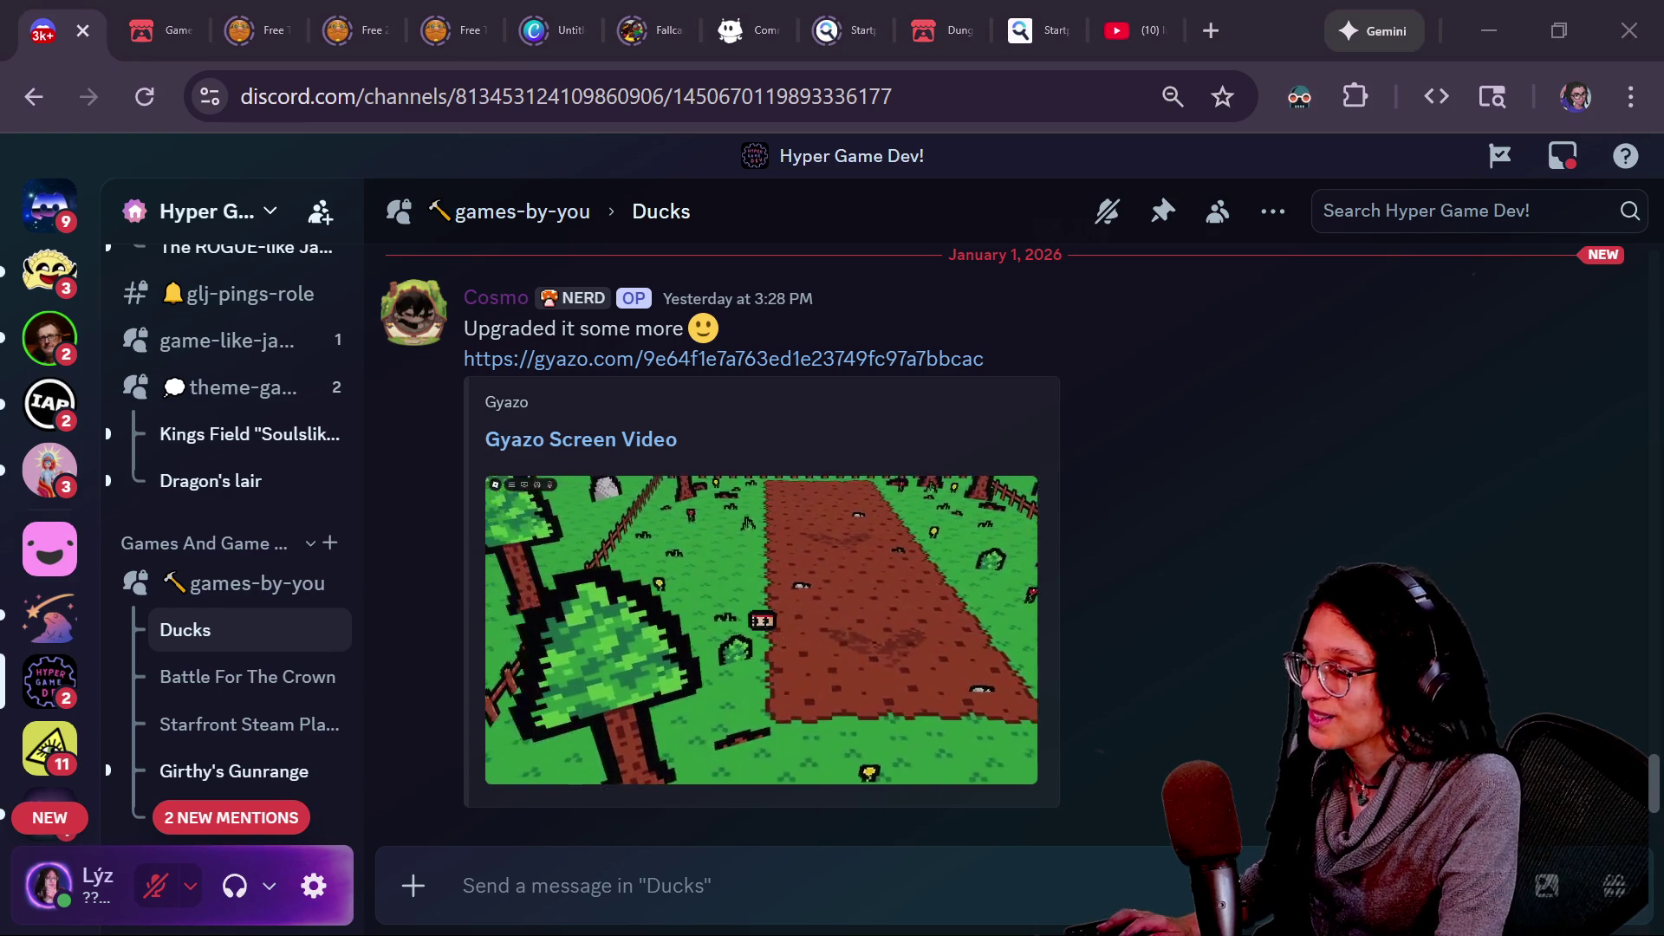
Step: Move the YouTube live chat window aside and return to _find_tile_pos in the tile_0 script
key("alt+Tab")
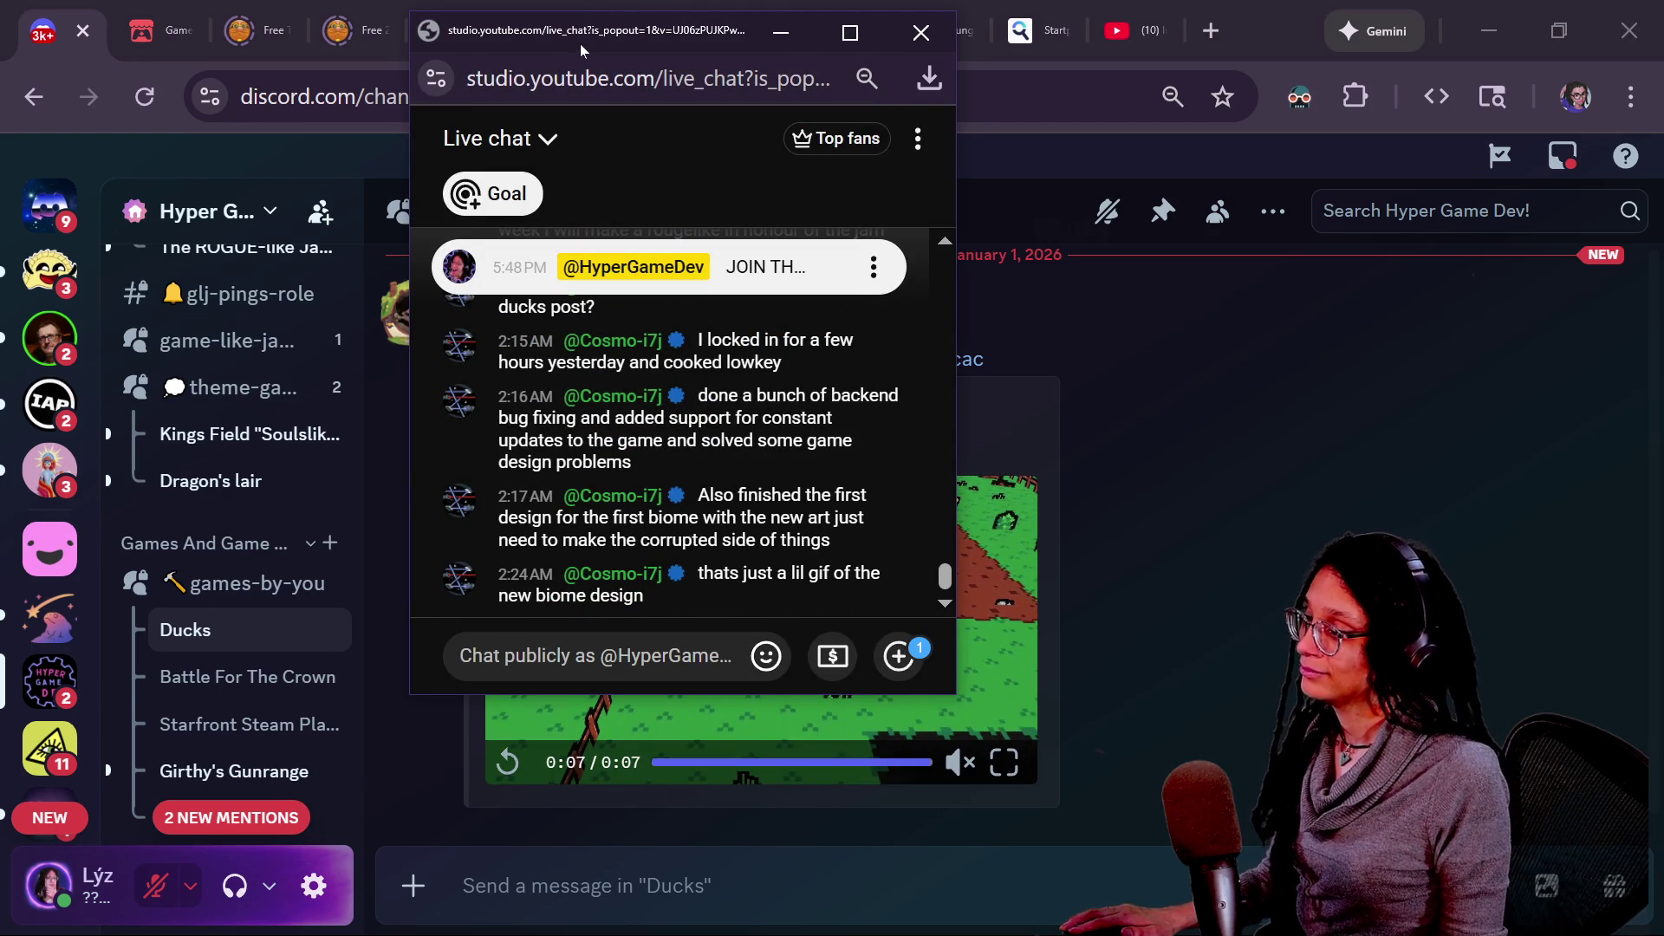
mouse_move(584, 52)
left_mouse_down()
mouse_move(1378, 121)
mouse_move(1663, 121)
left_mouse_up()
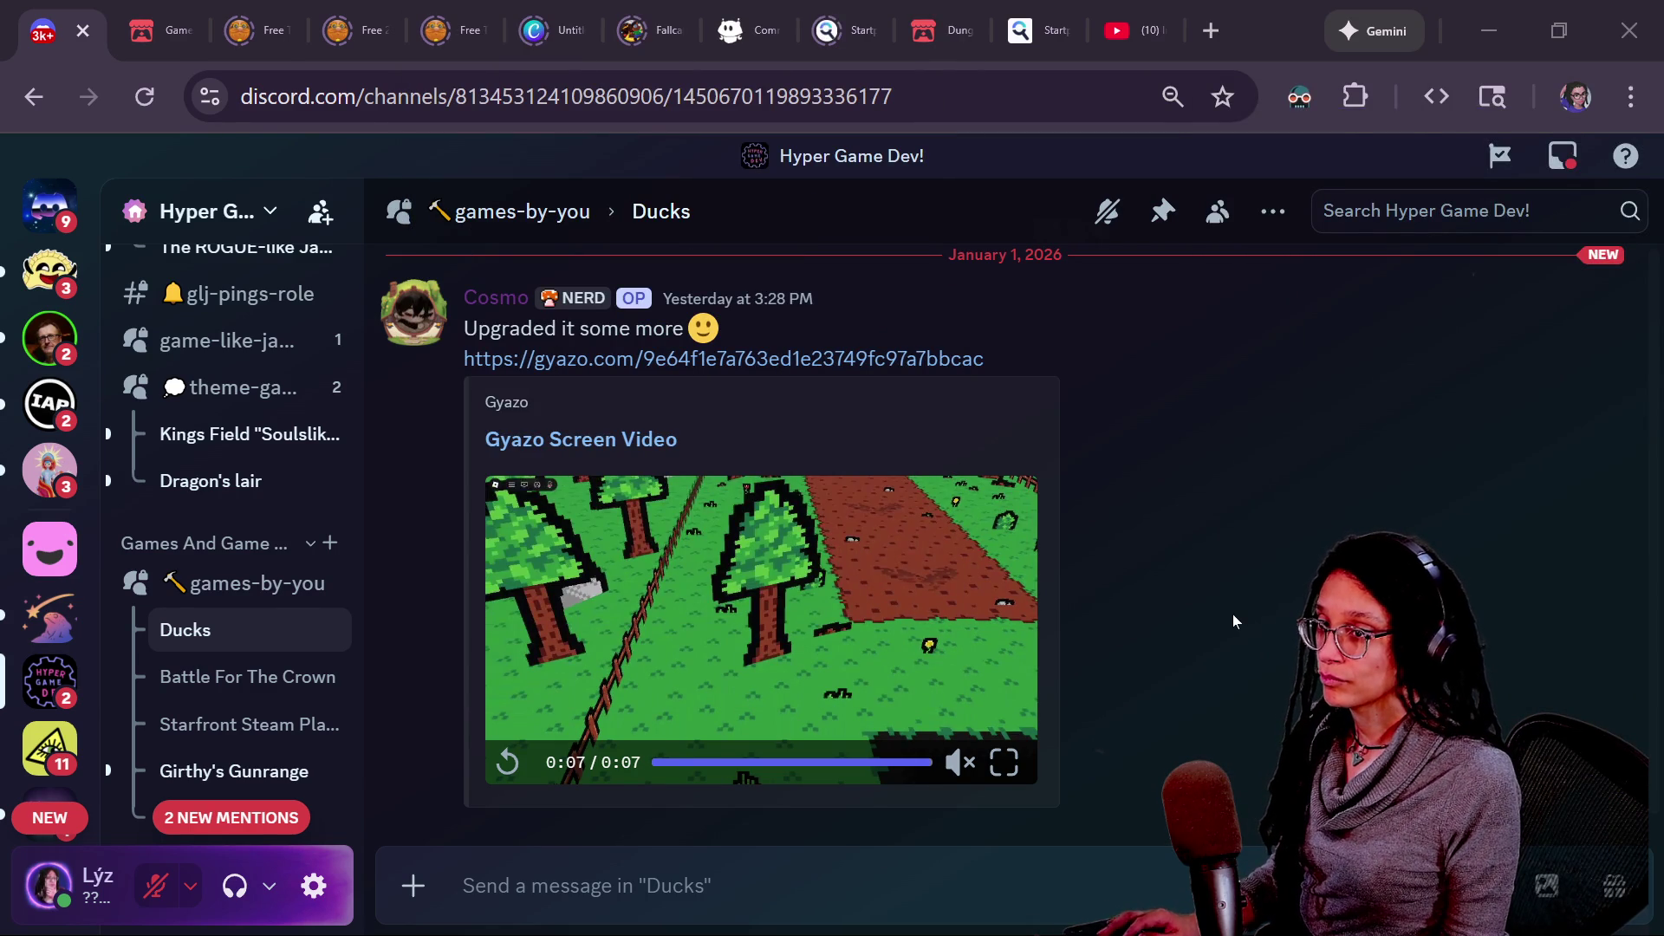
key("alt+Tab")
key("Down")
key("Down")
key("Down")
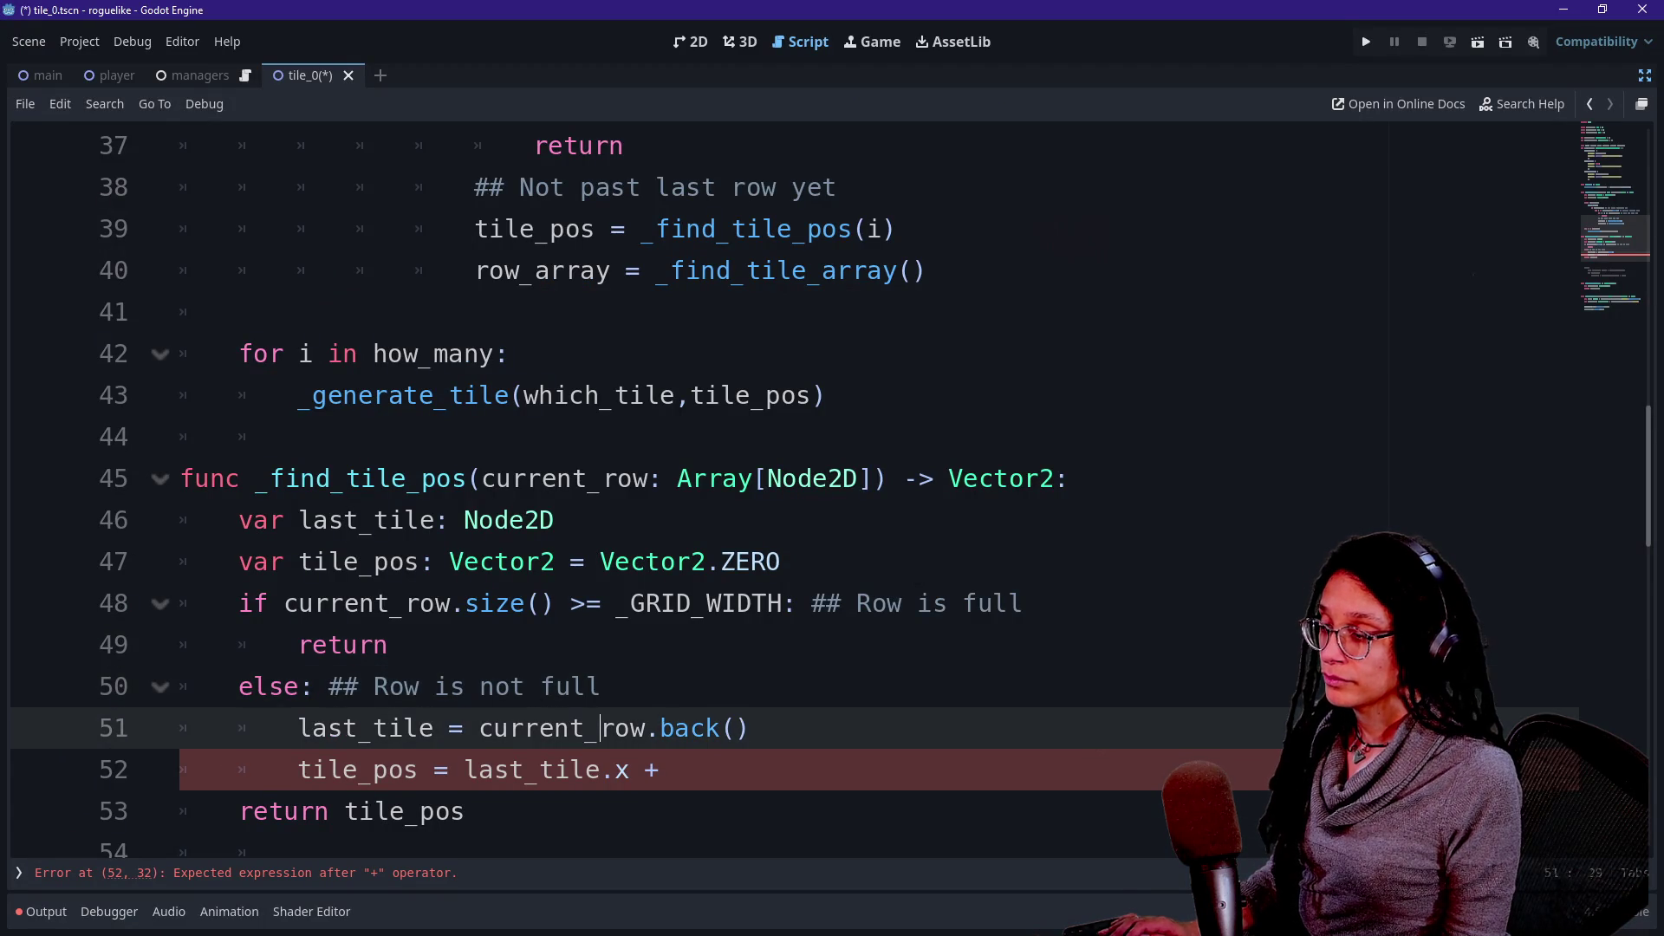
key("Up")
key("Up")
key("Up")
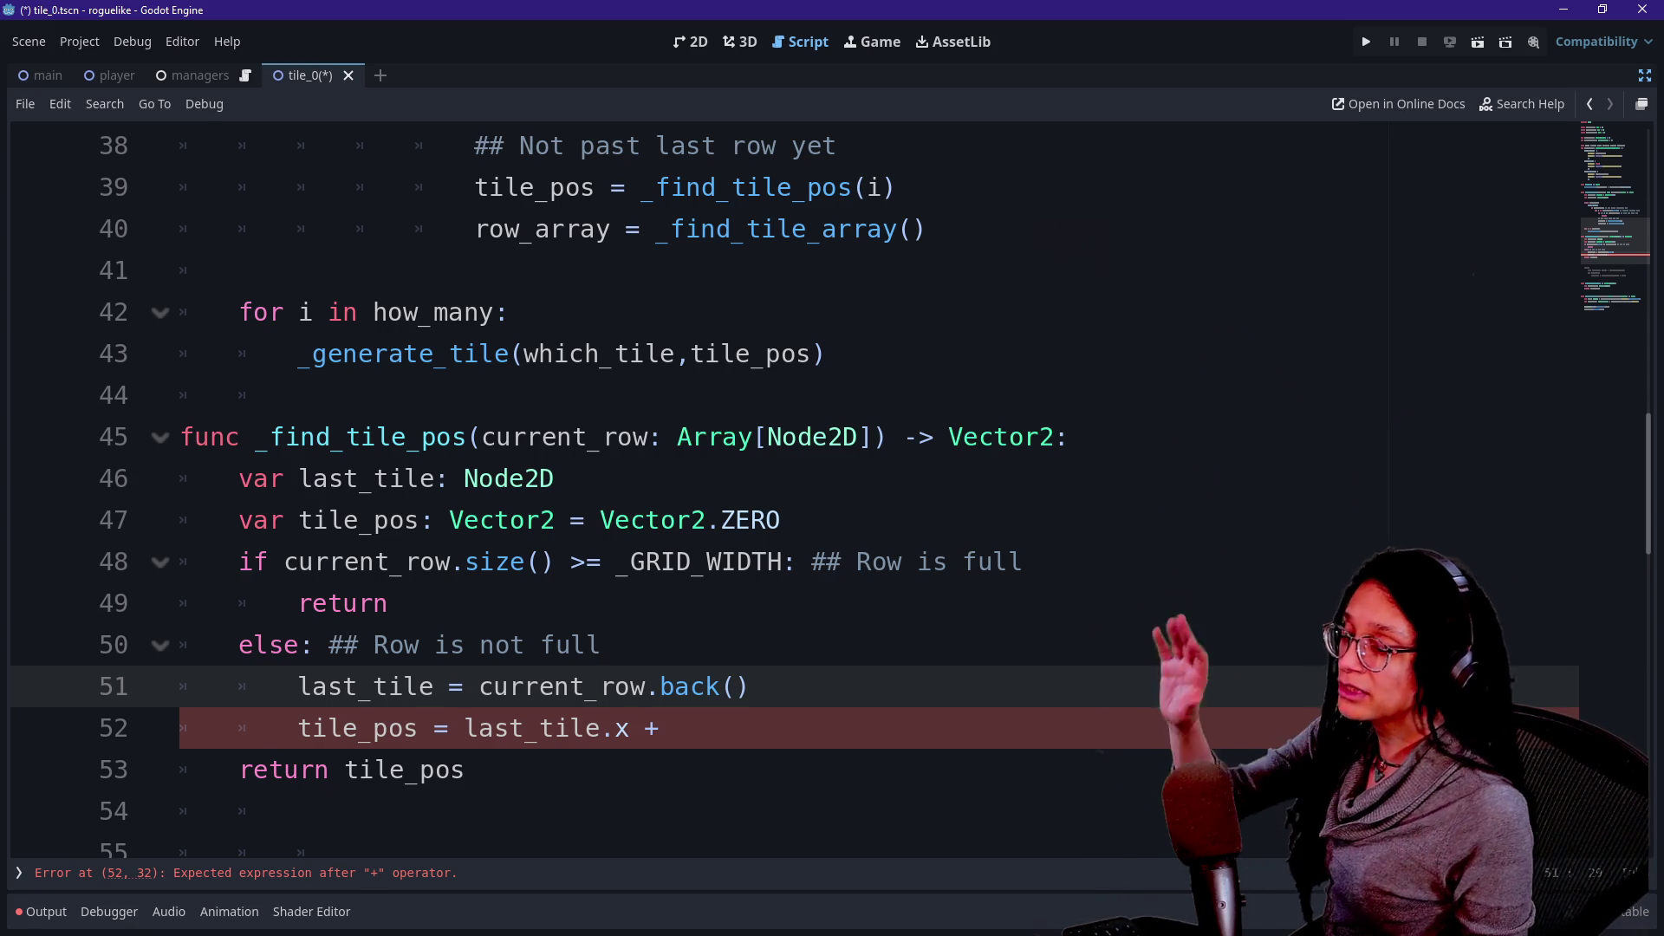
scroll(780, 485, "up", 8)
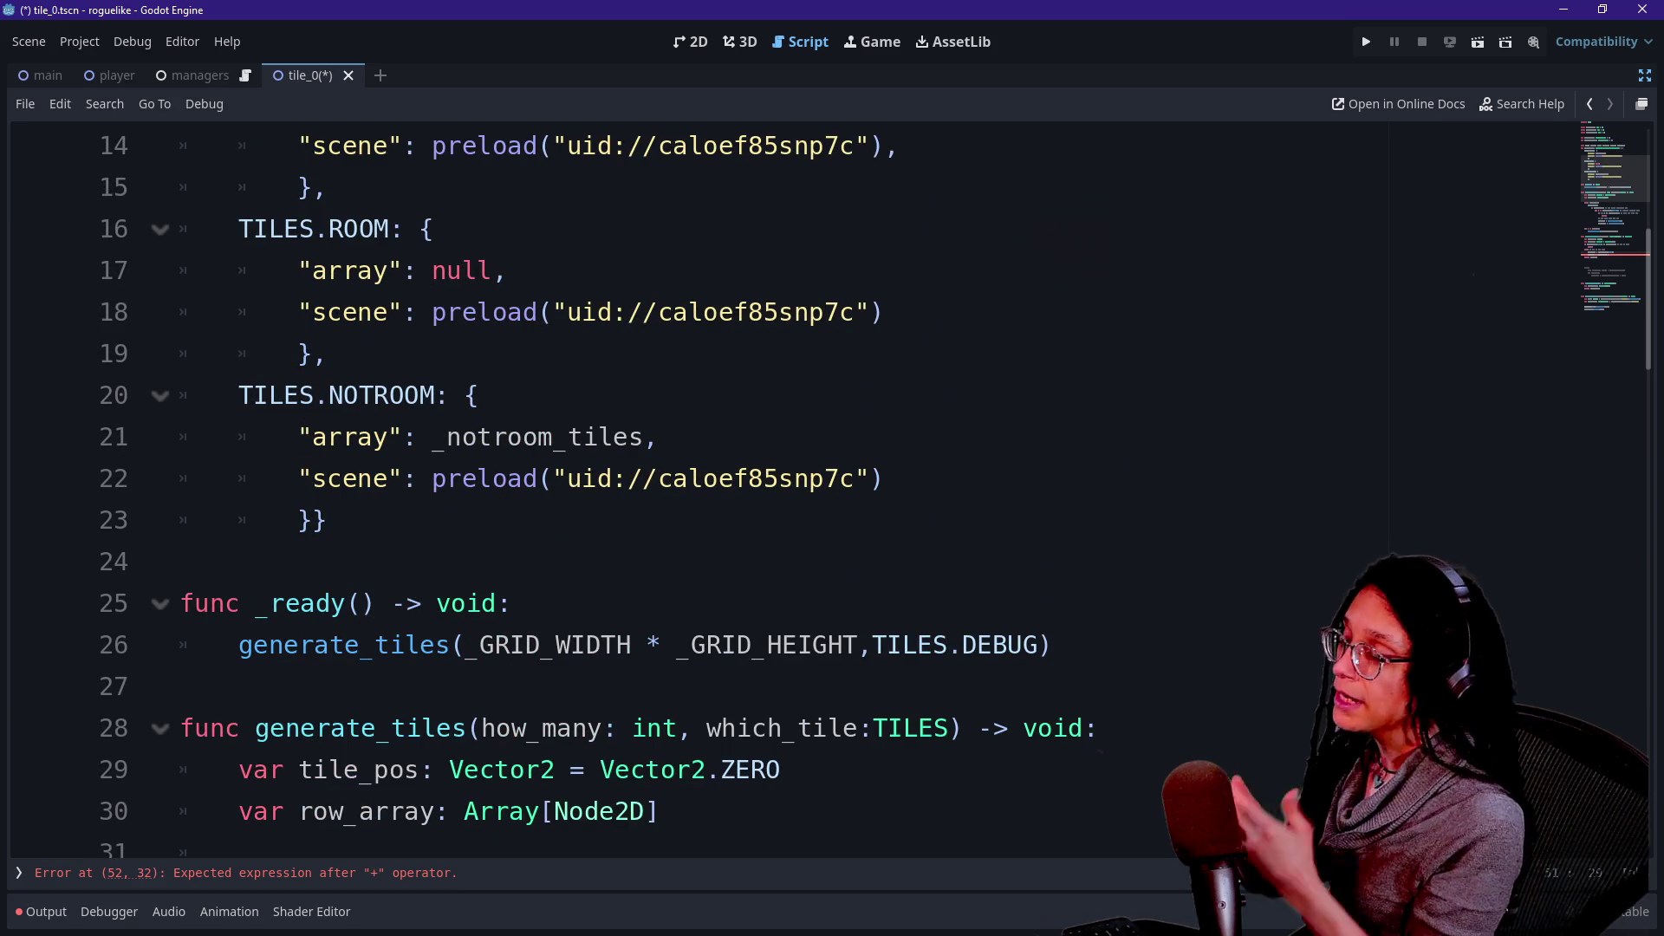
scroll(780, 485, "up", 5)
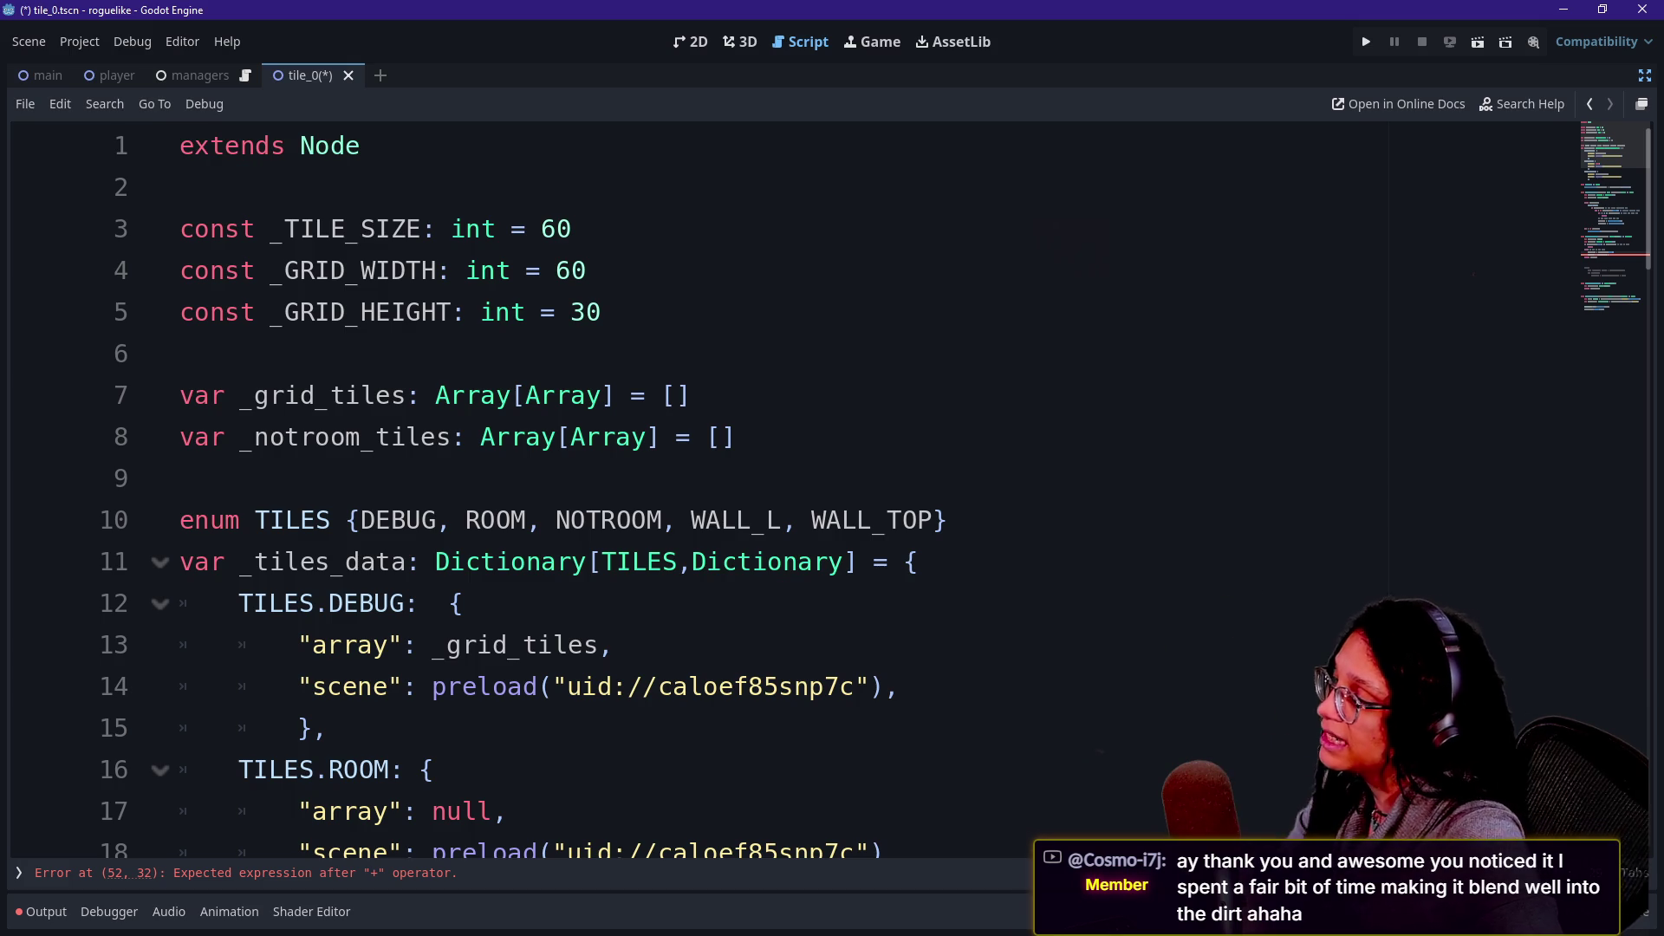
left_click(464, 603)
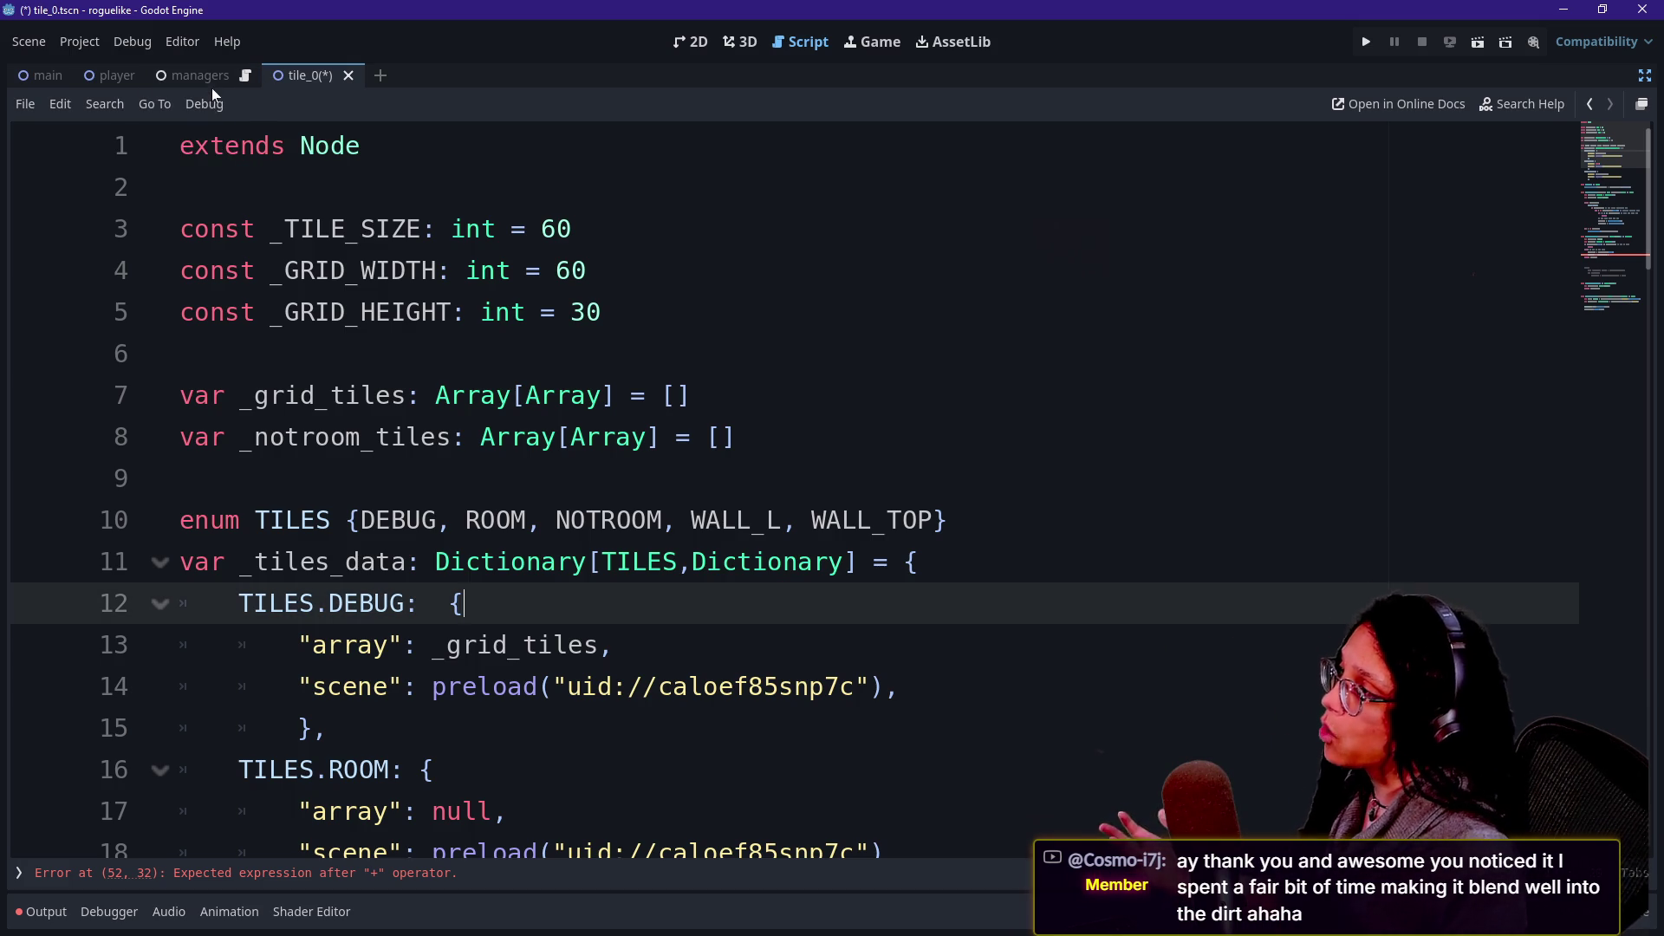
scroll(780, 485, "down", 1)
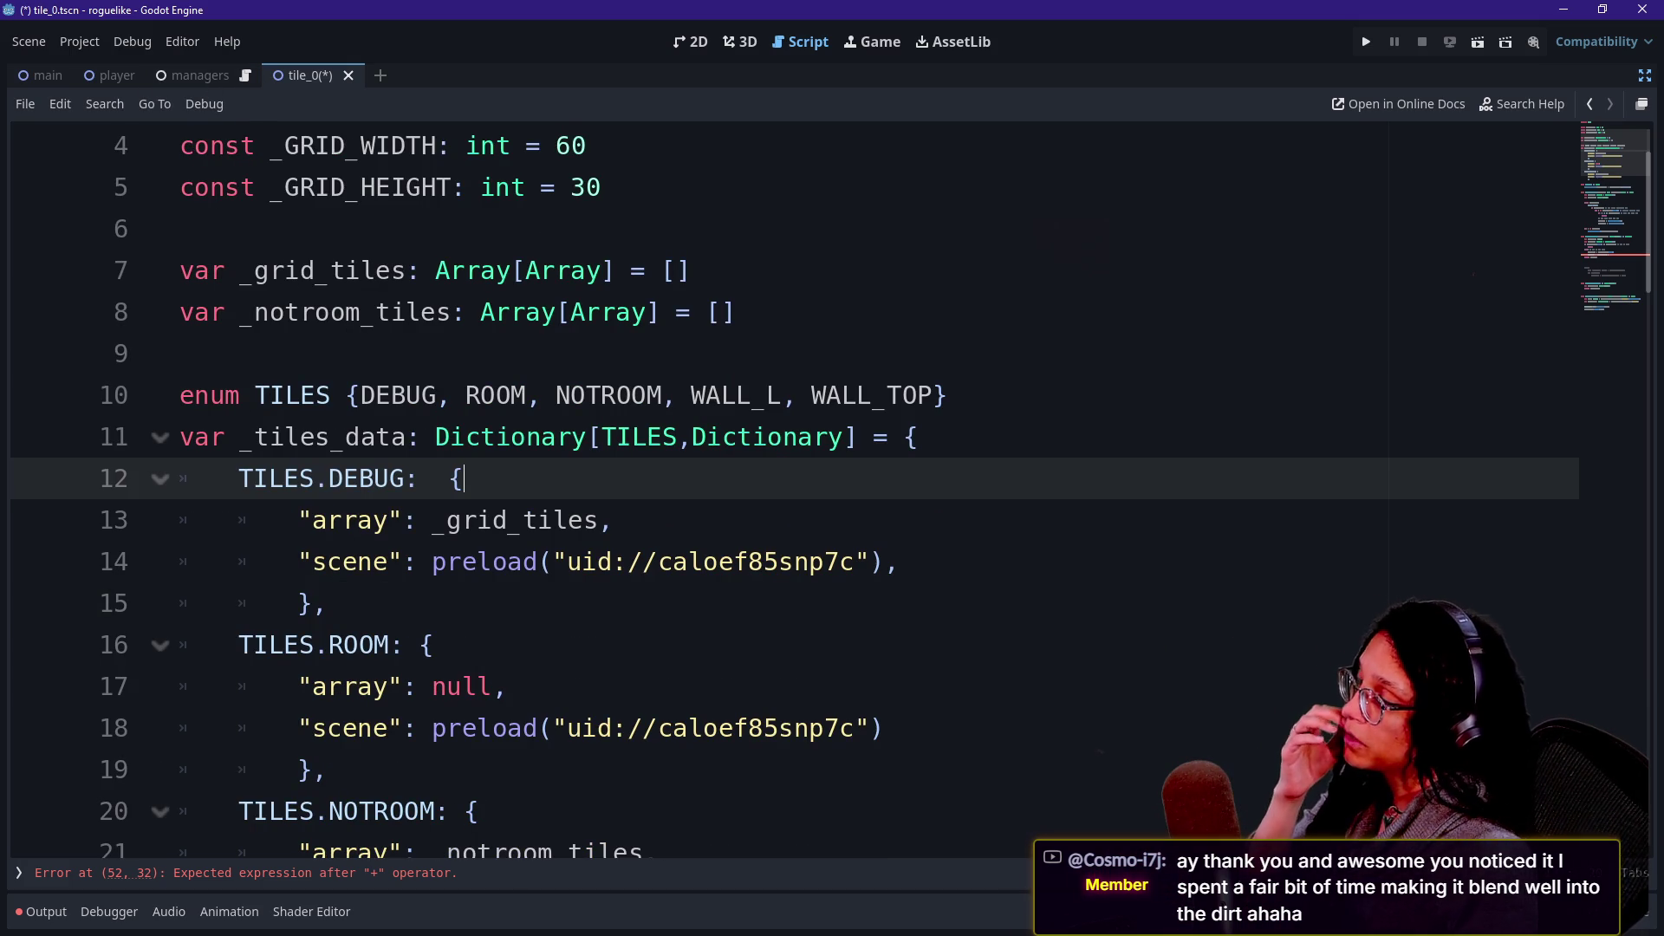
key("Up")
key("Up")
key("Up")
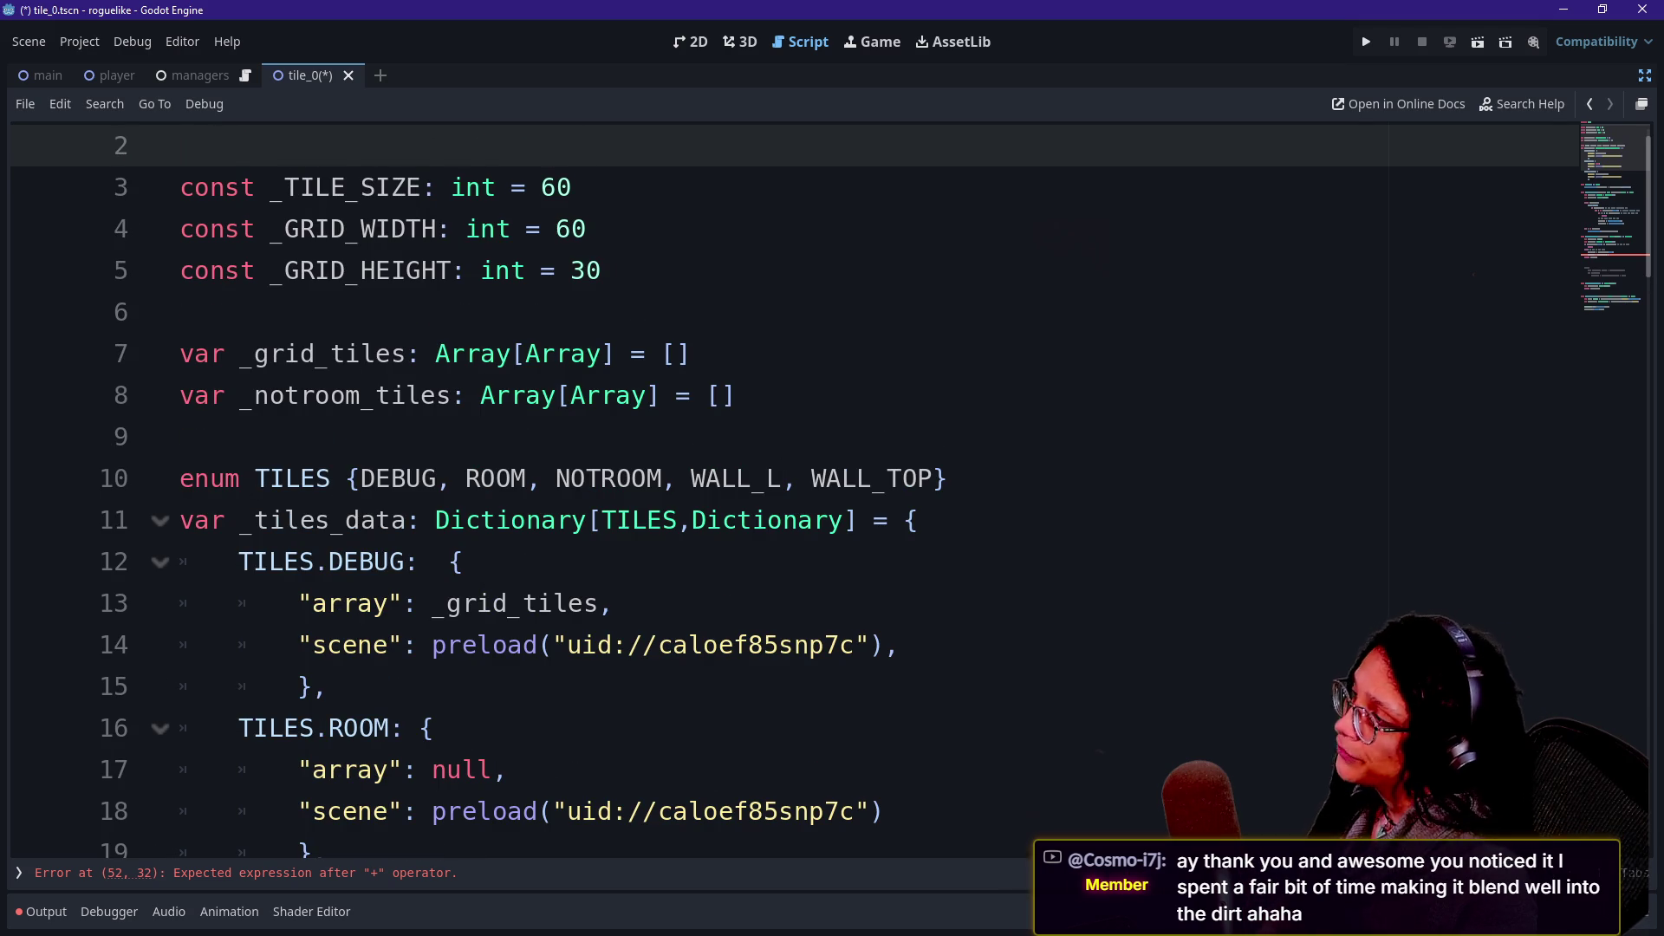
key("Up")
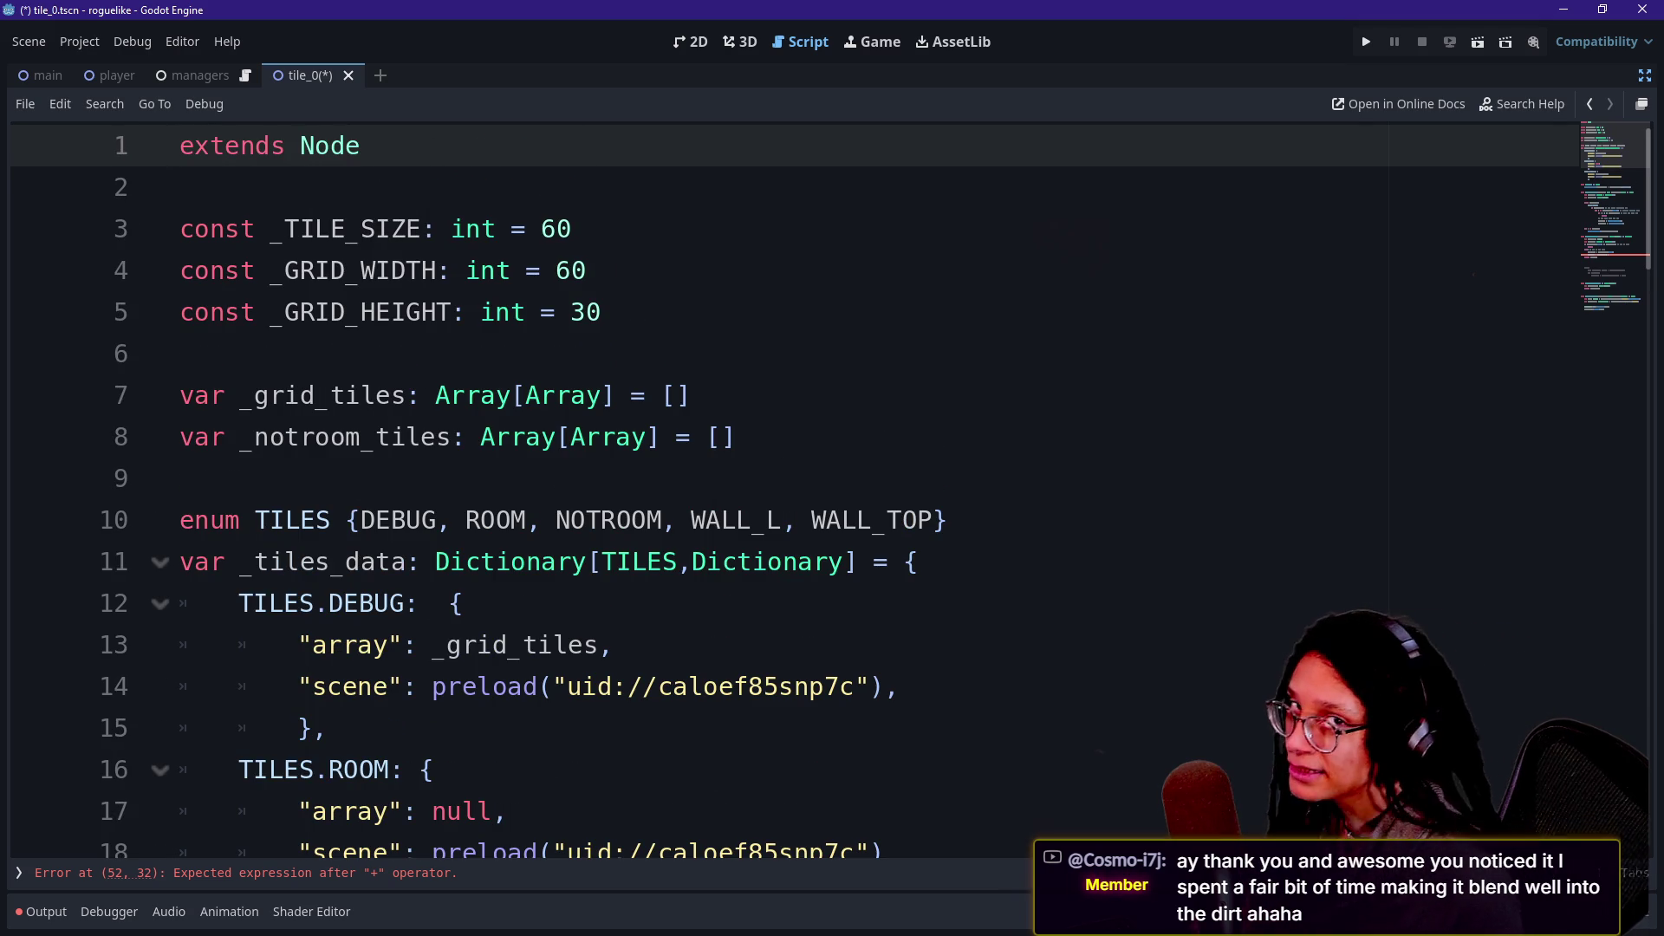
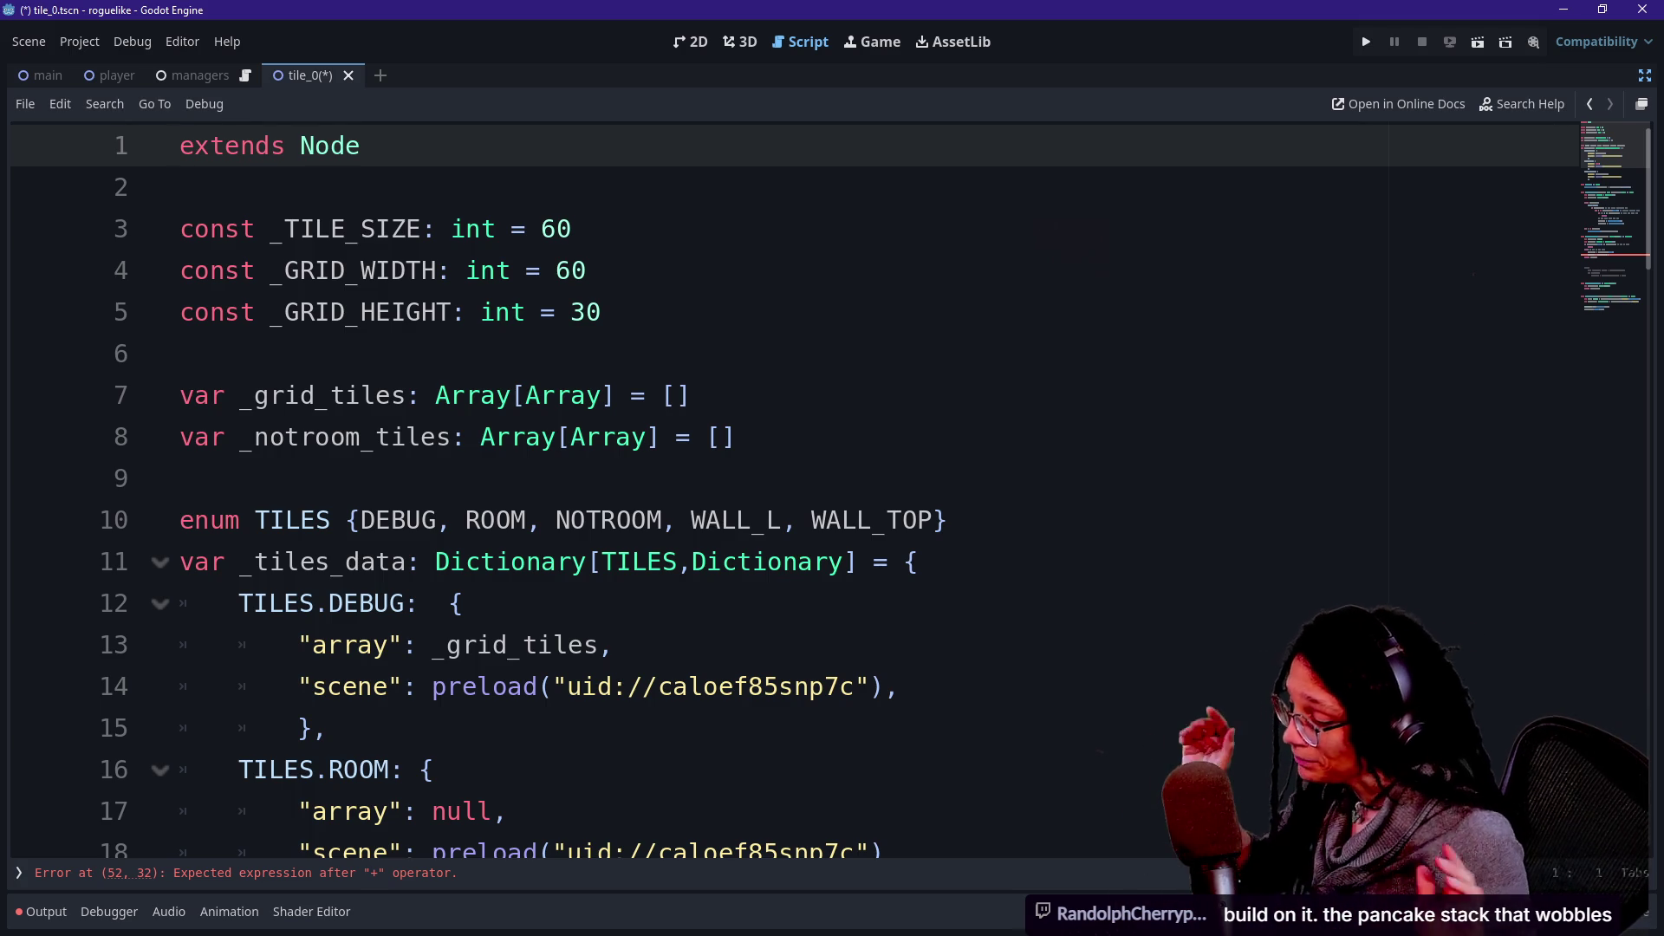
Step: Place the cursor on empty line 6 and pull the YouTube live chat popout over the editor
left_click(259, 354)
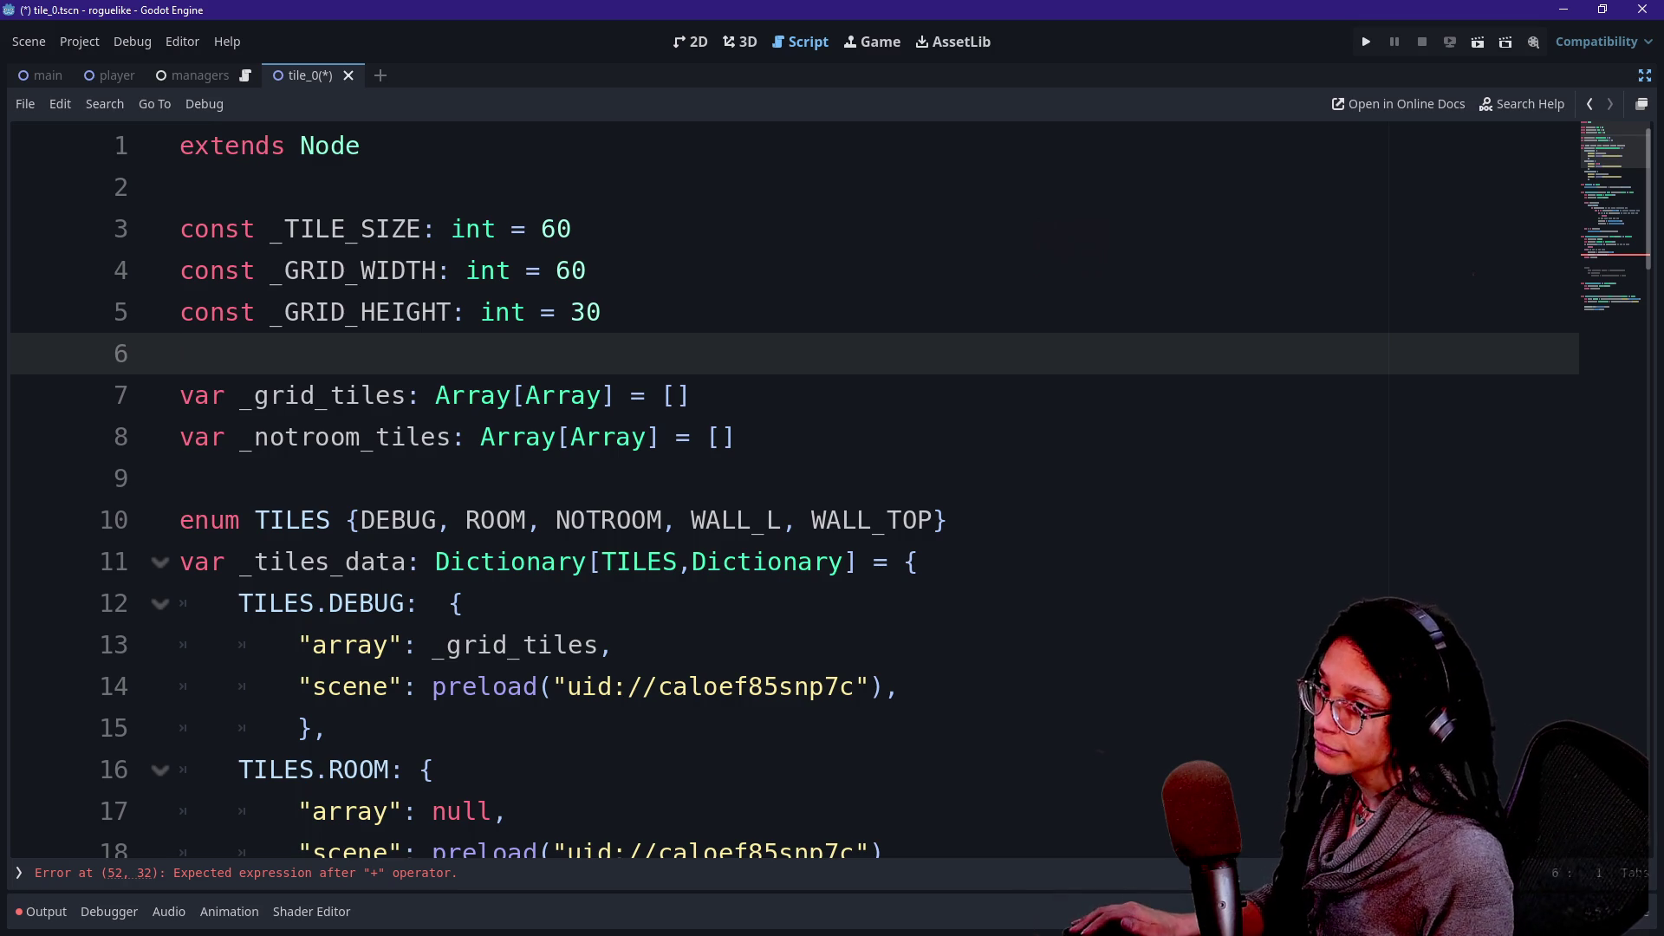
left_click_drag(1074, 44, 852, 44)
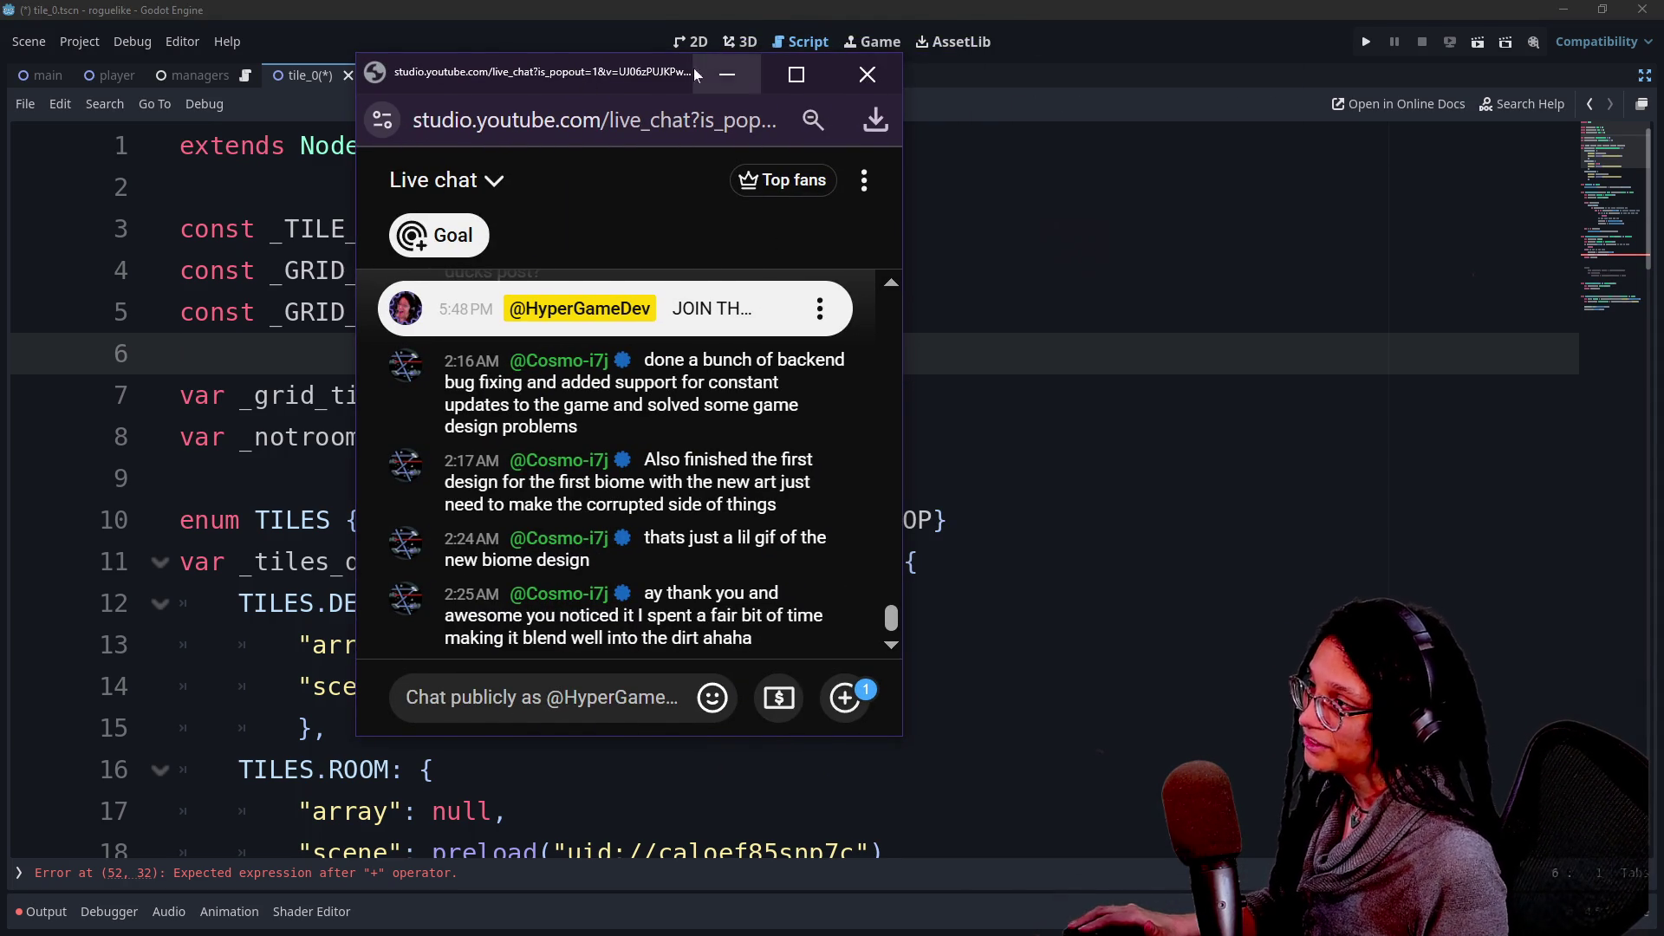
Step: Push the YouTube chat to the screen edge, check the Twitch chat, then move it aside too
mouse_move(639, 78)
left_mouse_down()
mouse_move(1192, 145)
mouse_move(1662, 128)
left_mouse_up()
mouse_move(1663, 277)
left_mouse_down()
mouse_move(632, 242)
mouse_move(626, 173)
left_mouse_up()
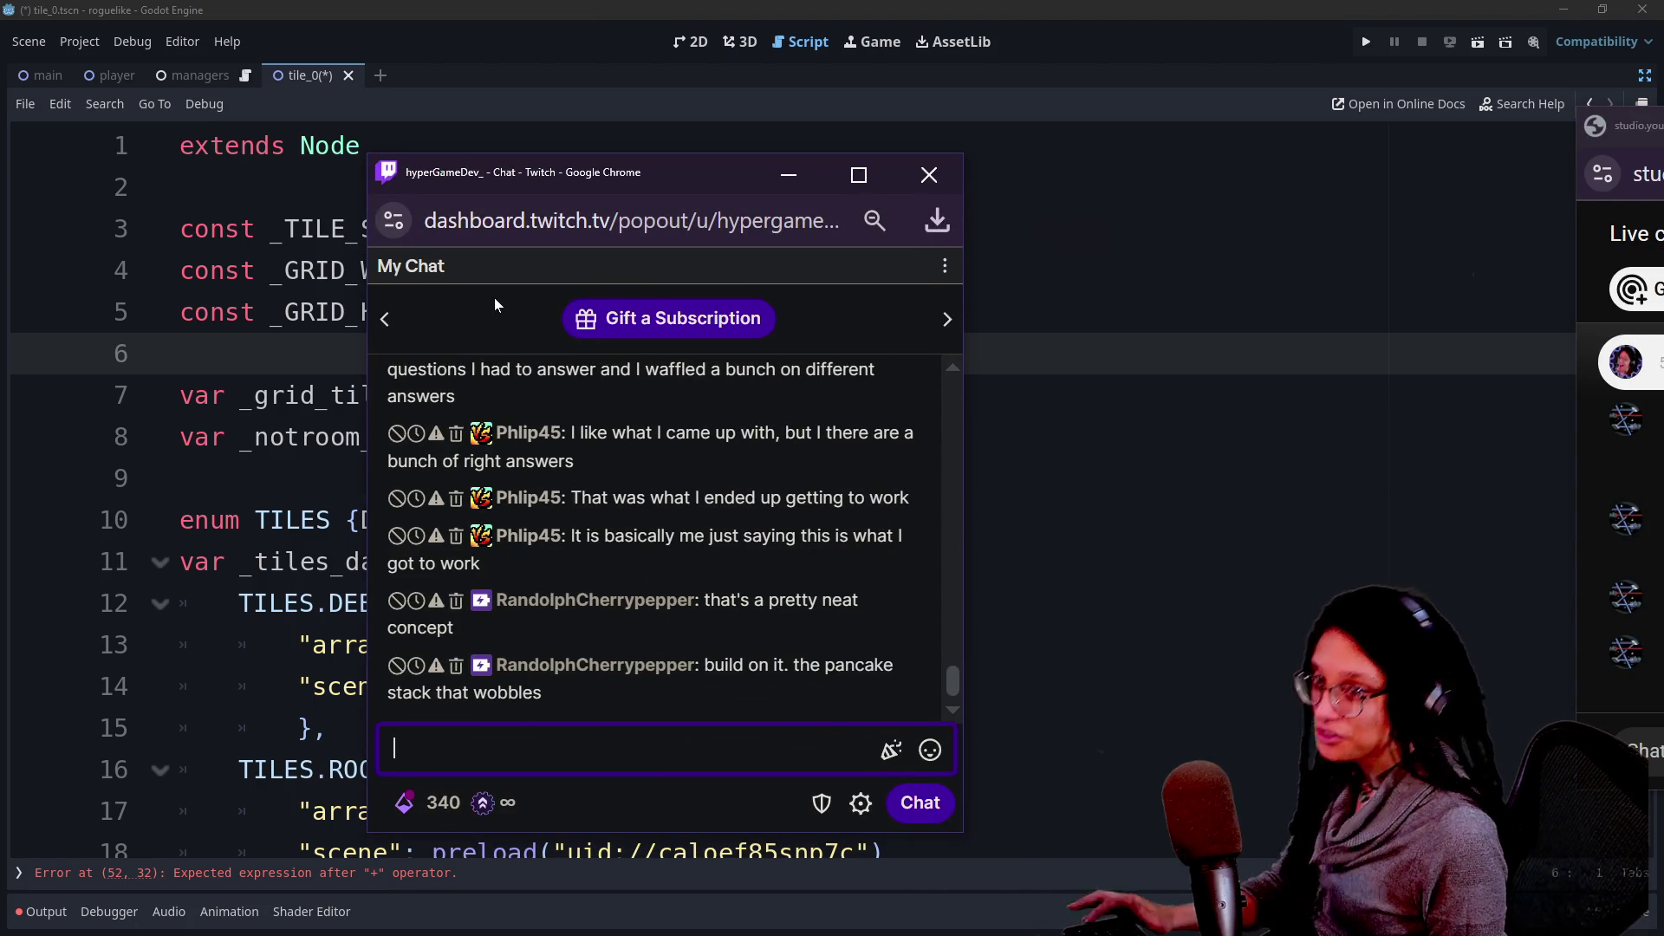
mouse_move(575, 180)
left_mouse_down()
mouse_move(1291, 251)
mouse_move(1663, 251)
left_mouse_up()
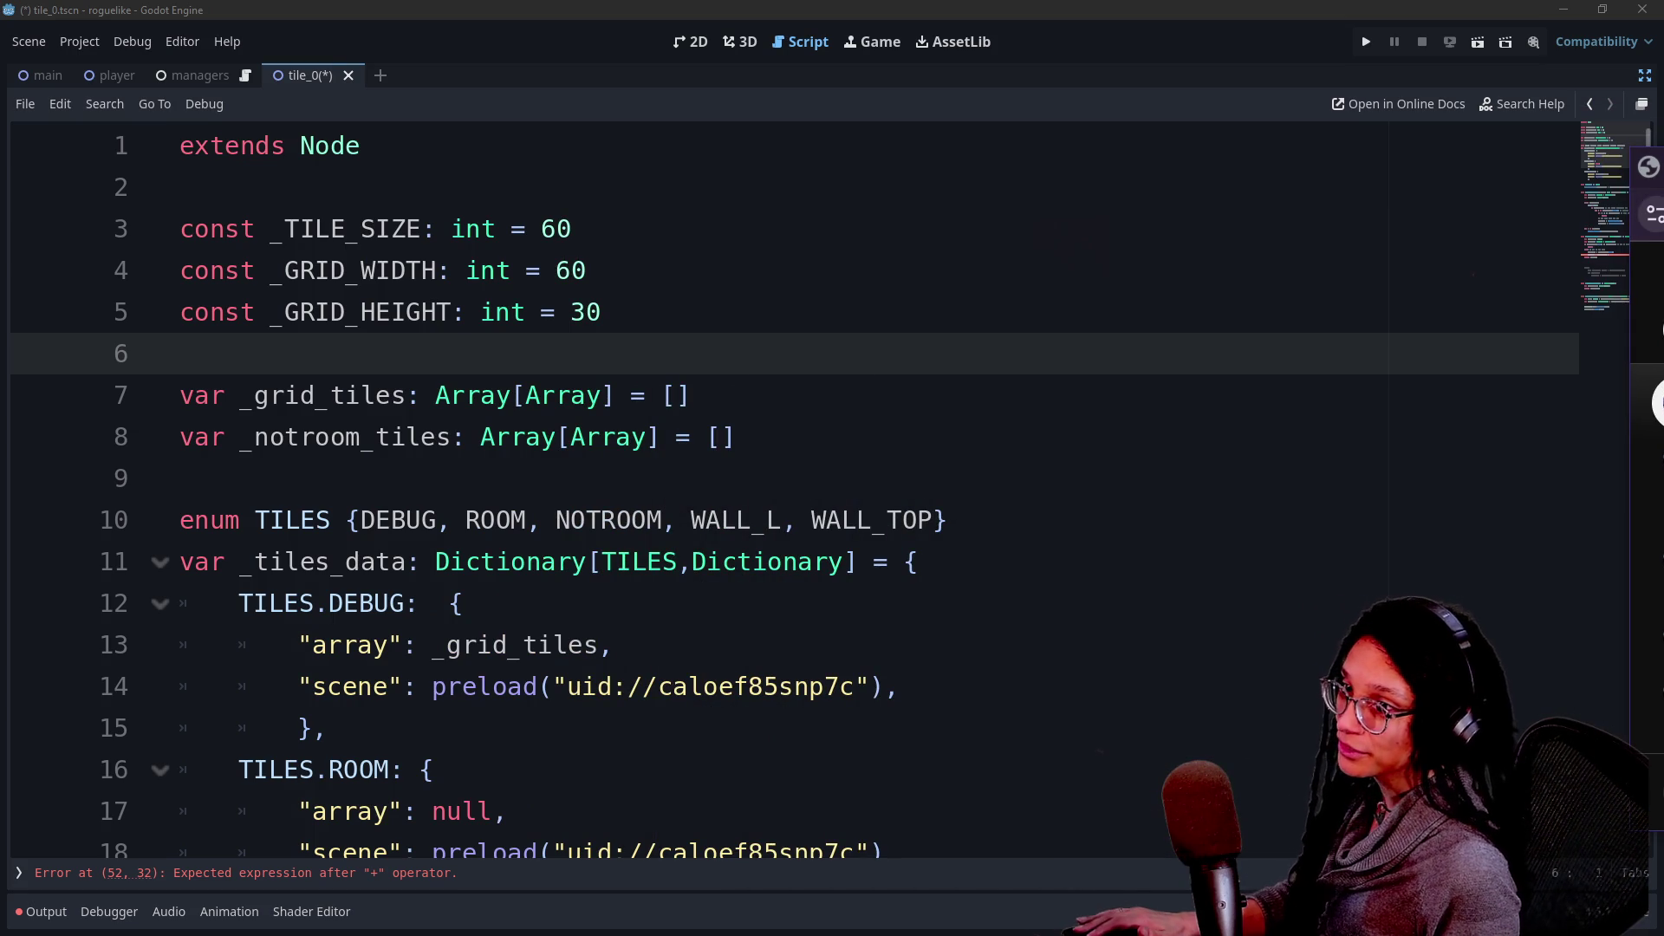
left_click(969, 121)
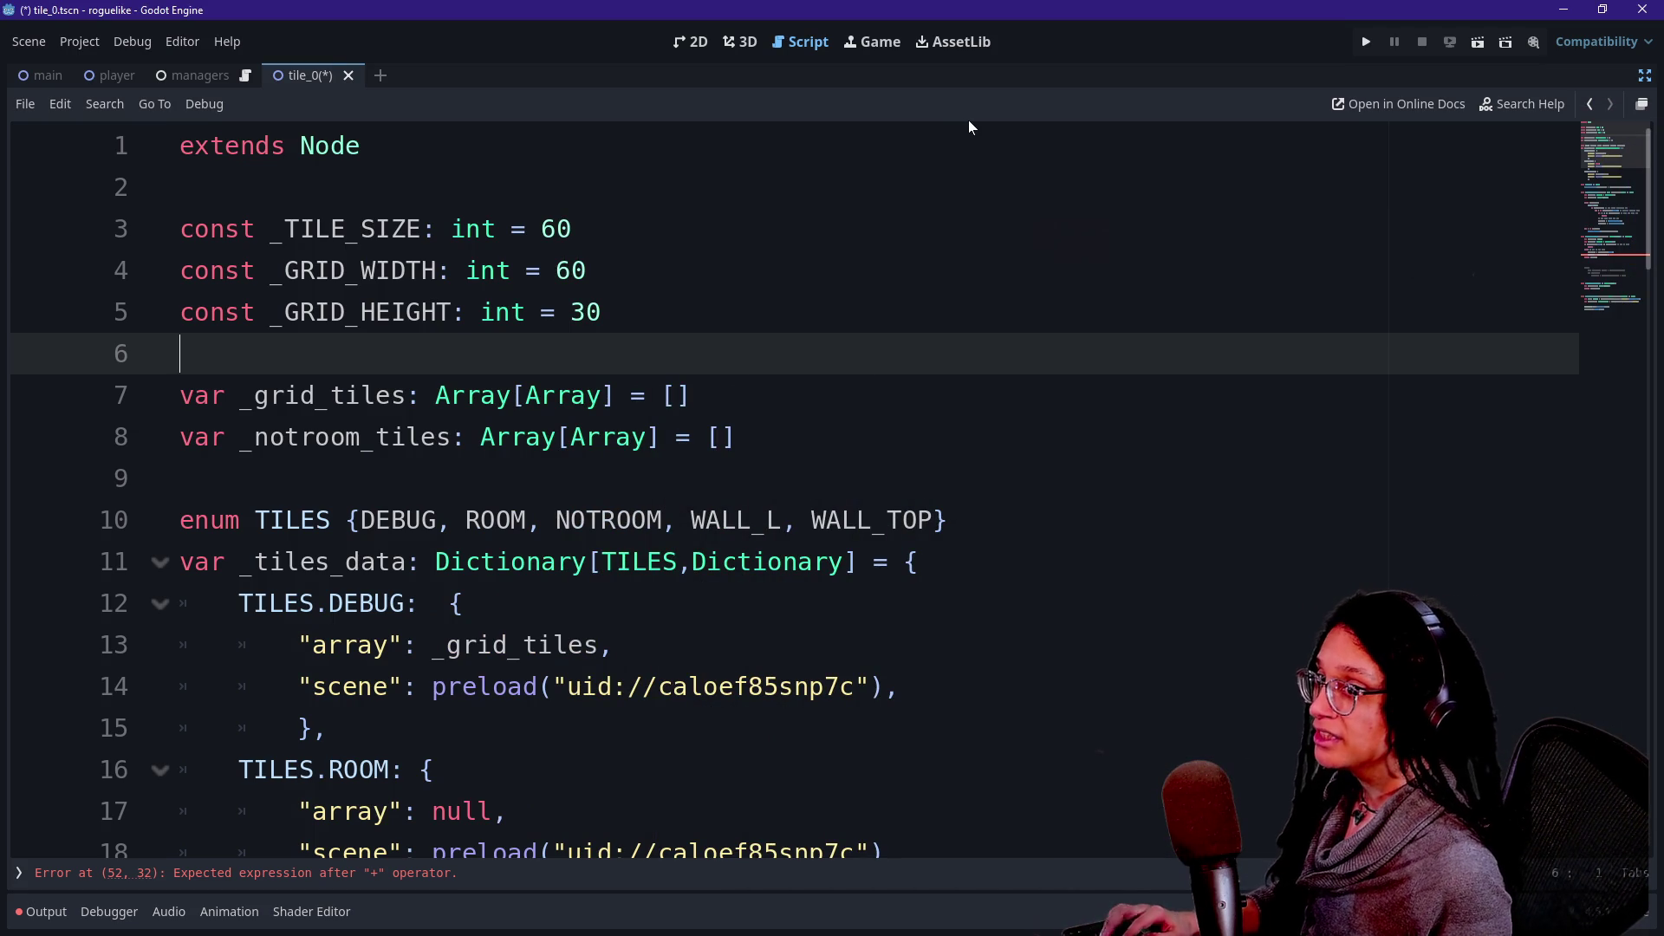
key("alt+Tab")
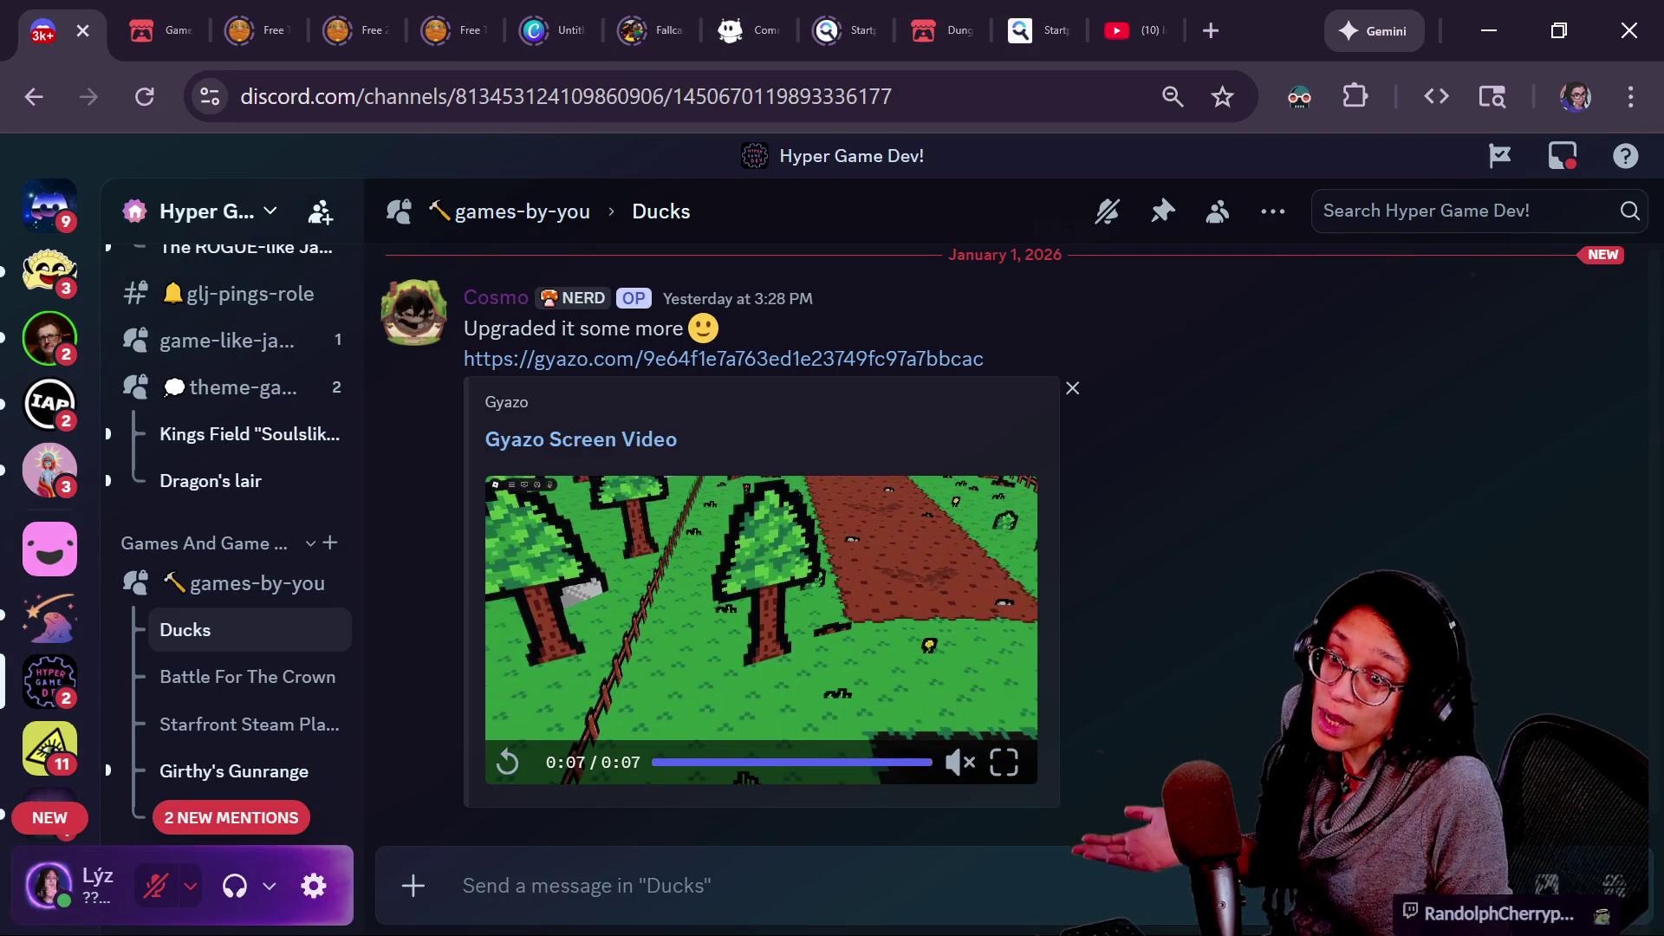
Step: Go to the YouTube home page and browse the subscribed channels list
left_click(1140, 30)
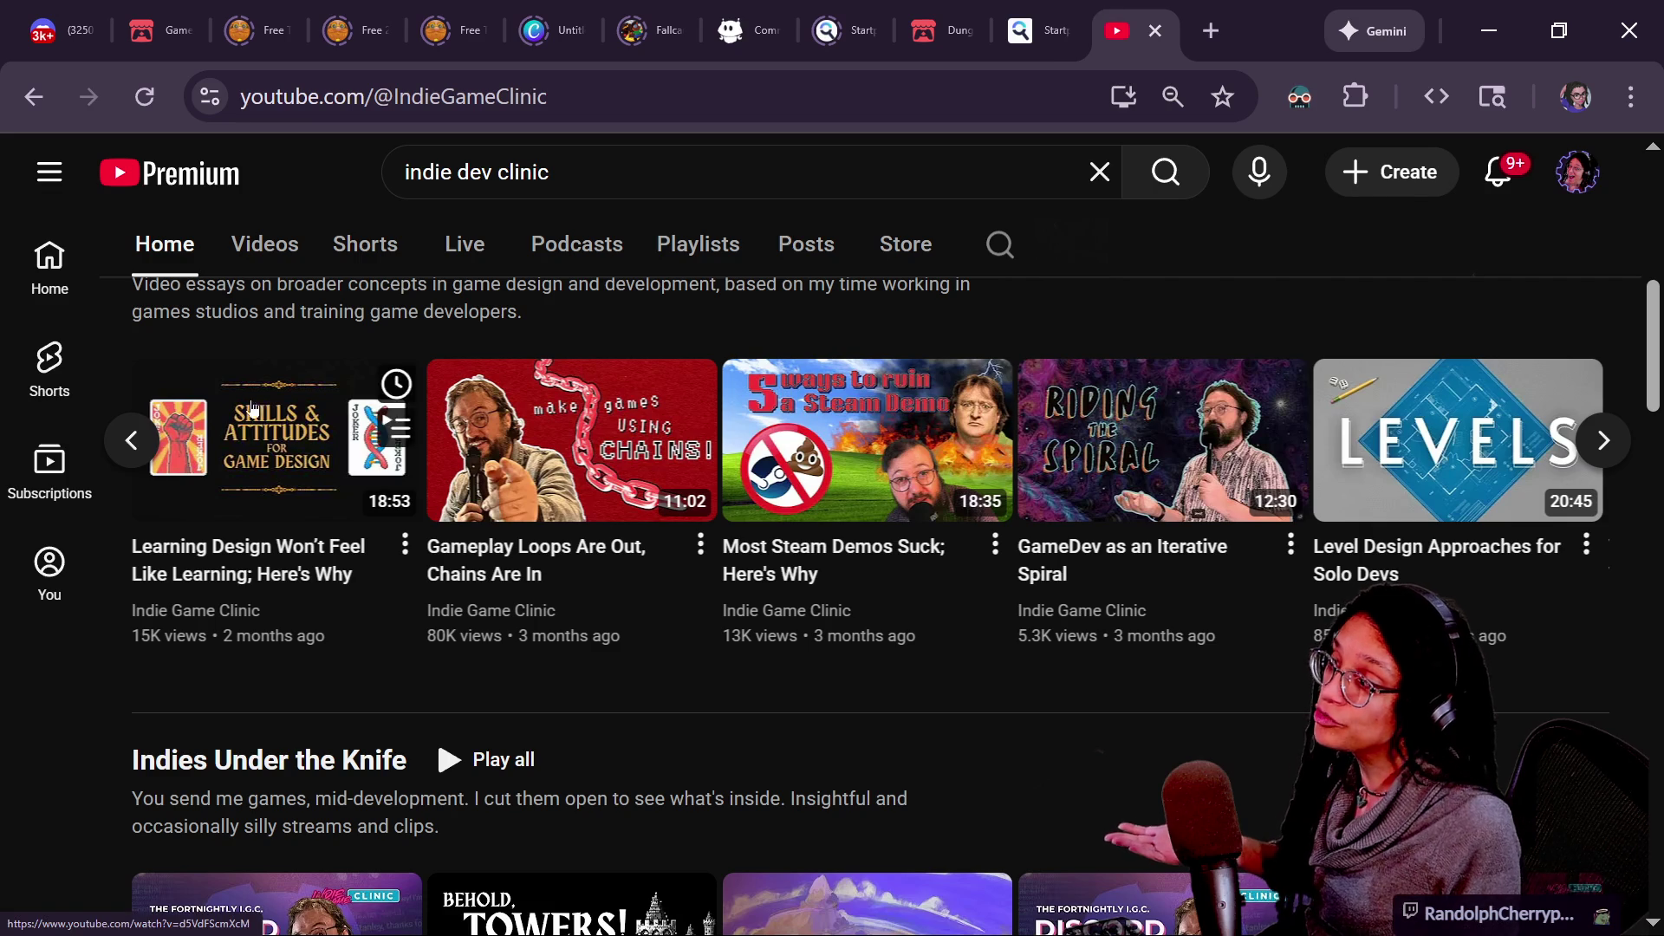
left_click(147, 188)
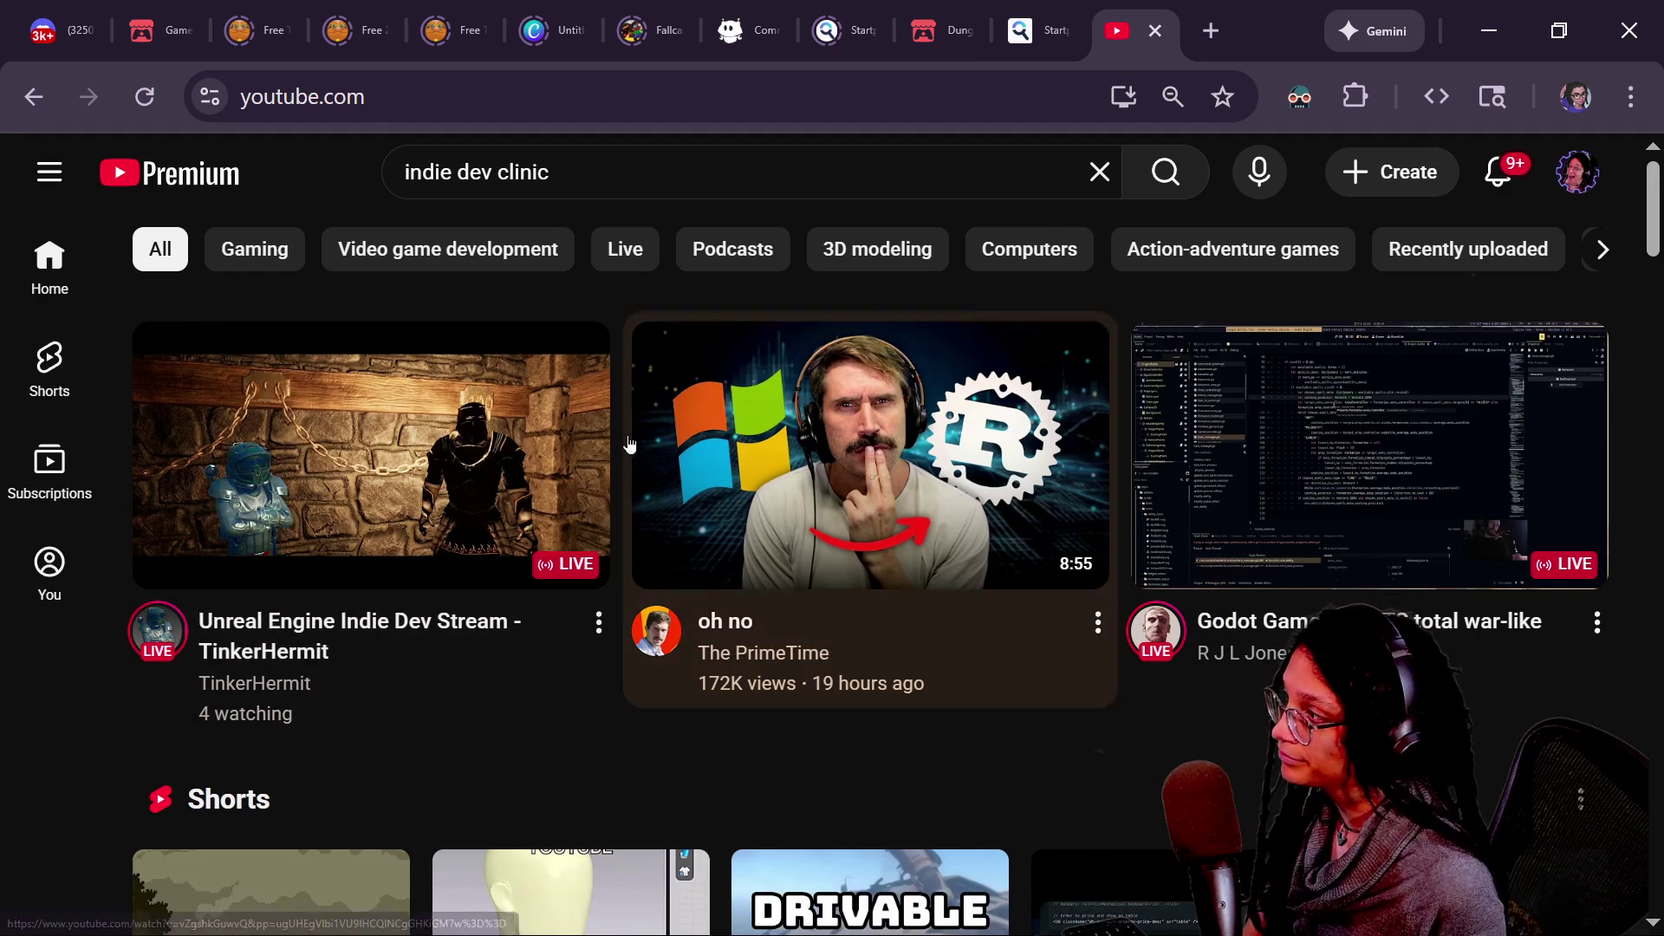
left_click(49, 171)
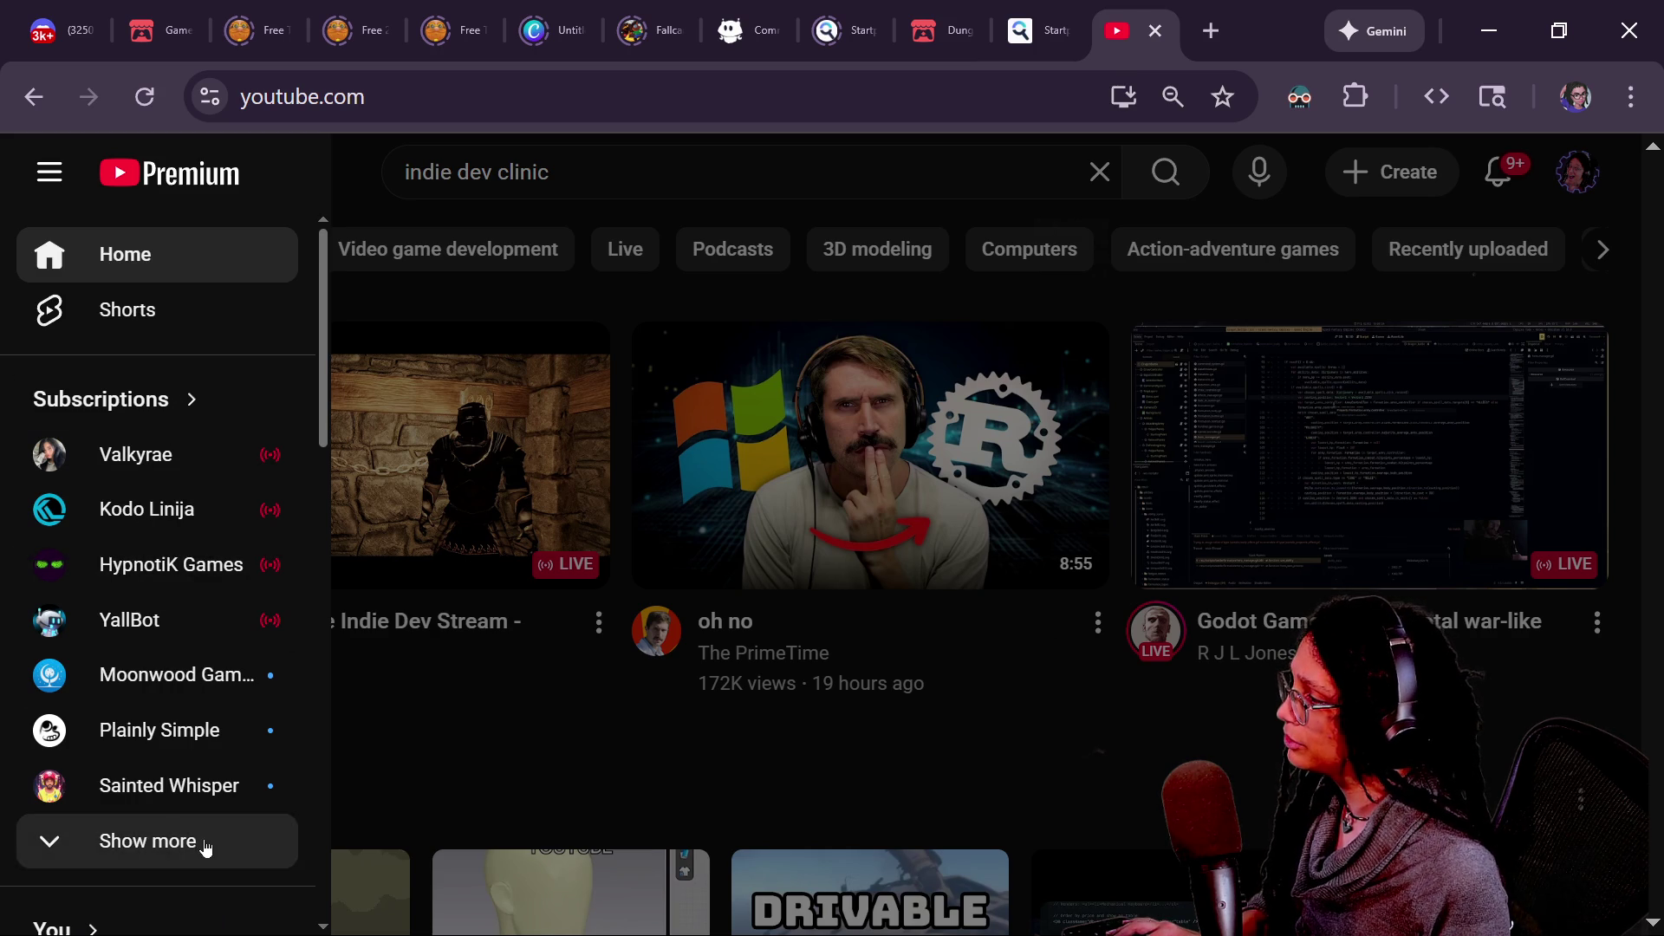
left_click(477, 715)
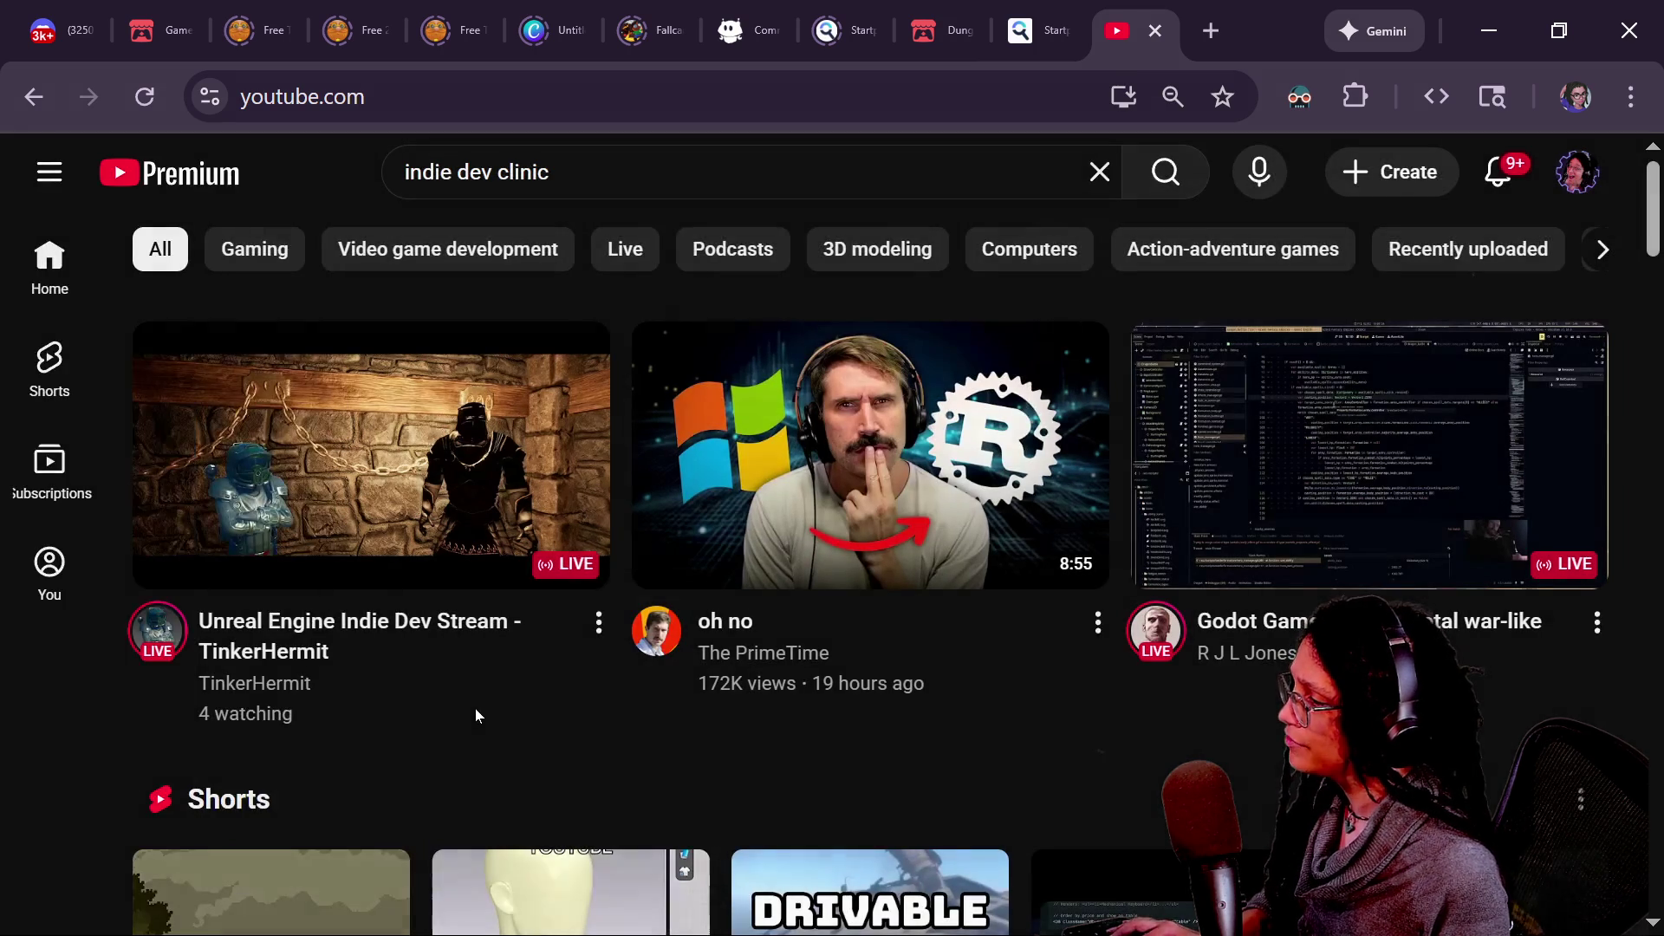
left_click(328, 617)
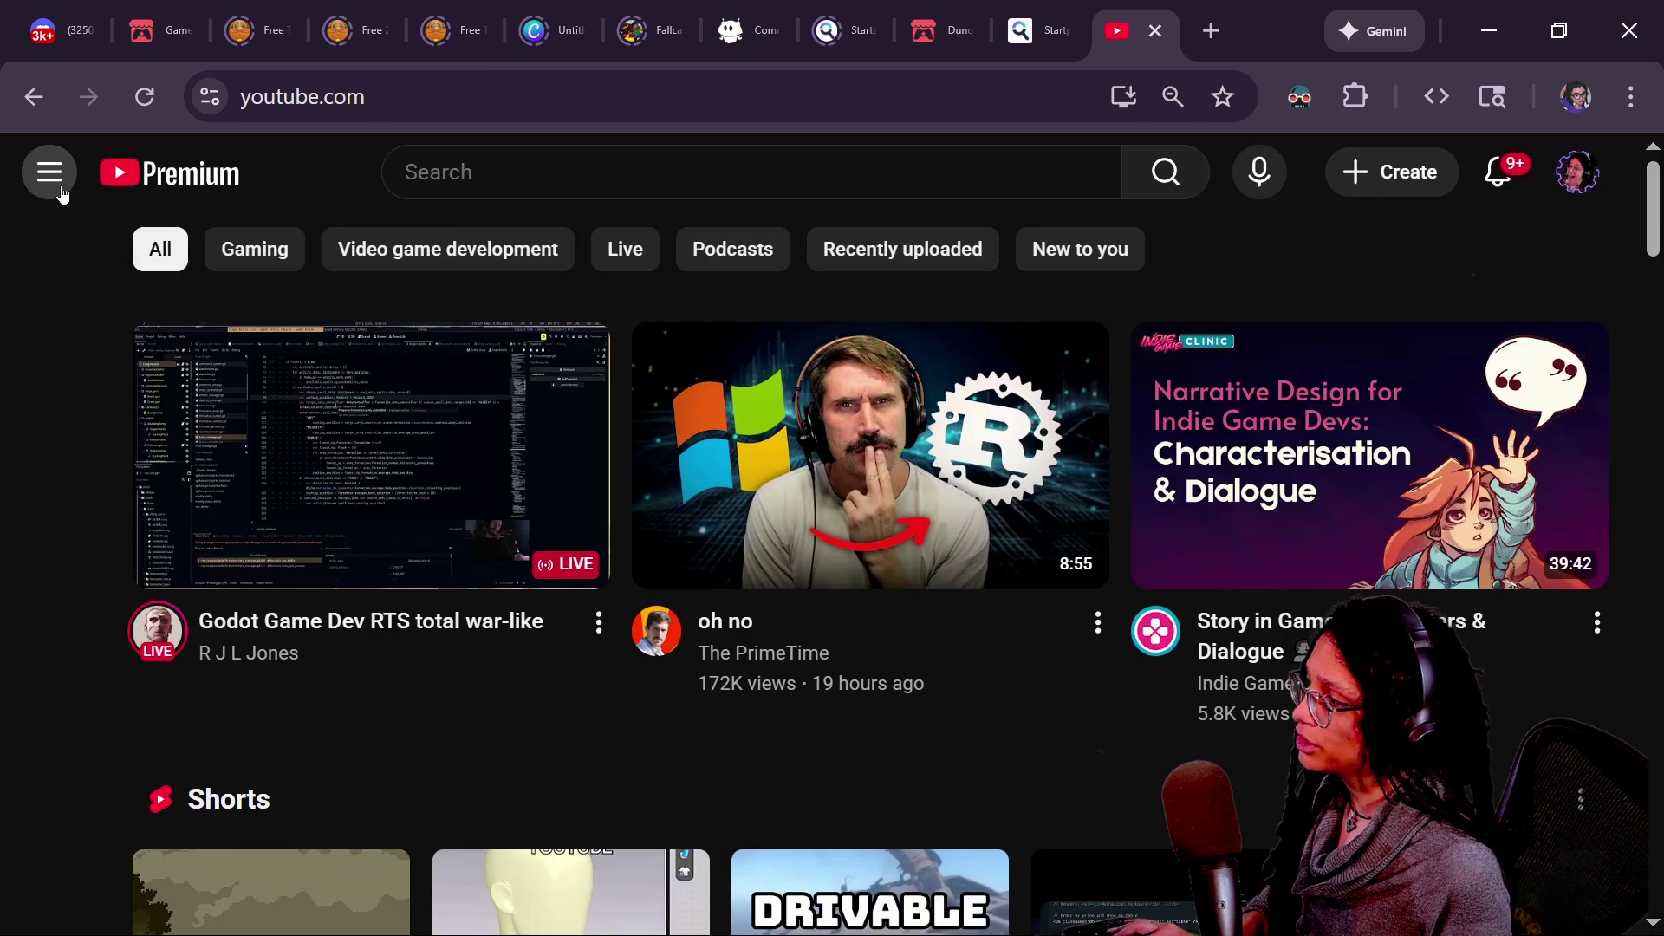
Step: Open R J L Jones' channel from Subscriptions and start its live Godot Game Dev RTS stream
left_click(61, 192)
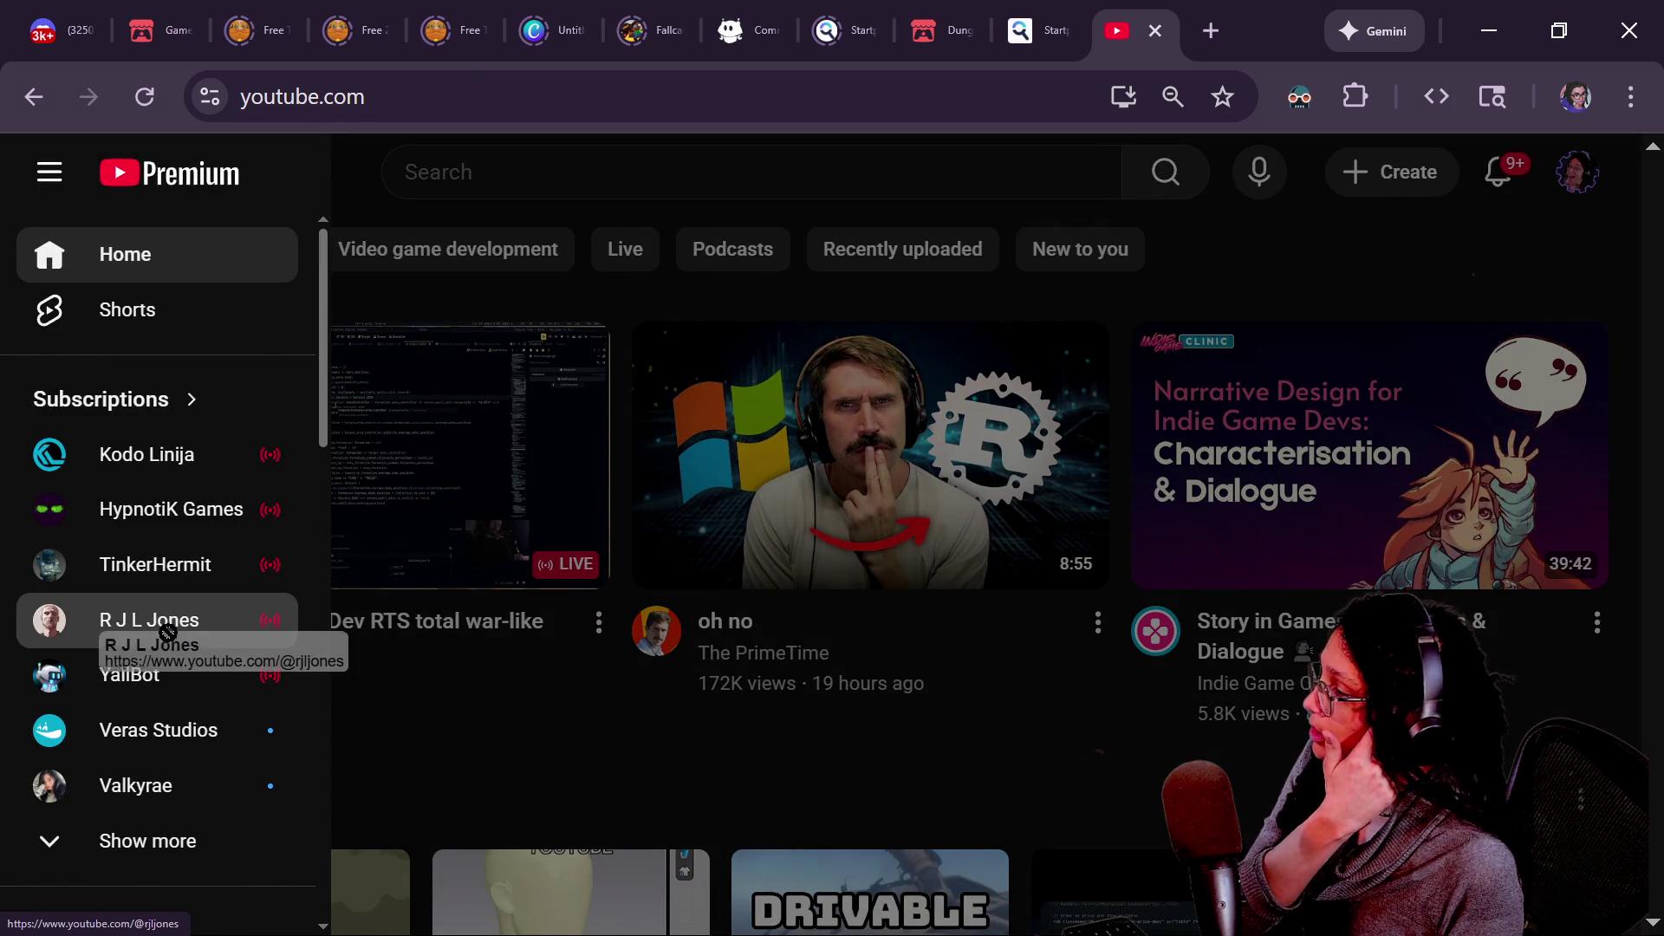
right_click(161, 585)
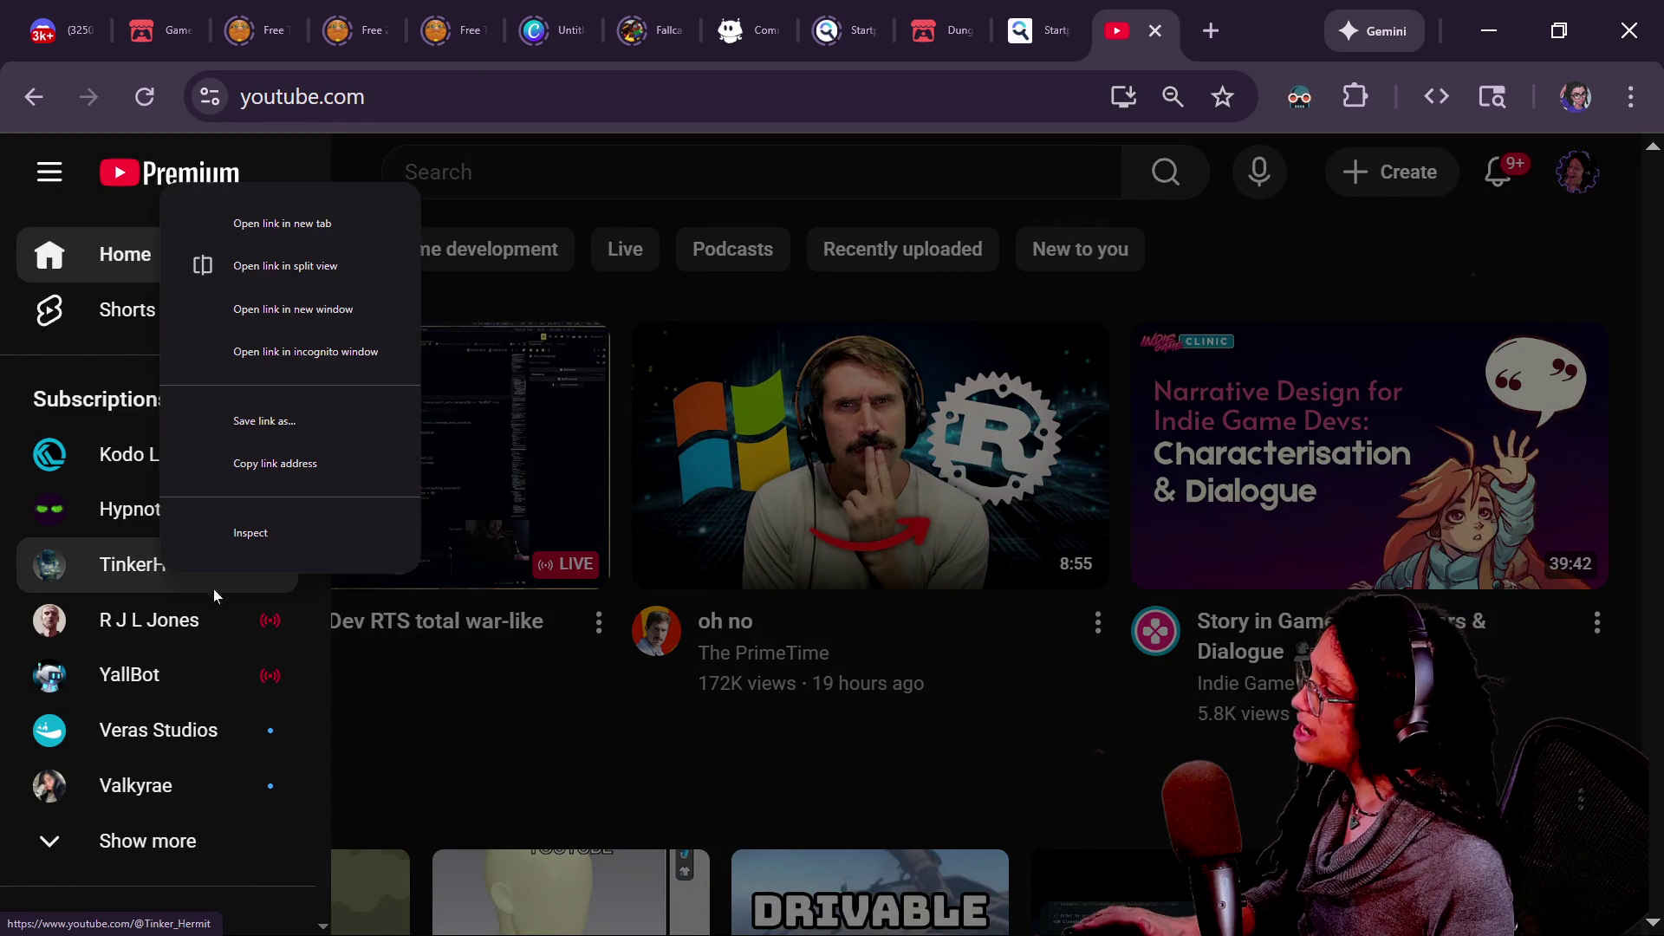
left_click(124, 635)
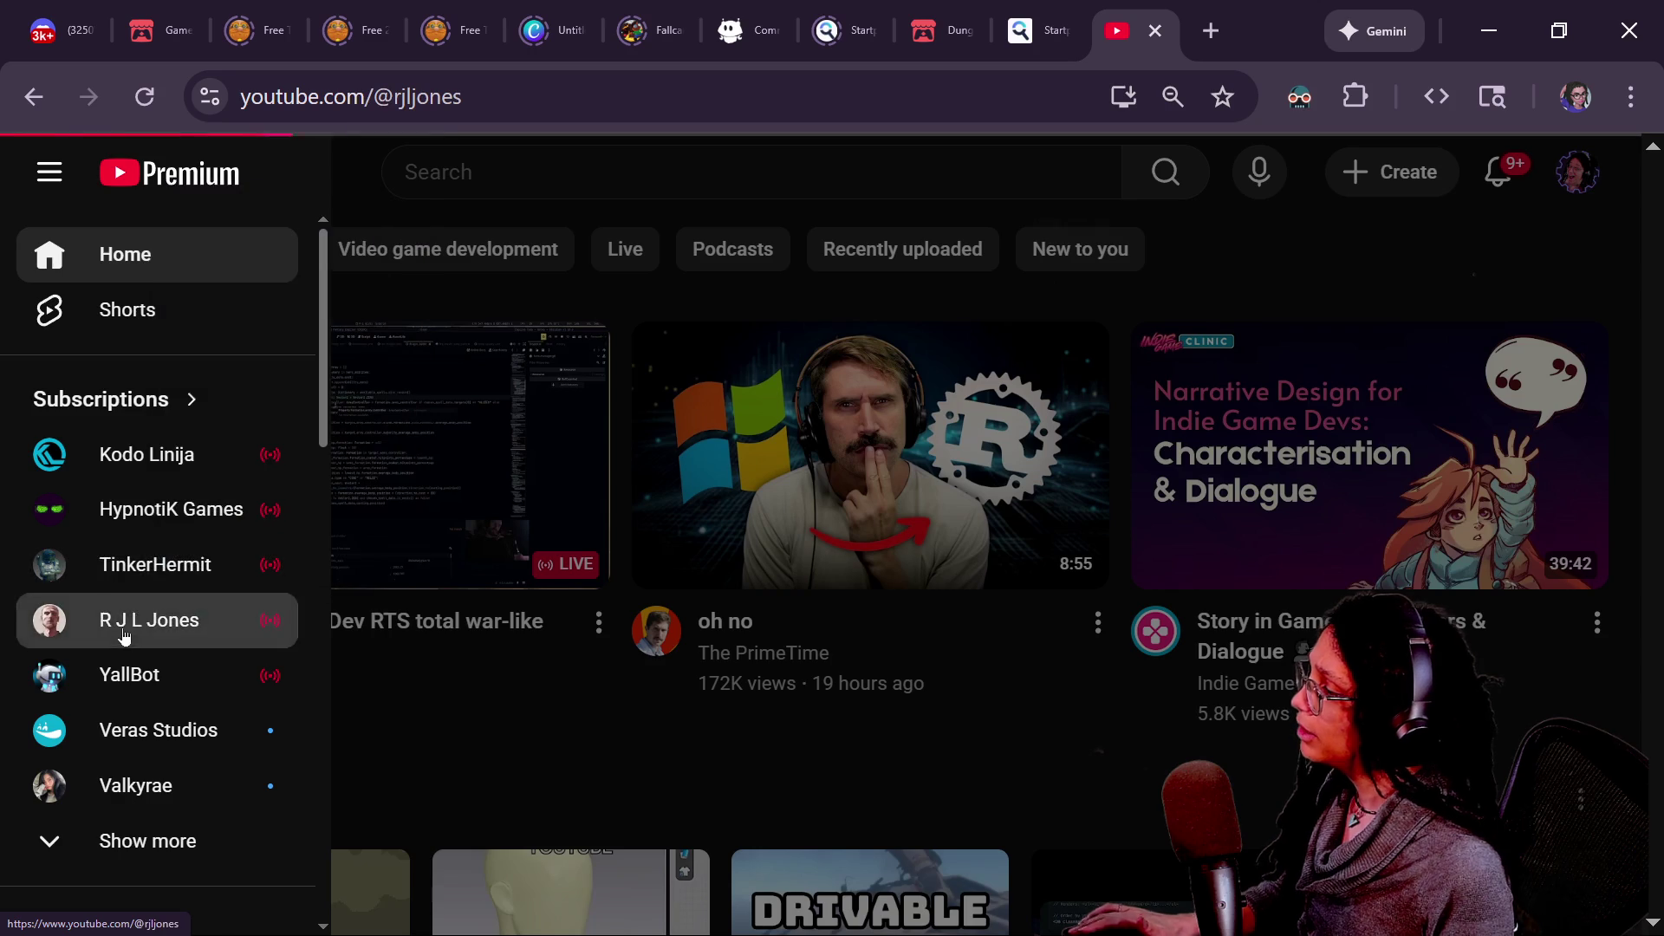
scroll(408, 607, "down", 2)
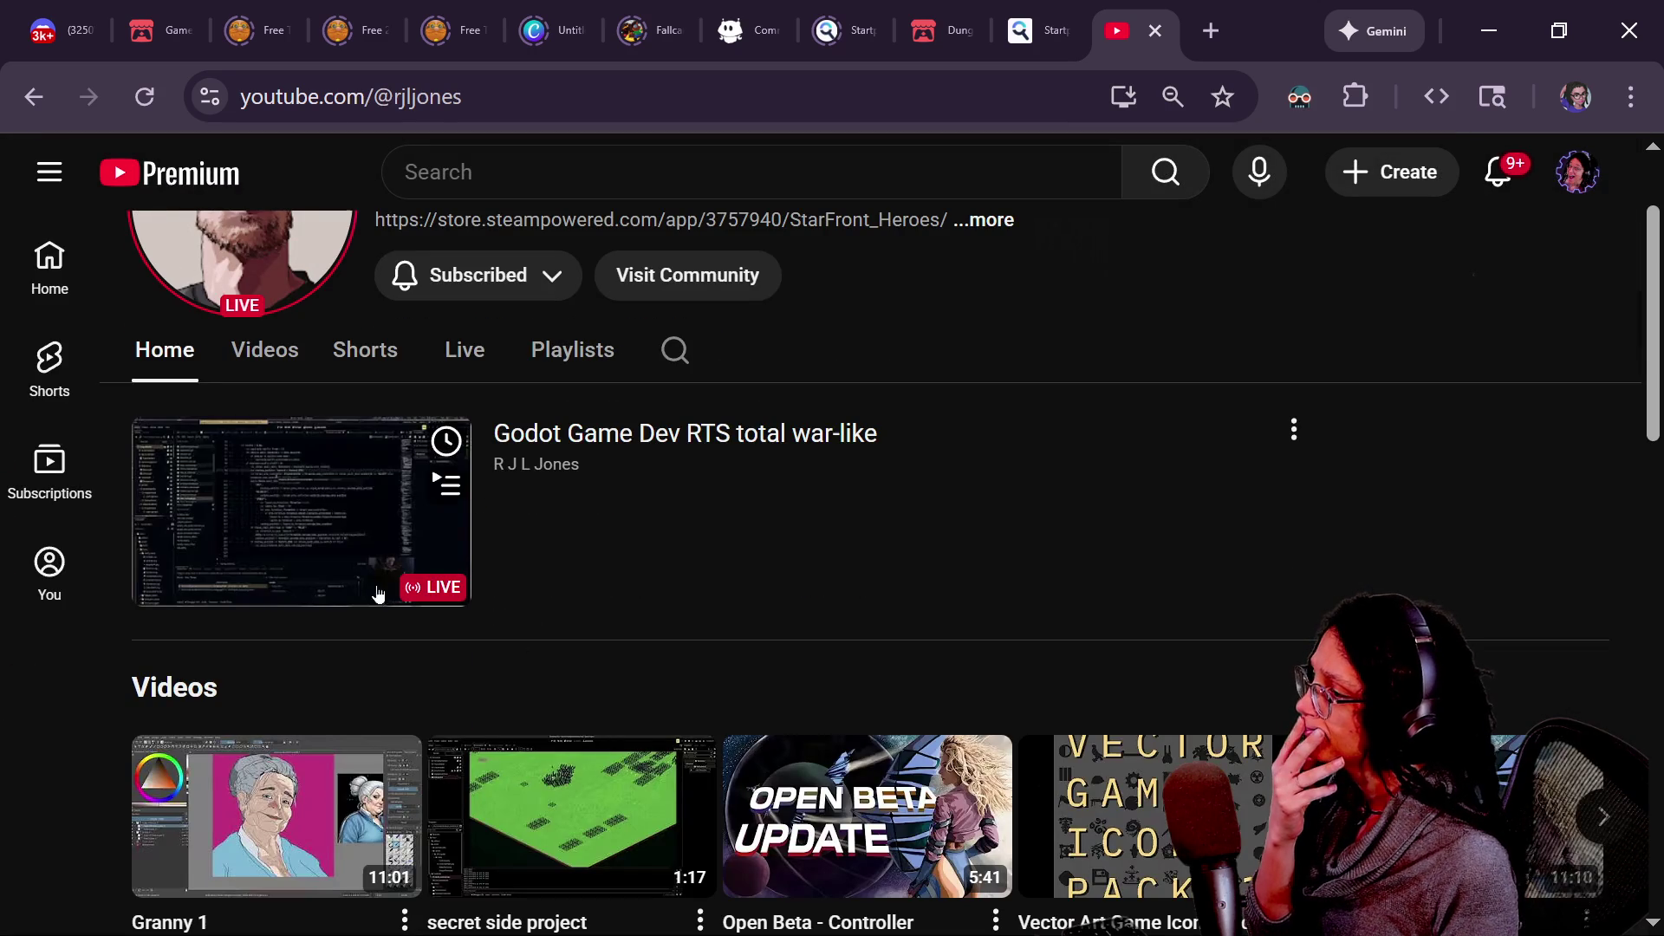
left_click(407, 606)
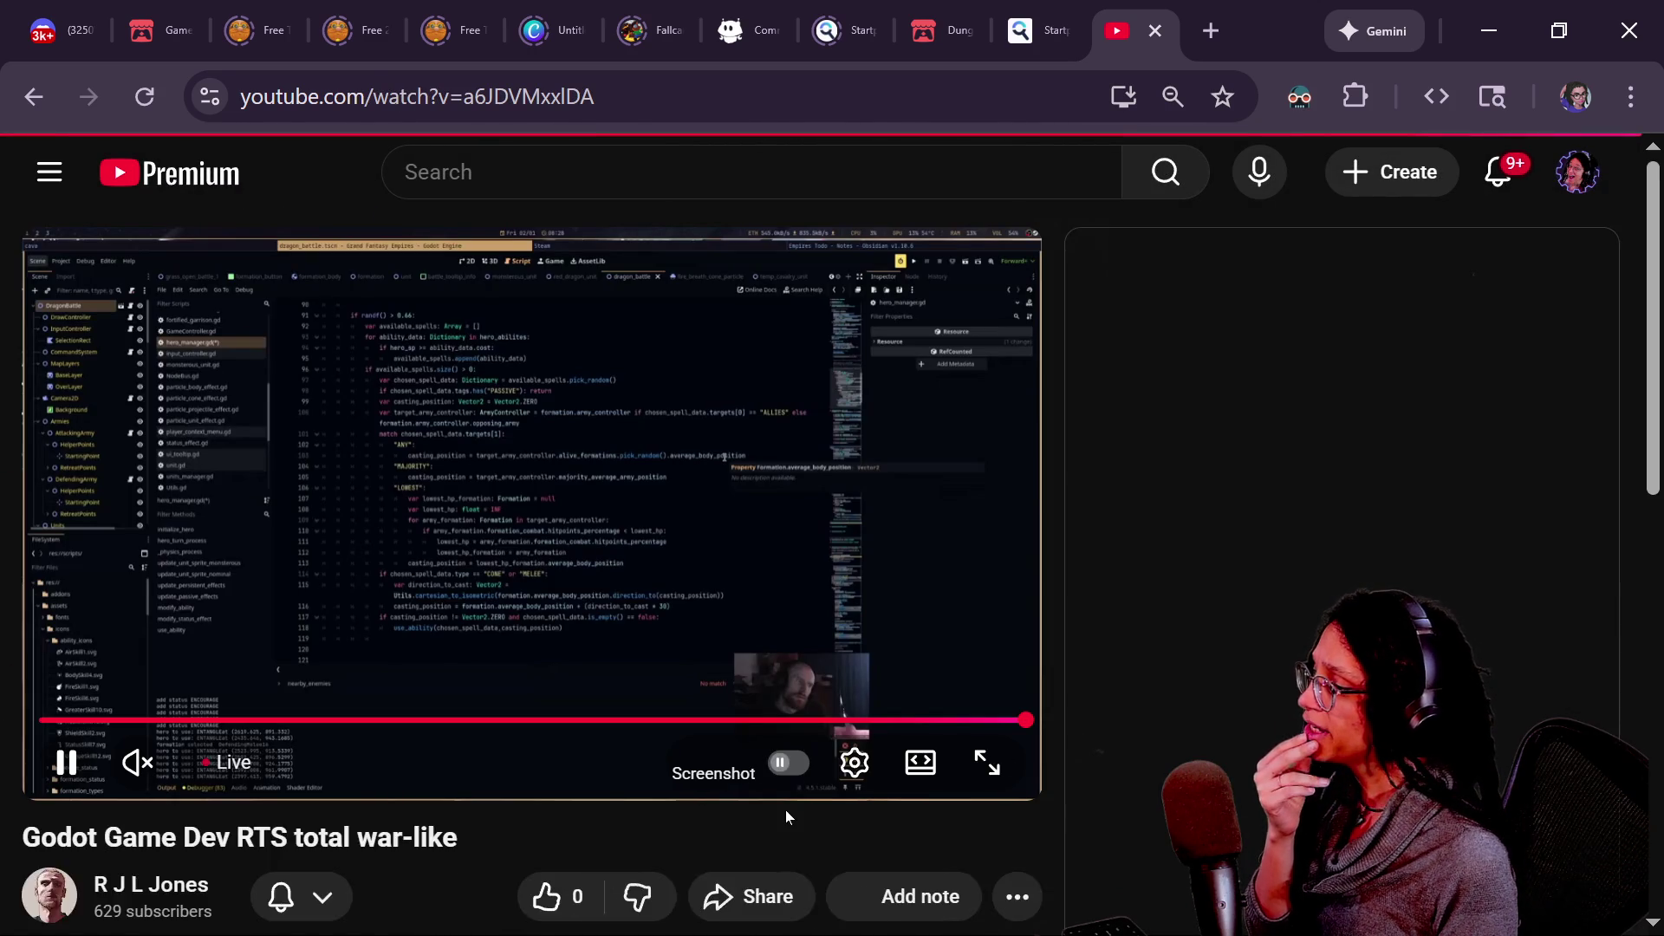
scroll(785, 810, "down", 2)
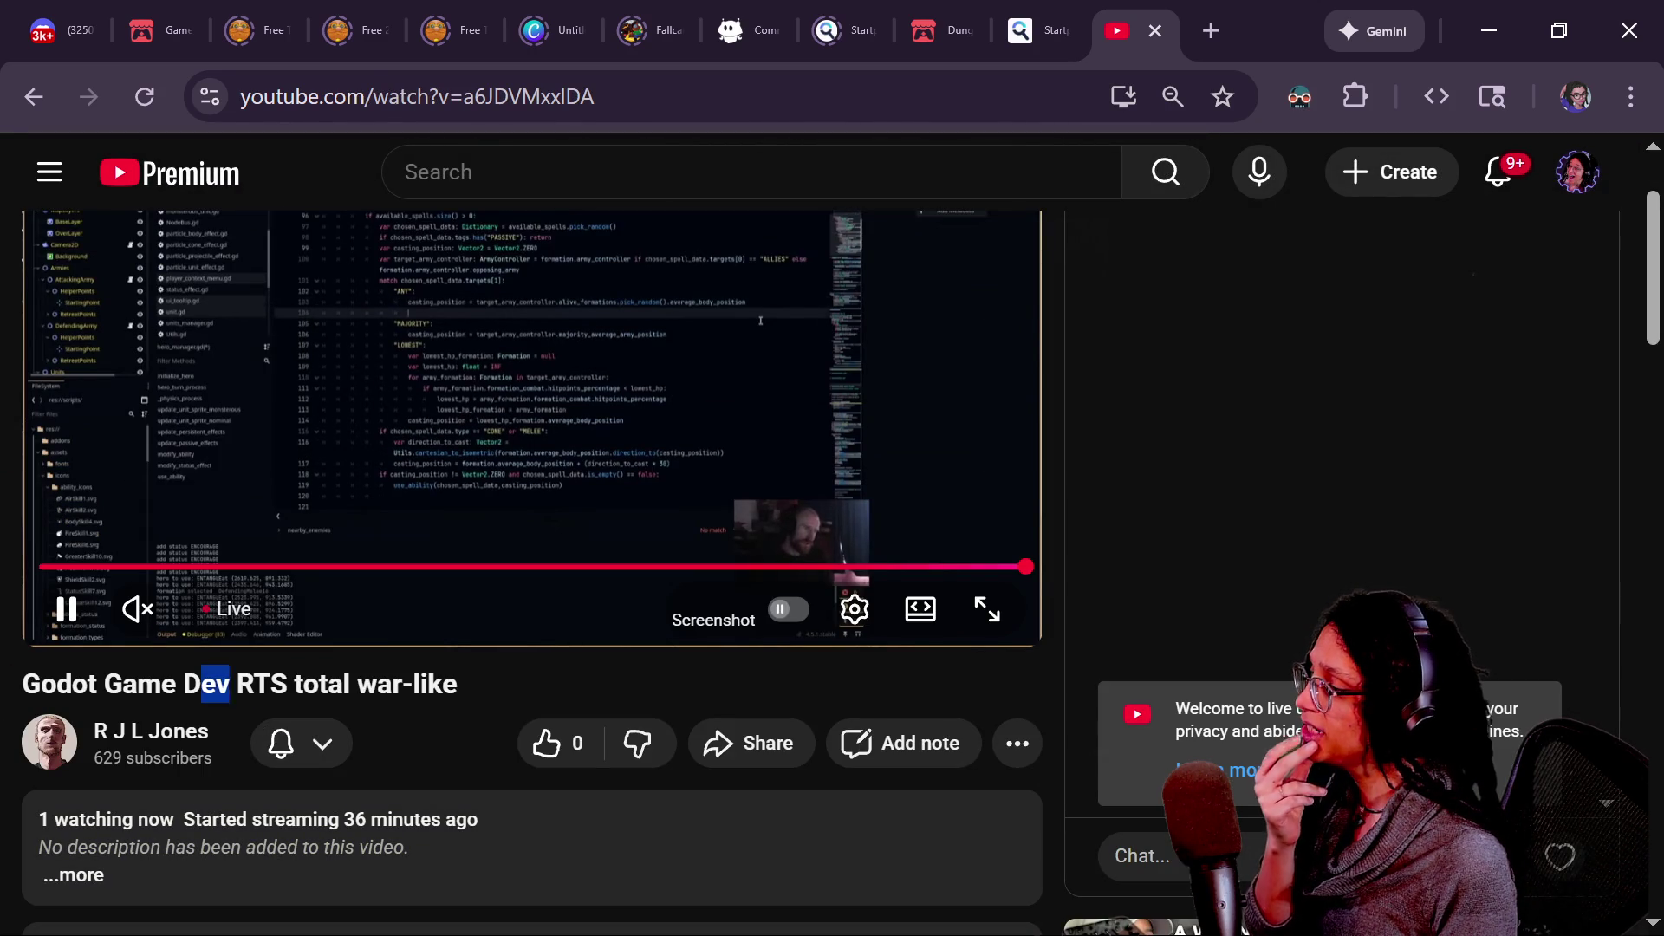
scroll(360, 720, "down", 2)
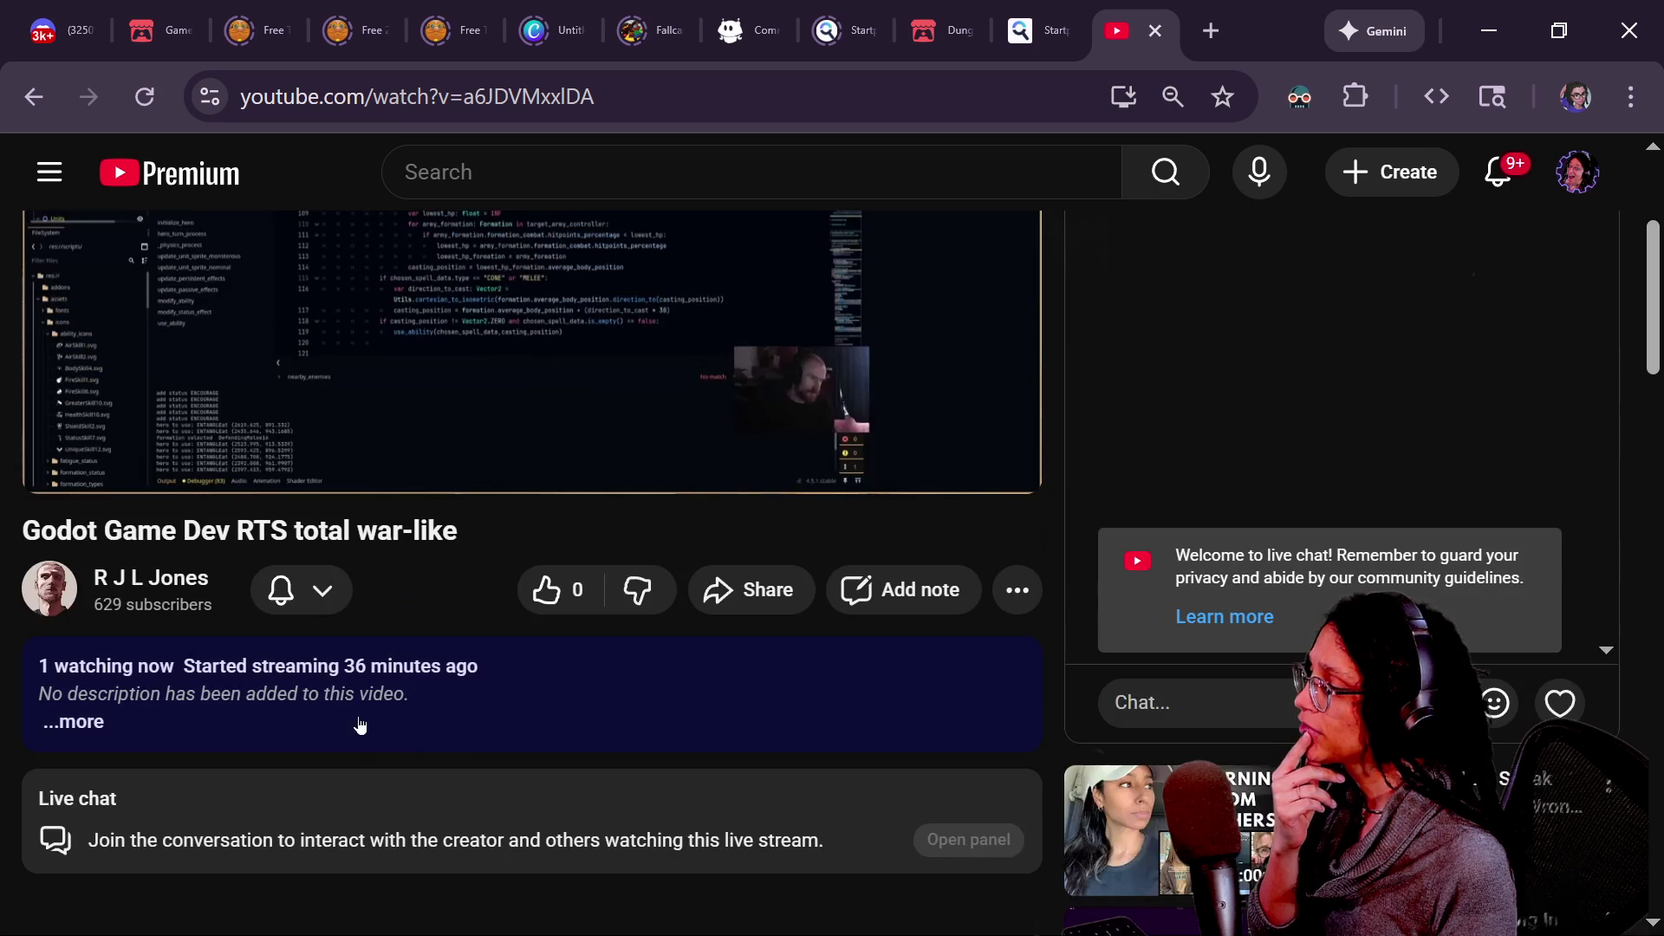
left_click(546, 645)
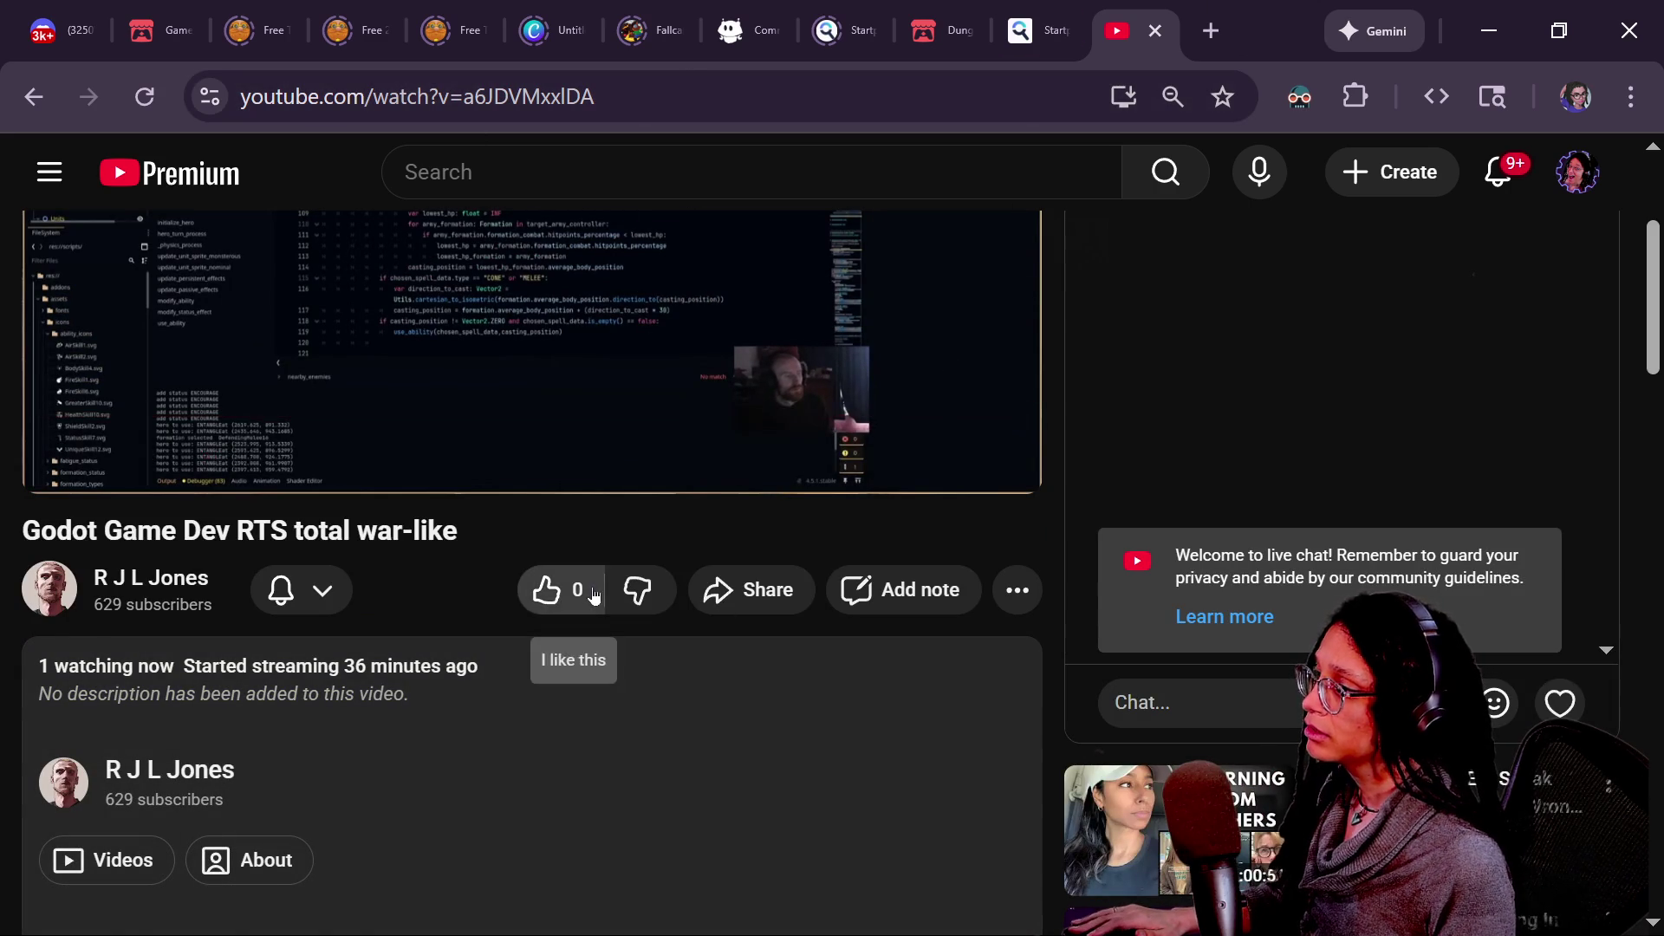
scroll(595, 594, "up", 4)
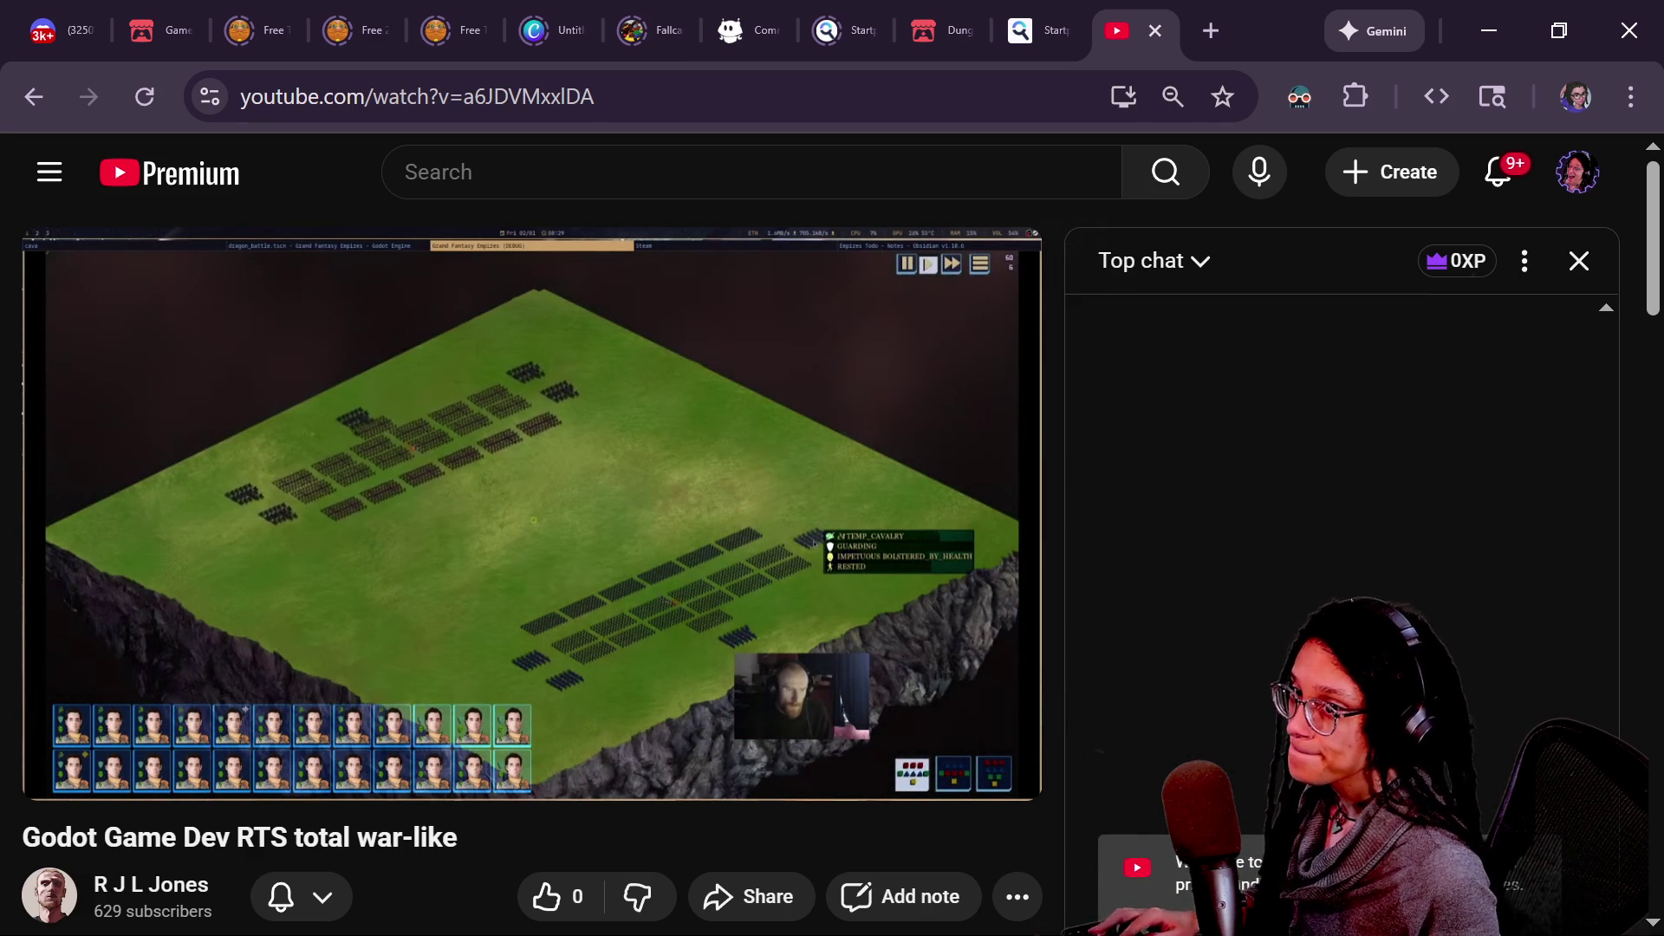
key("alt+Tab")
key("alt+Tab")
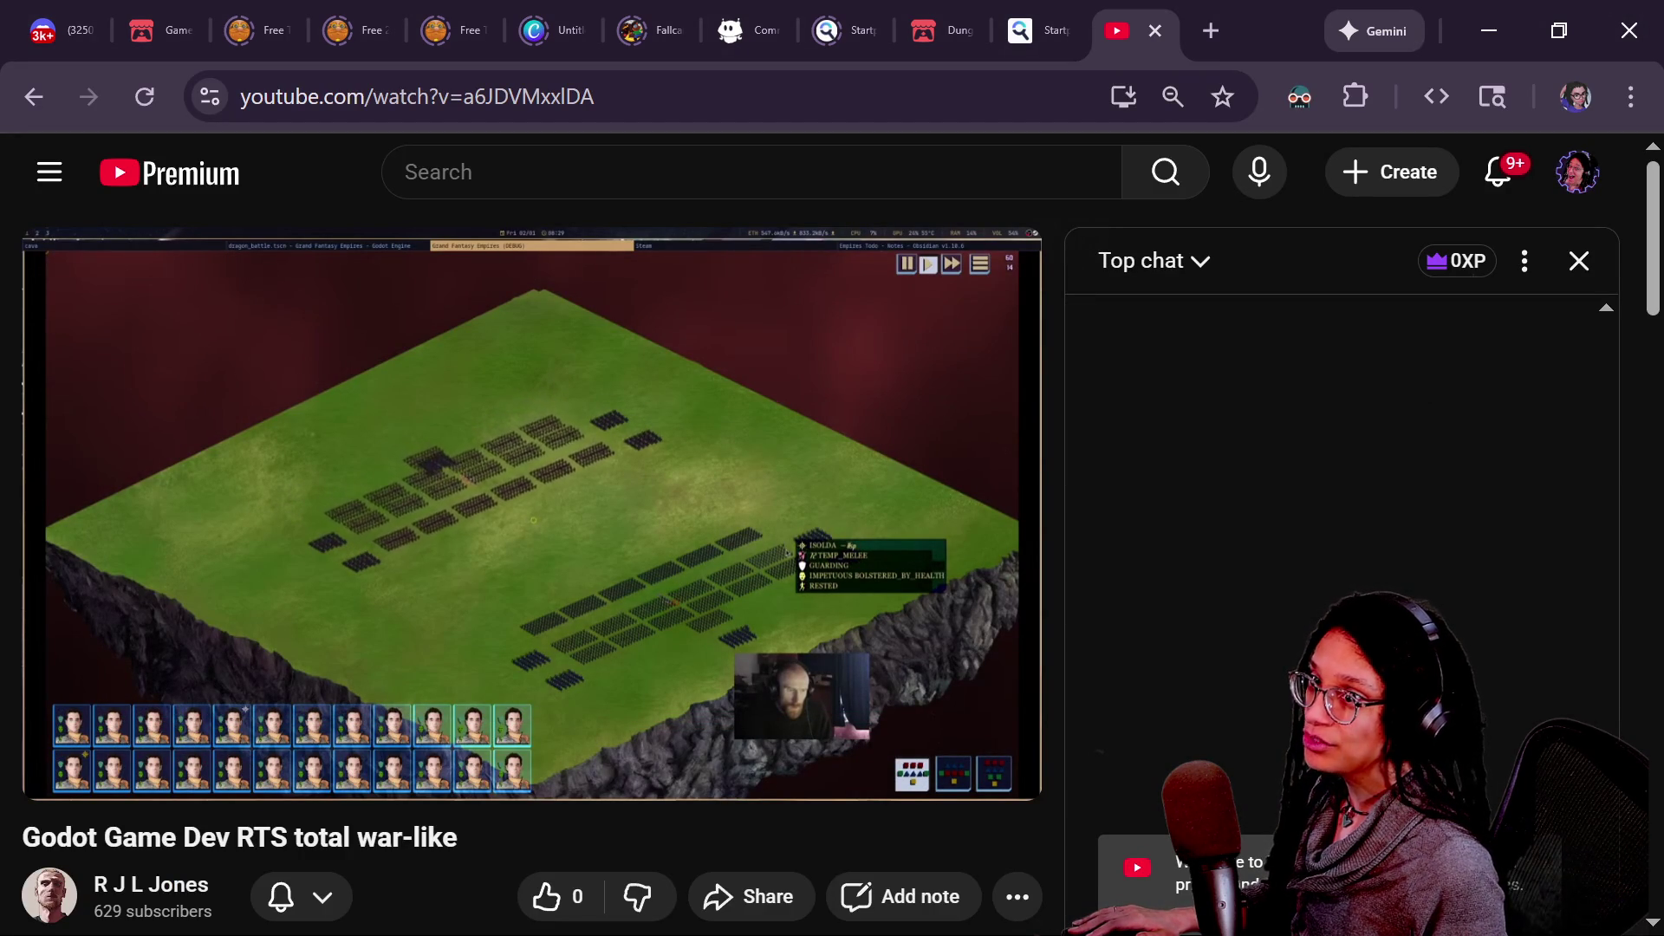
key("alt+Tab")
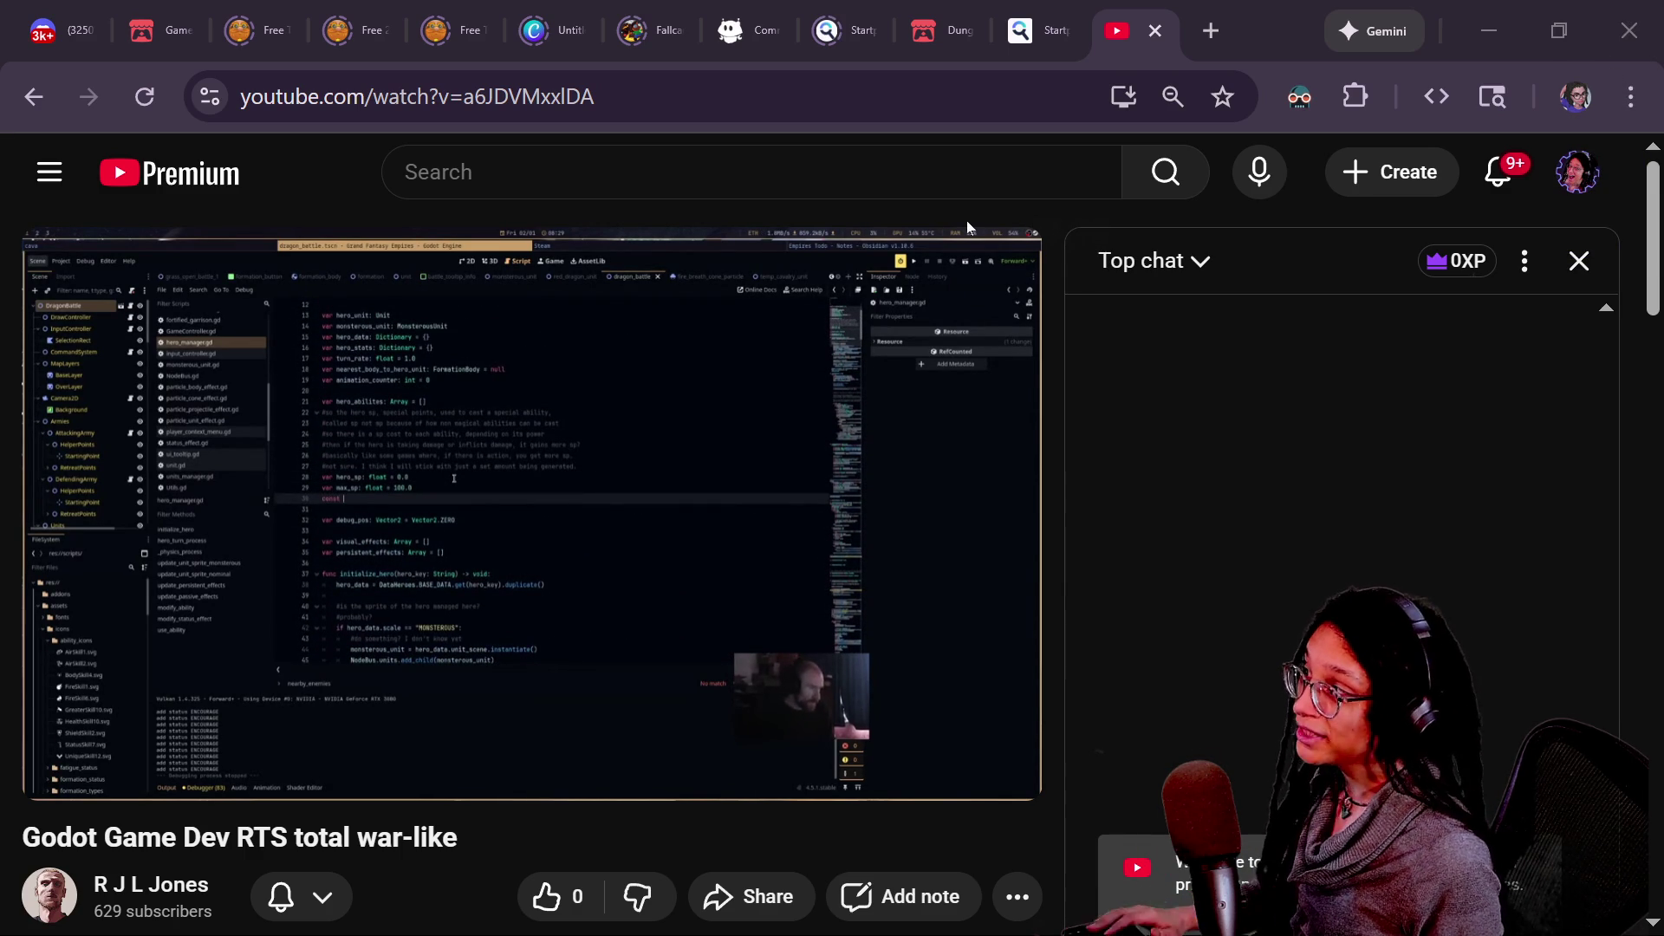
Step: Reload and scroll the Game-like Jam Rogue page on itch.io
left_click(161, 30)
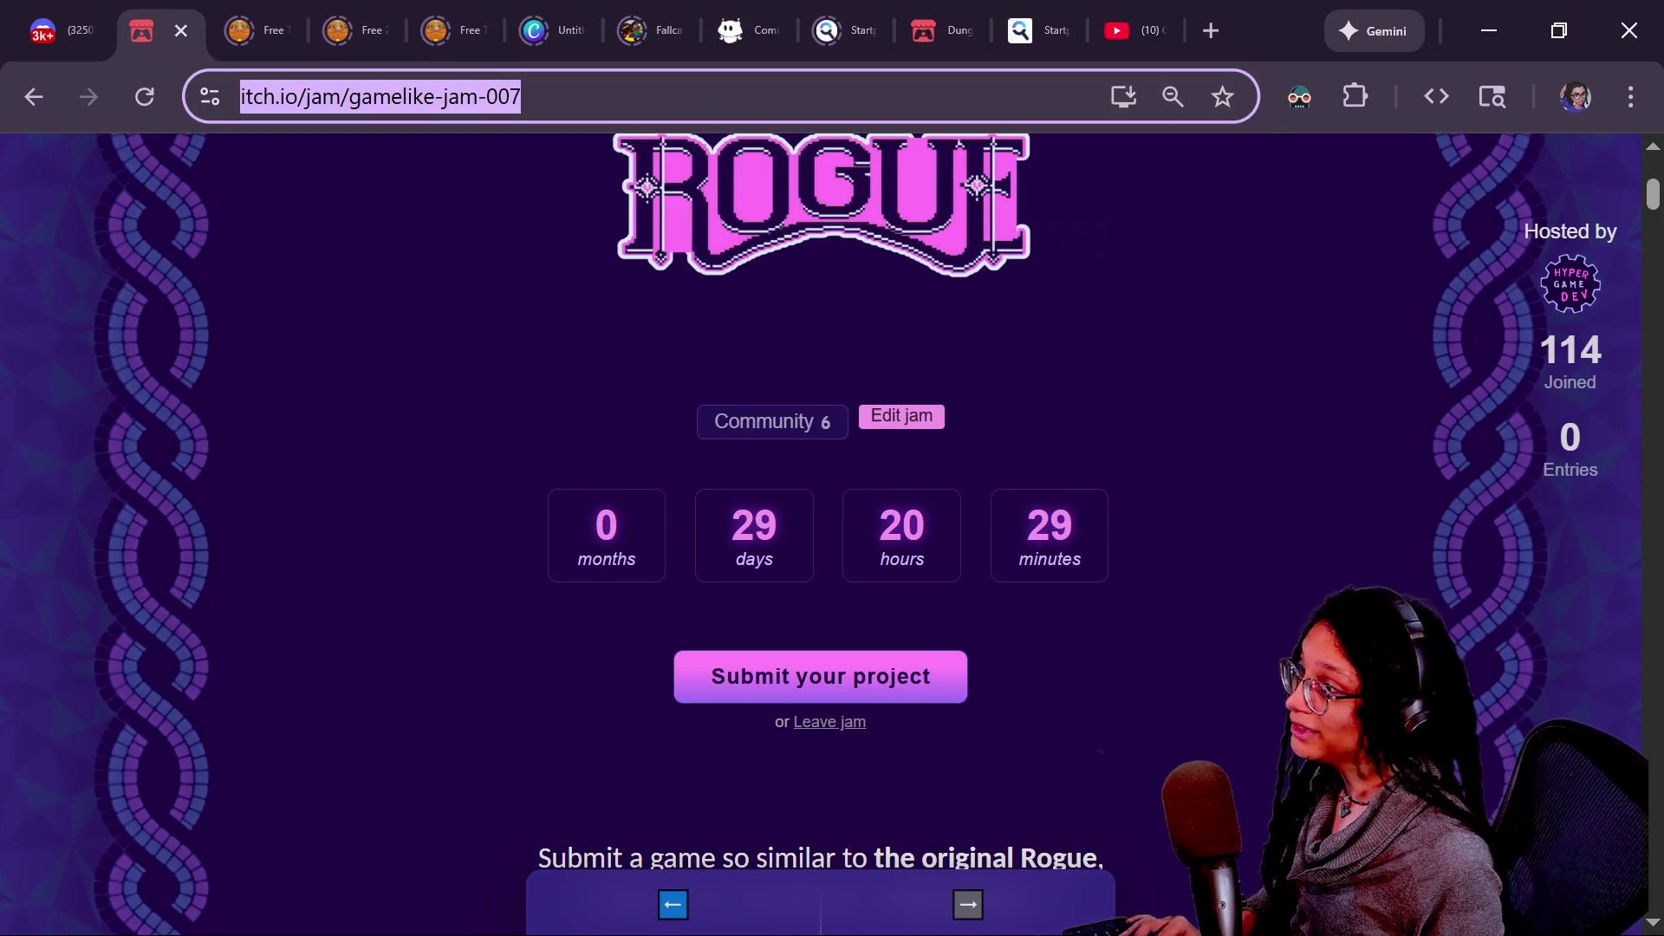
type("https://hypergameplanet.itch.io/blockydigandmatch")
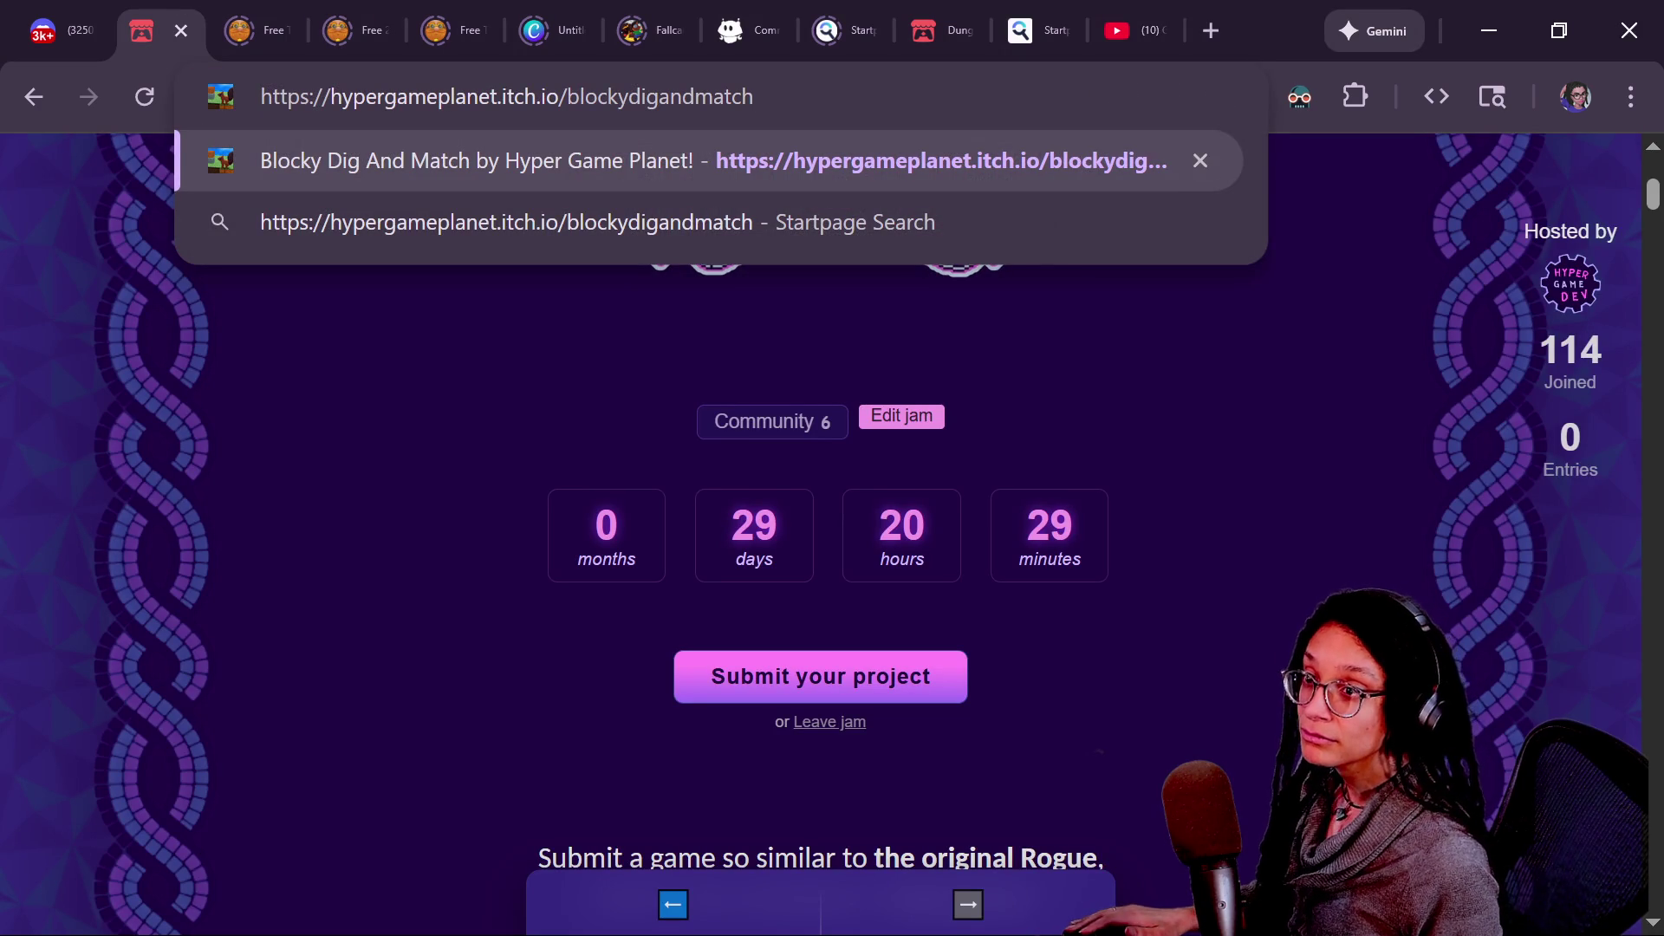
key("Escape")
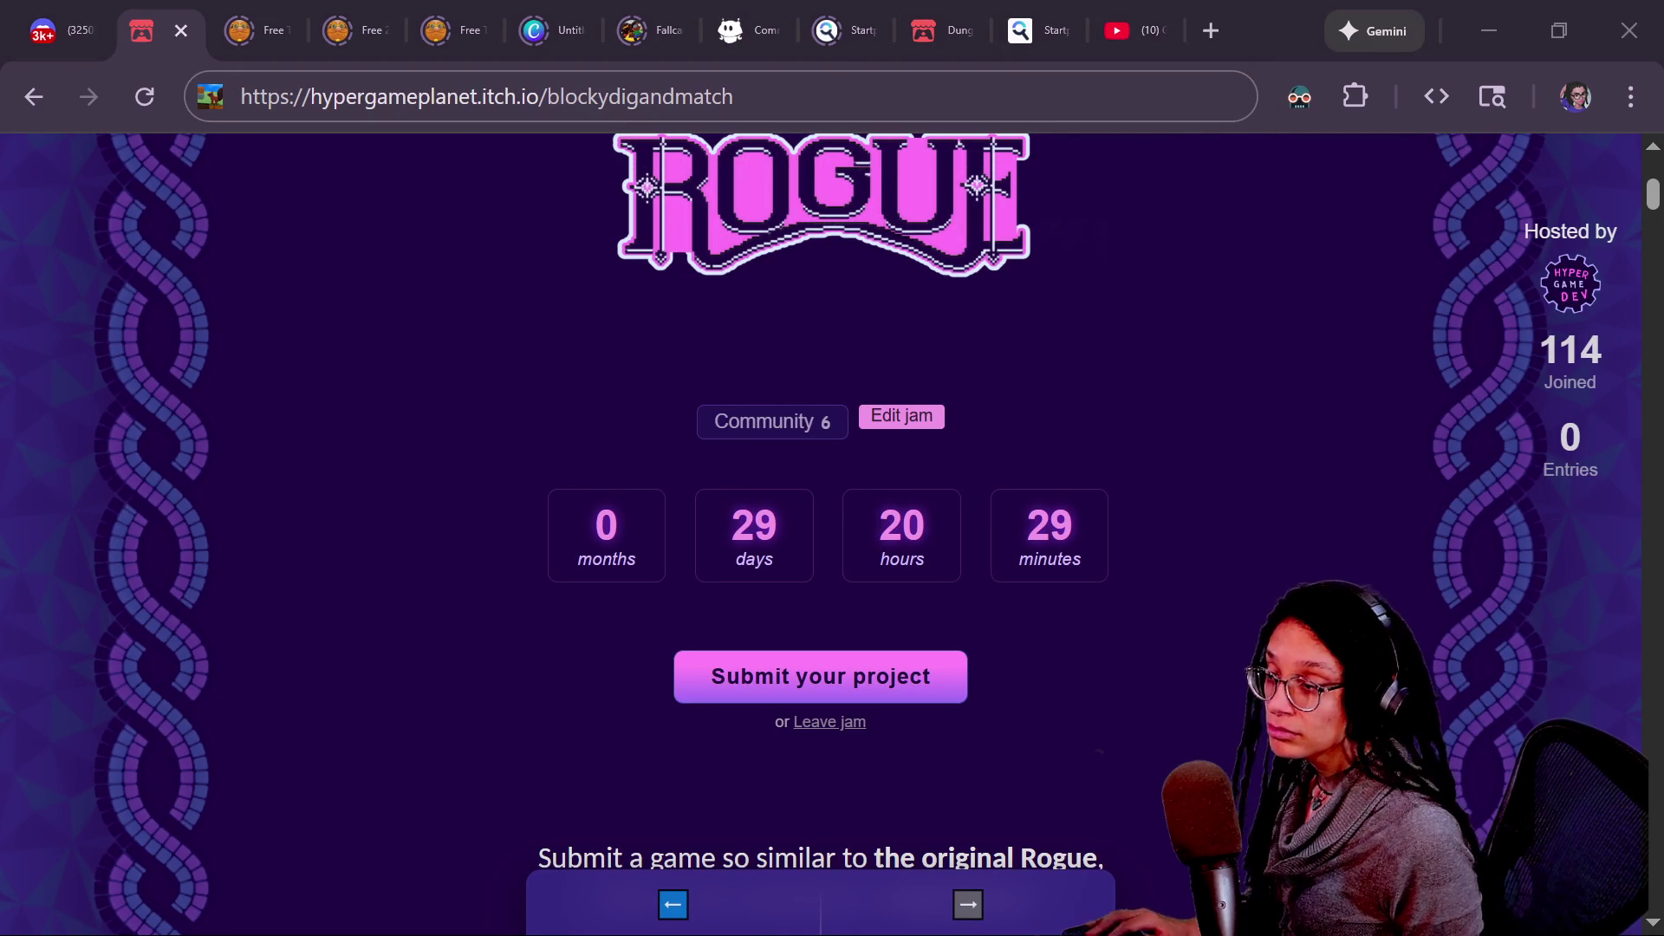
key("F5")
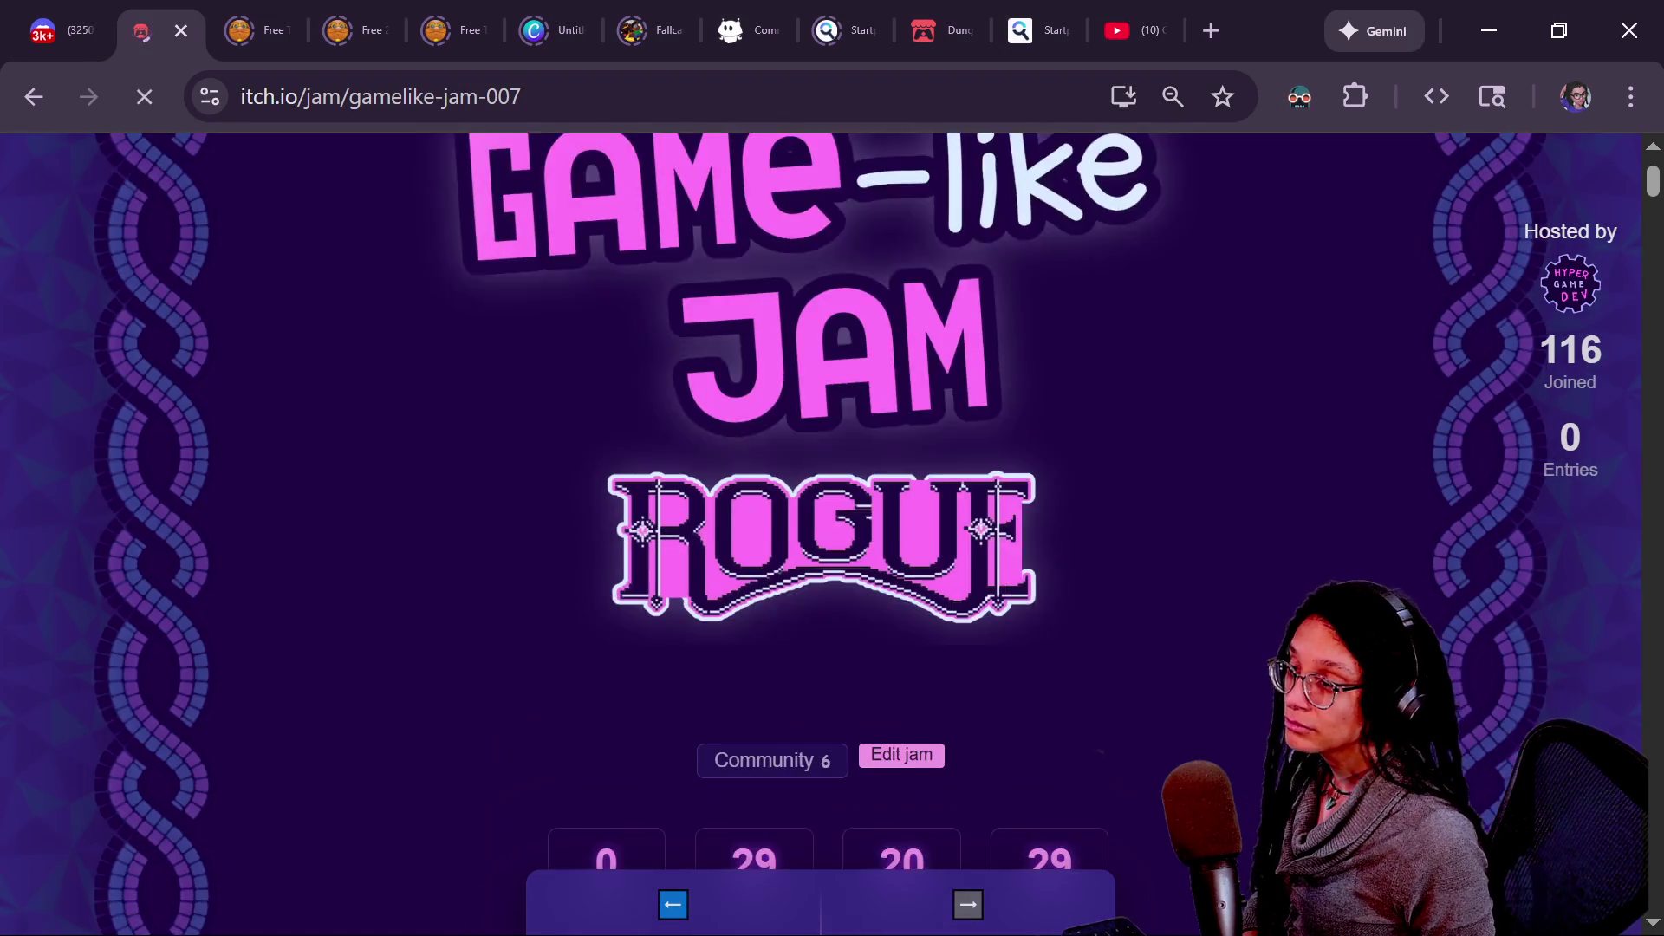
scroll(823, 520, "down", 4)
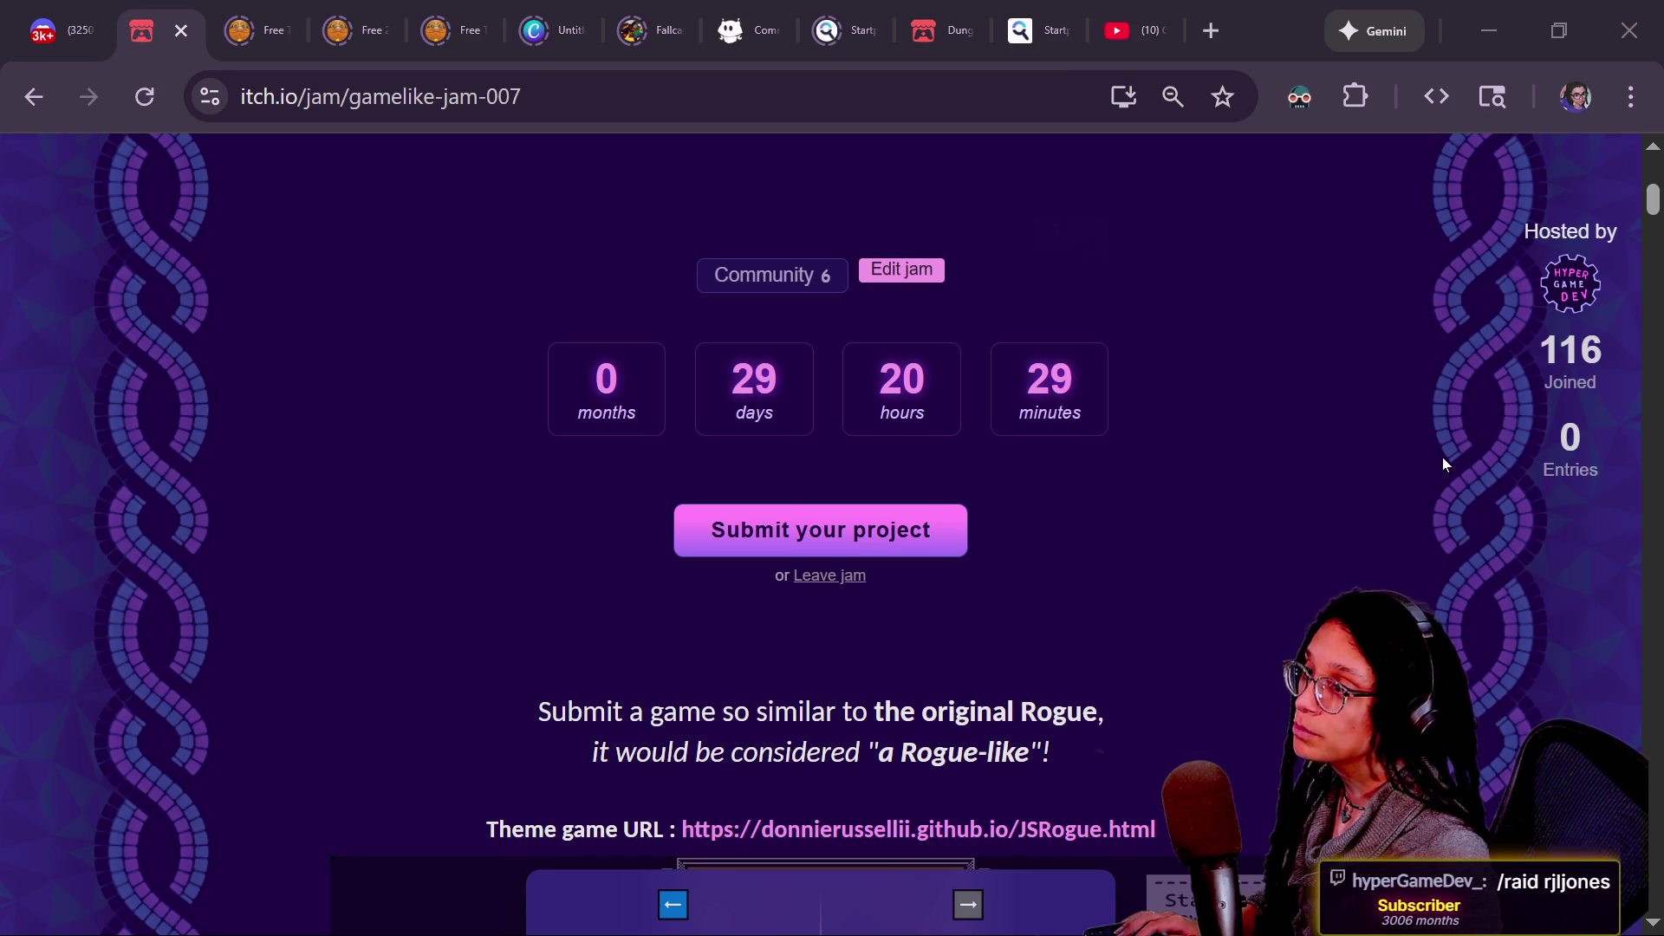
Step: Load the Twitch home page in a new browser tab
left_click(1212, 33)
type("twitch")
key("Return")
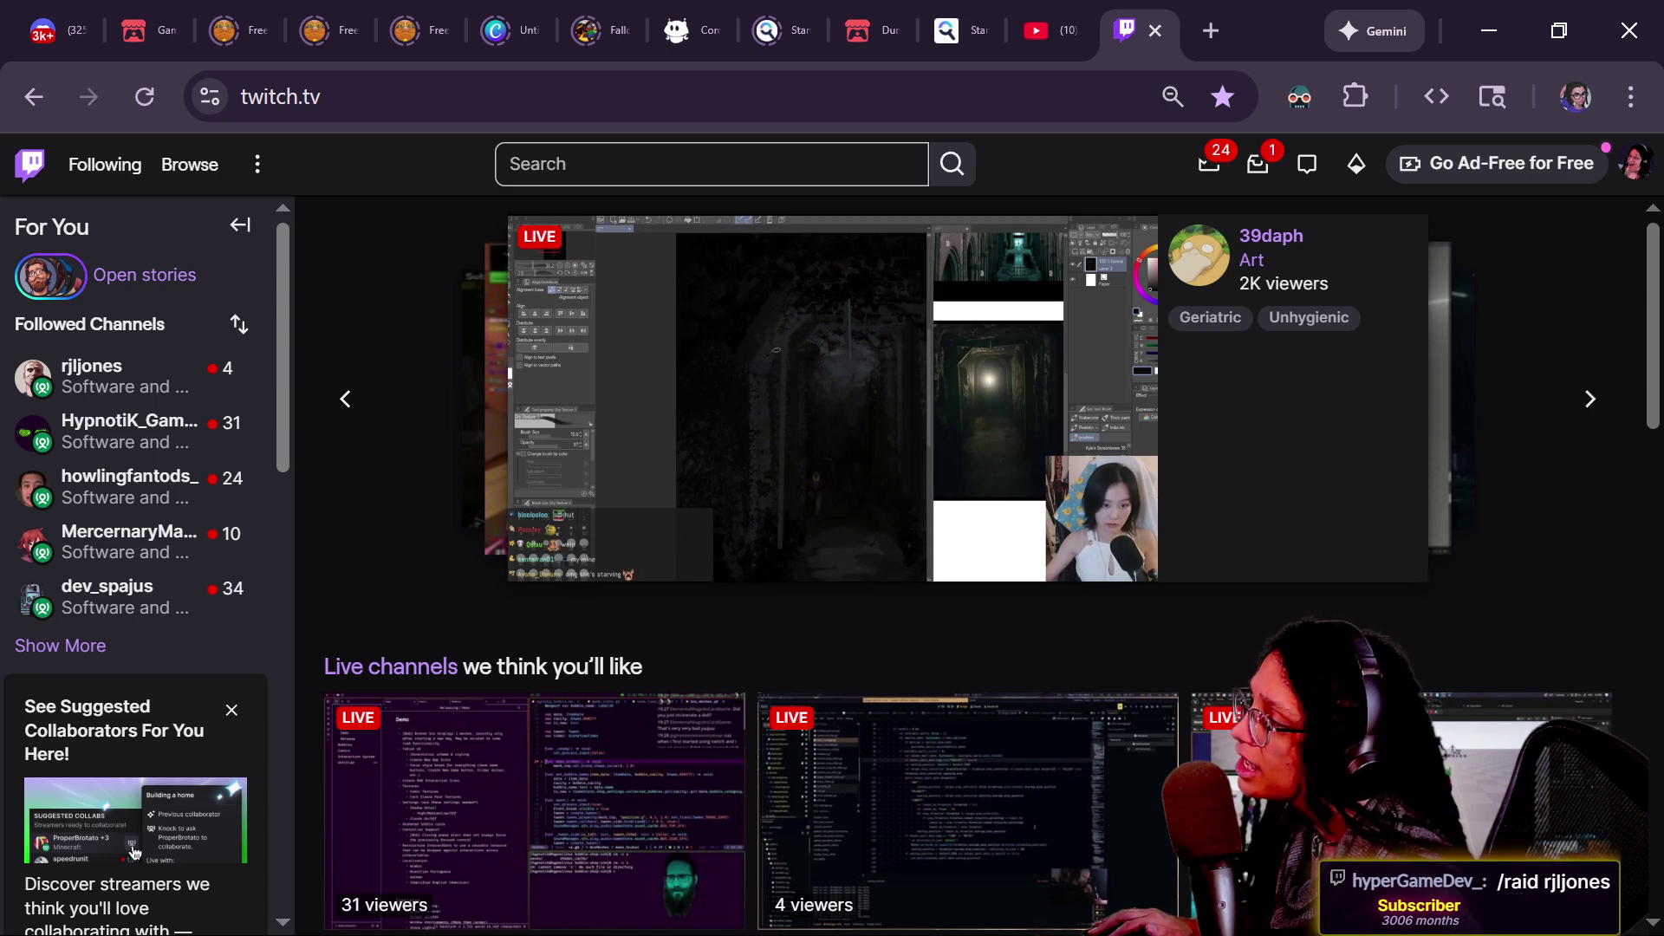
key("alt+Tab")
left_click_drag(1295, 225, 580, 138)
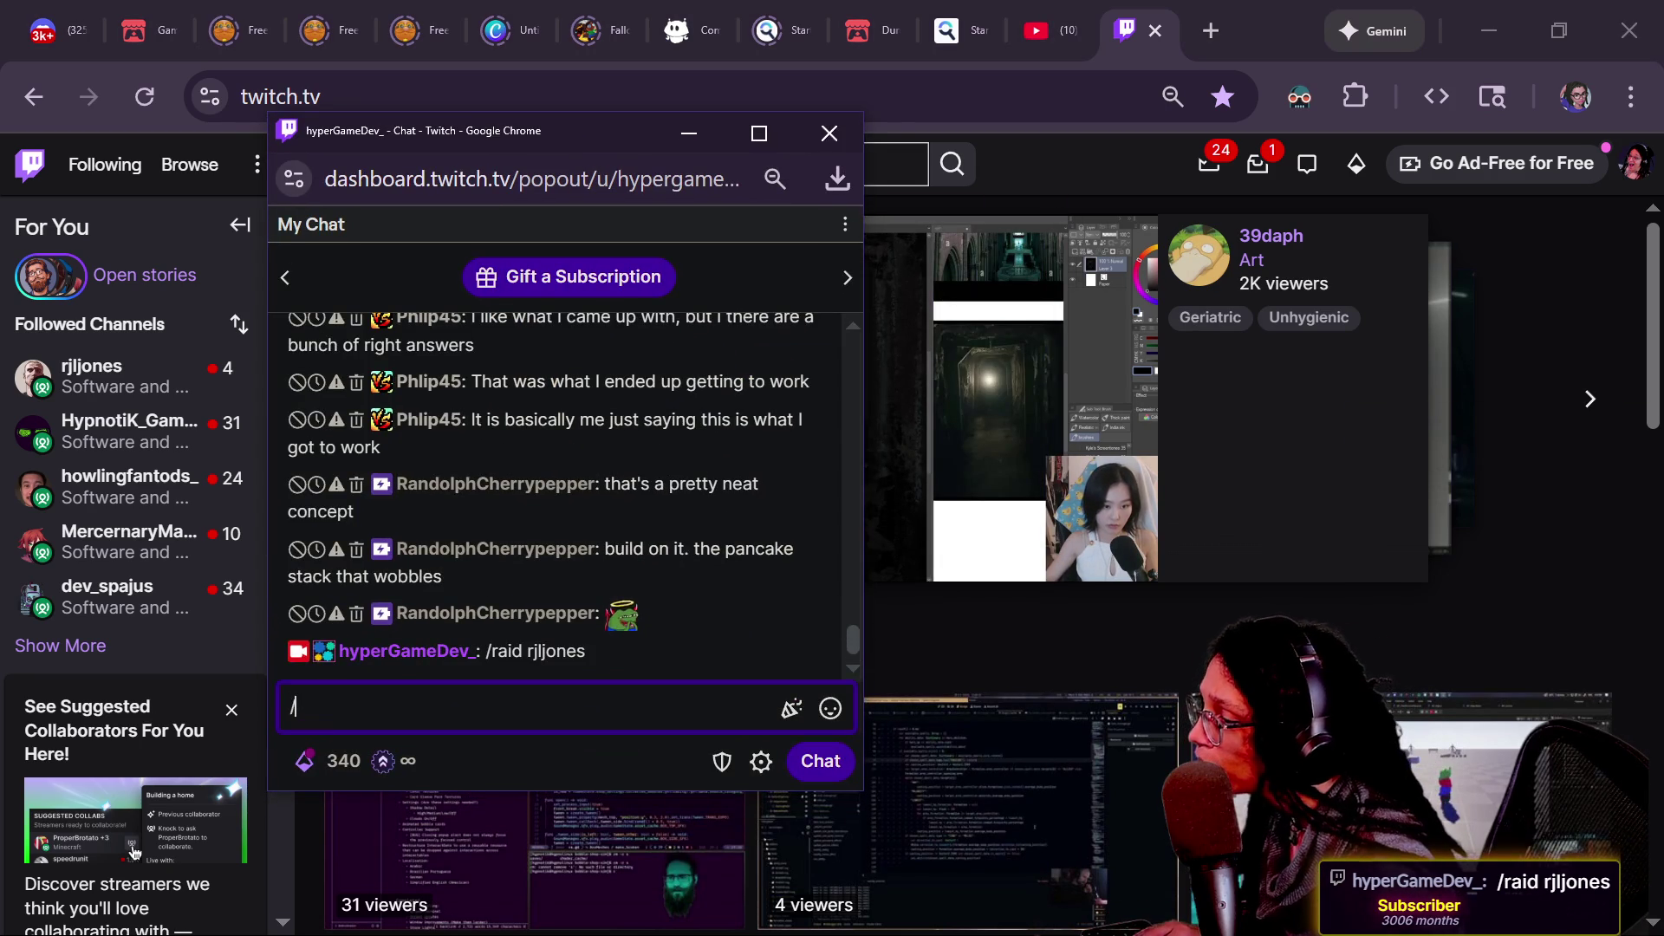
type("raid")
key("Tab")
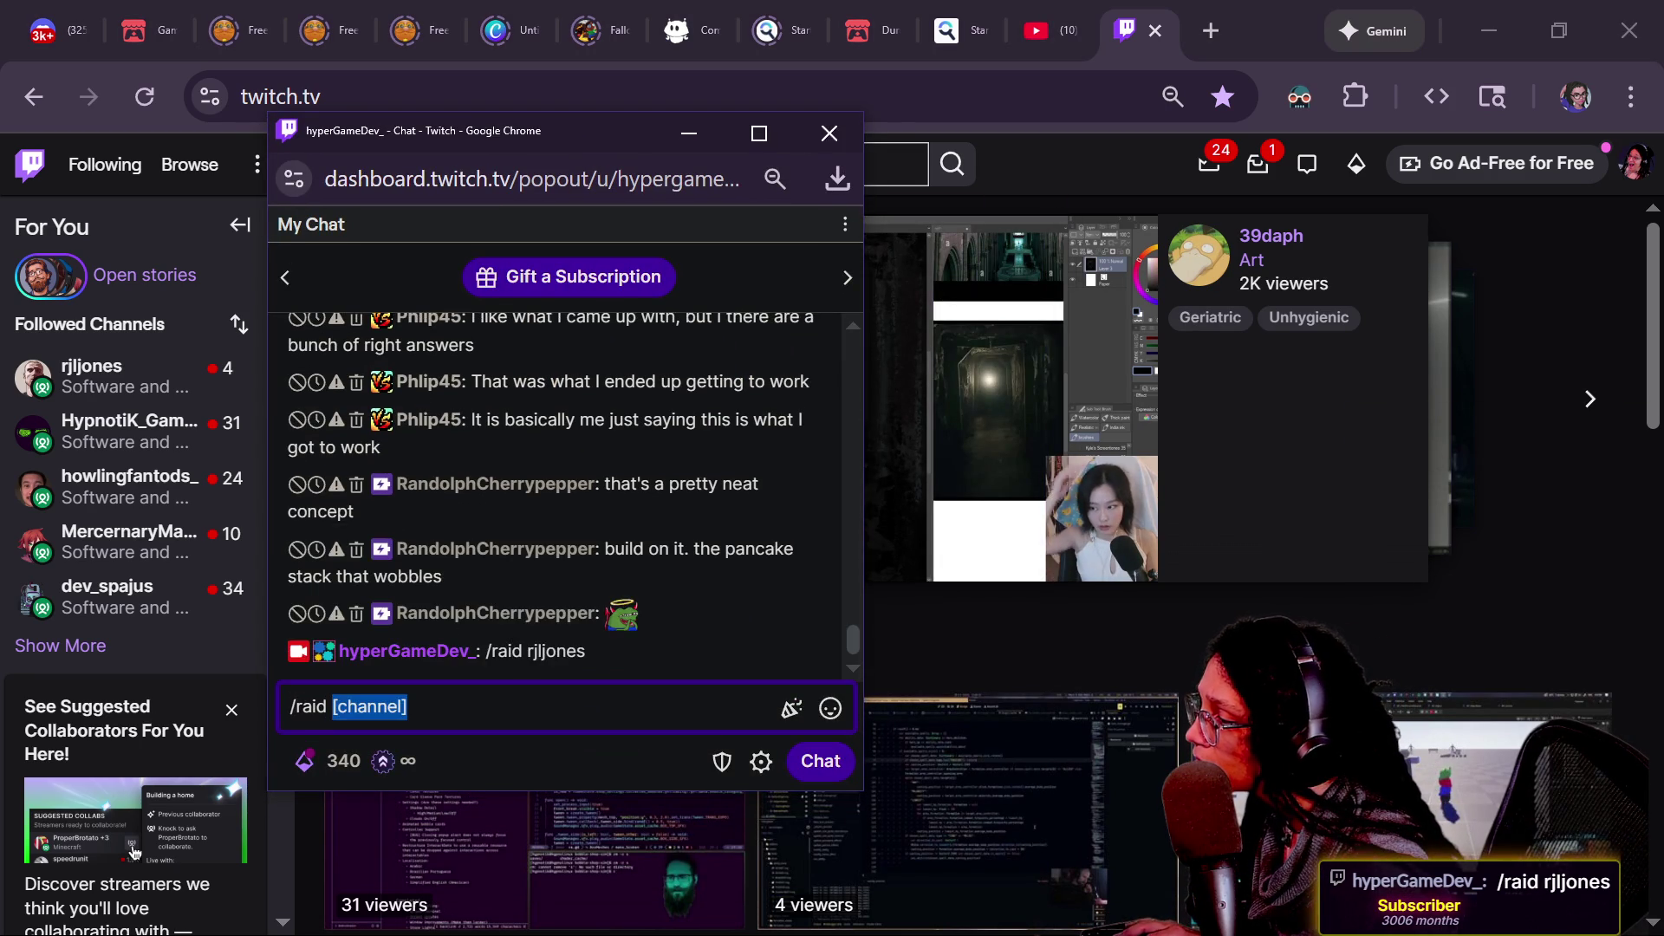
type("rj")
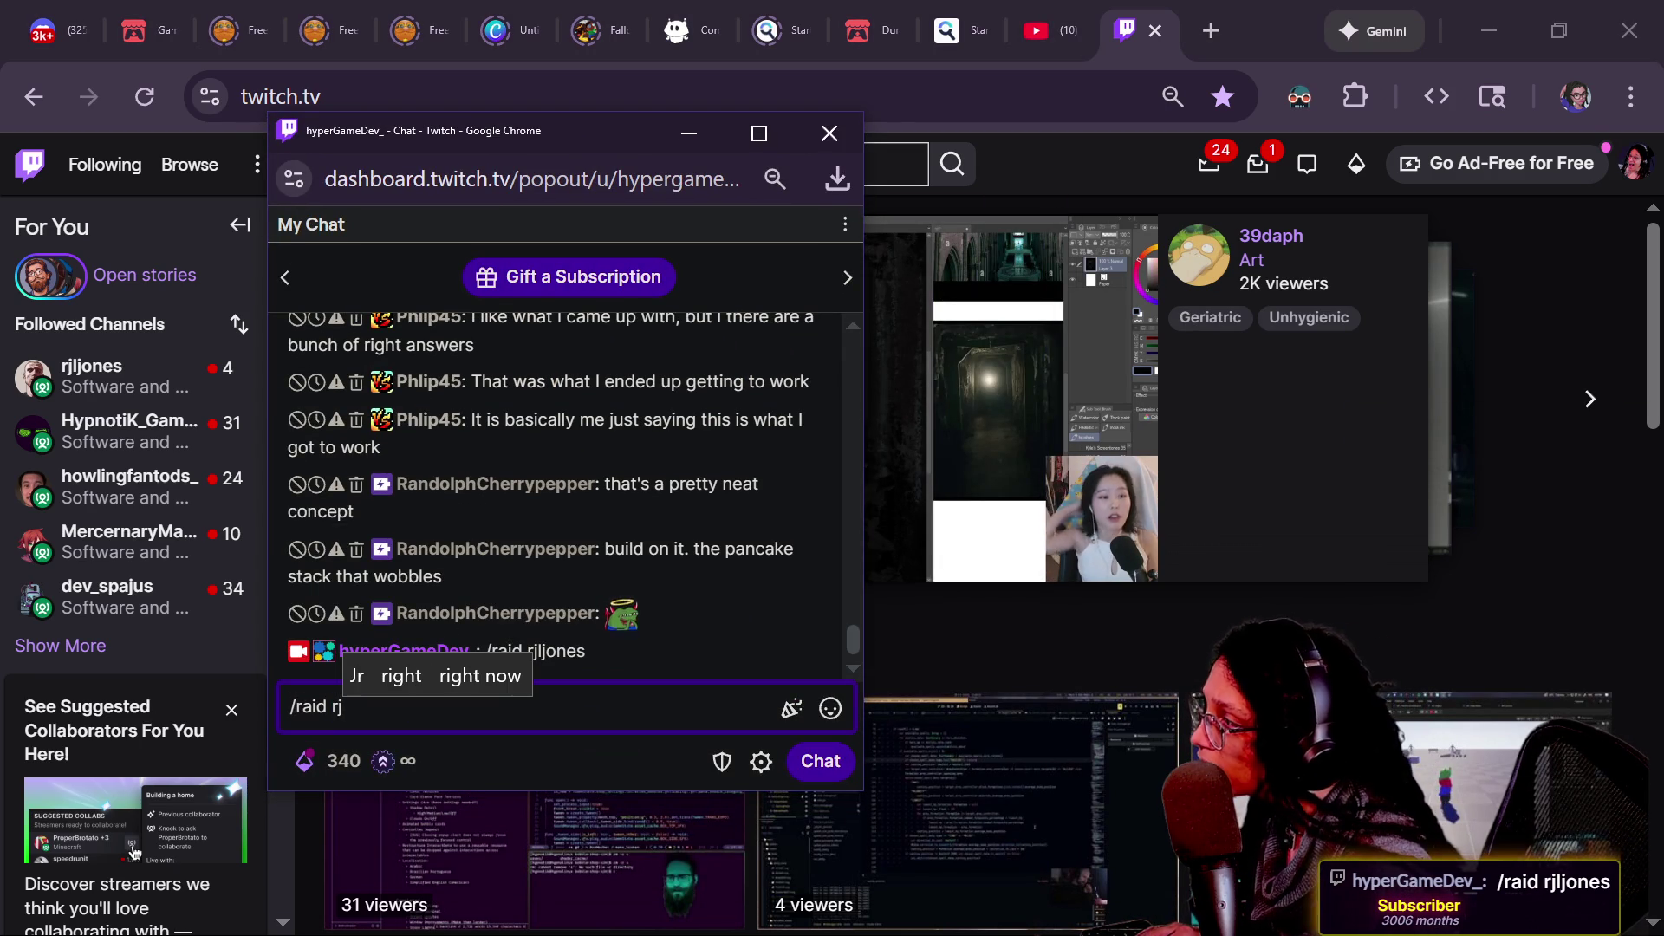
key("BackSpace")
type("ljon")
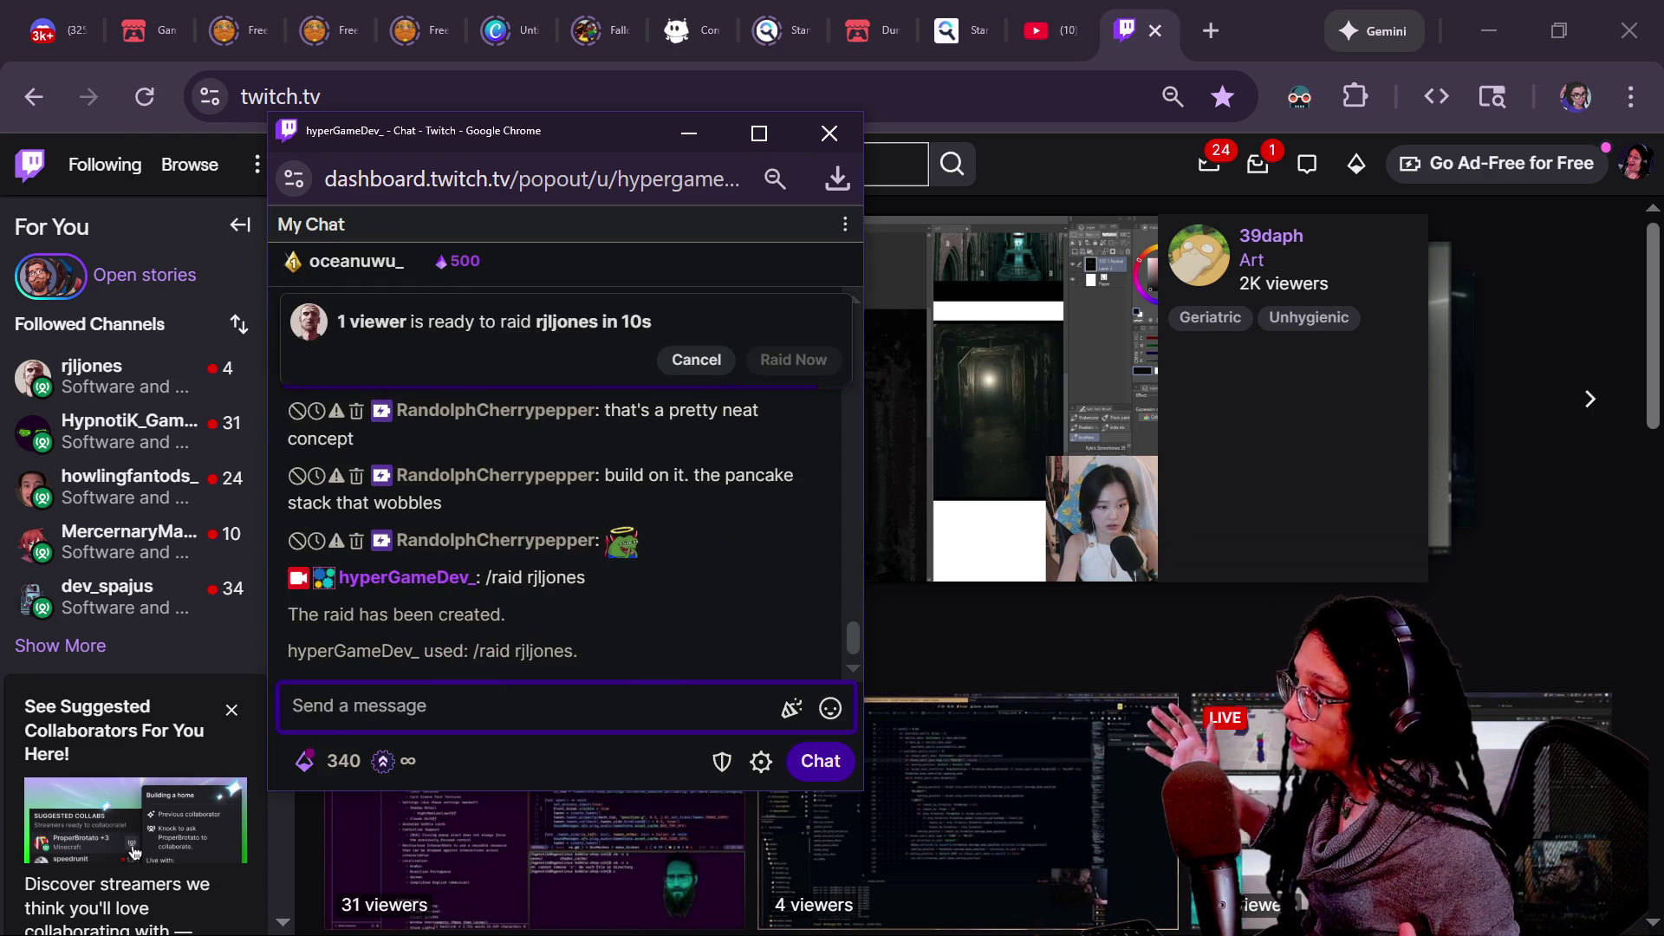
mouse_move(553, 119)
left_mouse_down()
mouse_move(1361, 182)
mouse_move(1663, 182)
left_mouse_up()
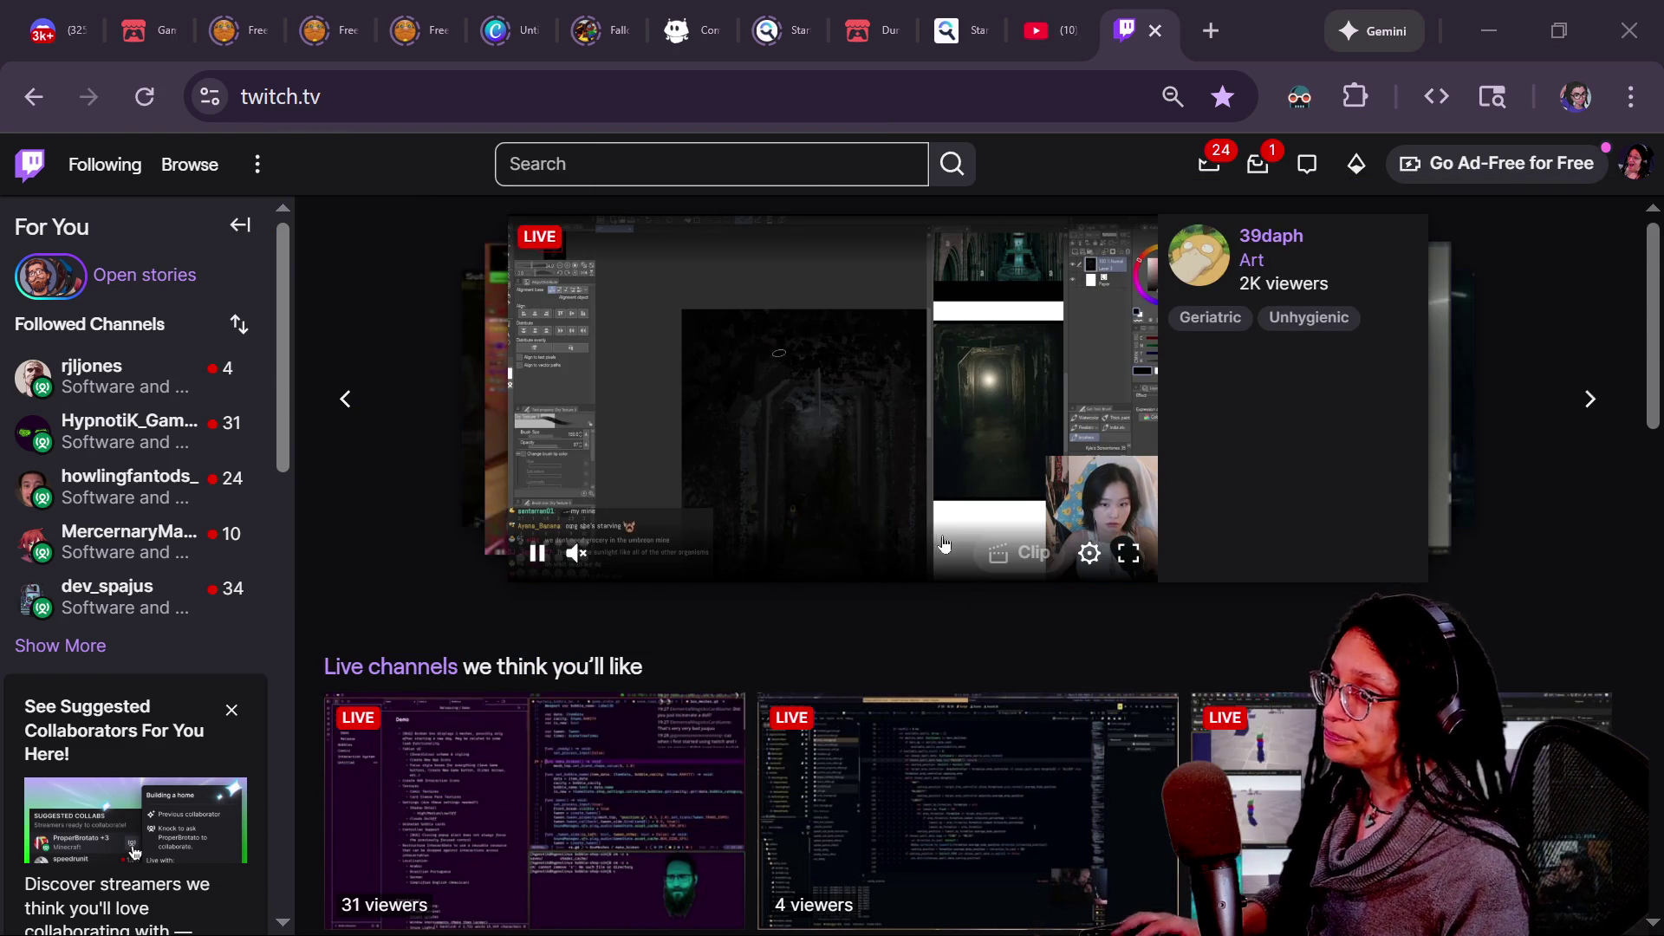
key("alt+Tab")
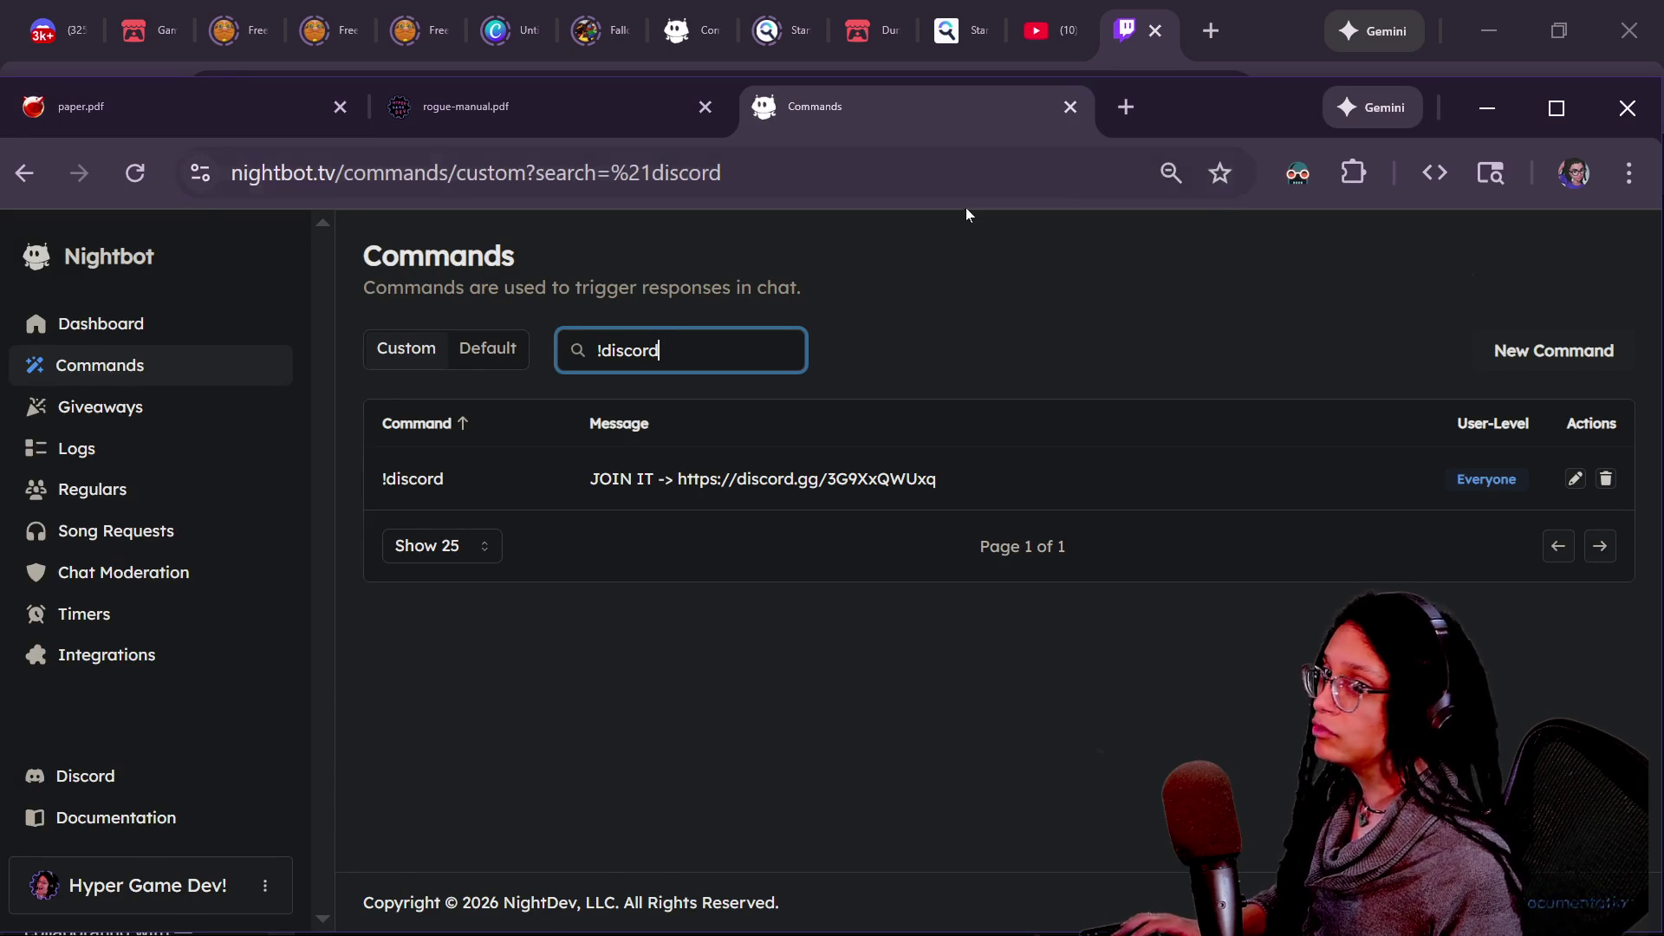
Step: Leave Nightbot and bring up the Game-like Jam 007 itch.io page in Chrome
key("alt+Tab")
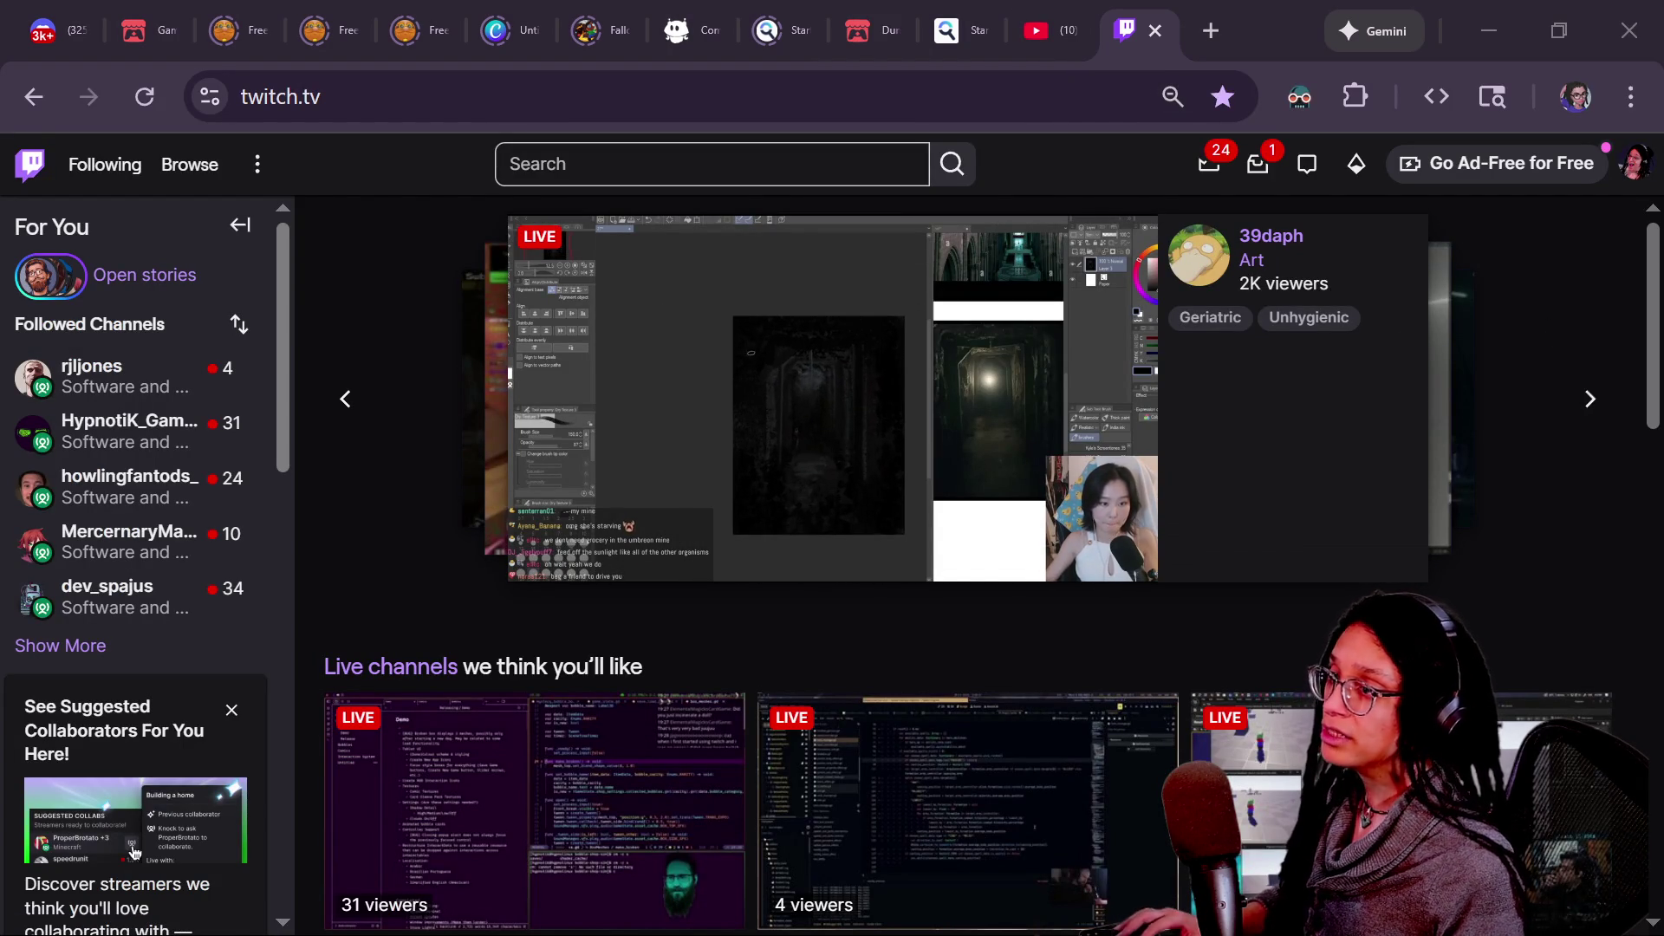
left_click(867, 30)
key("ctrl+2")
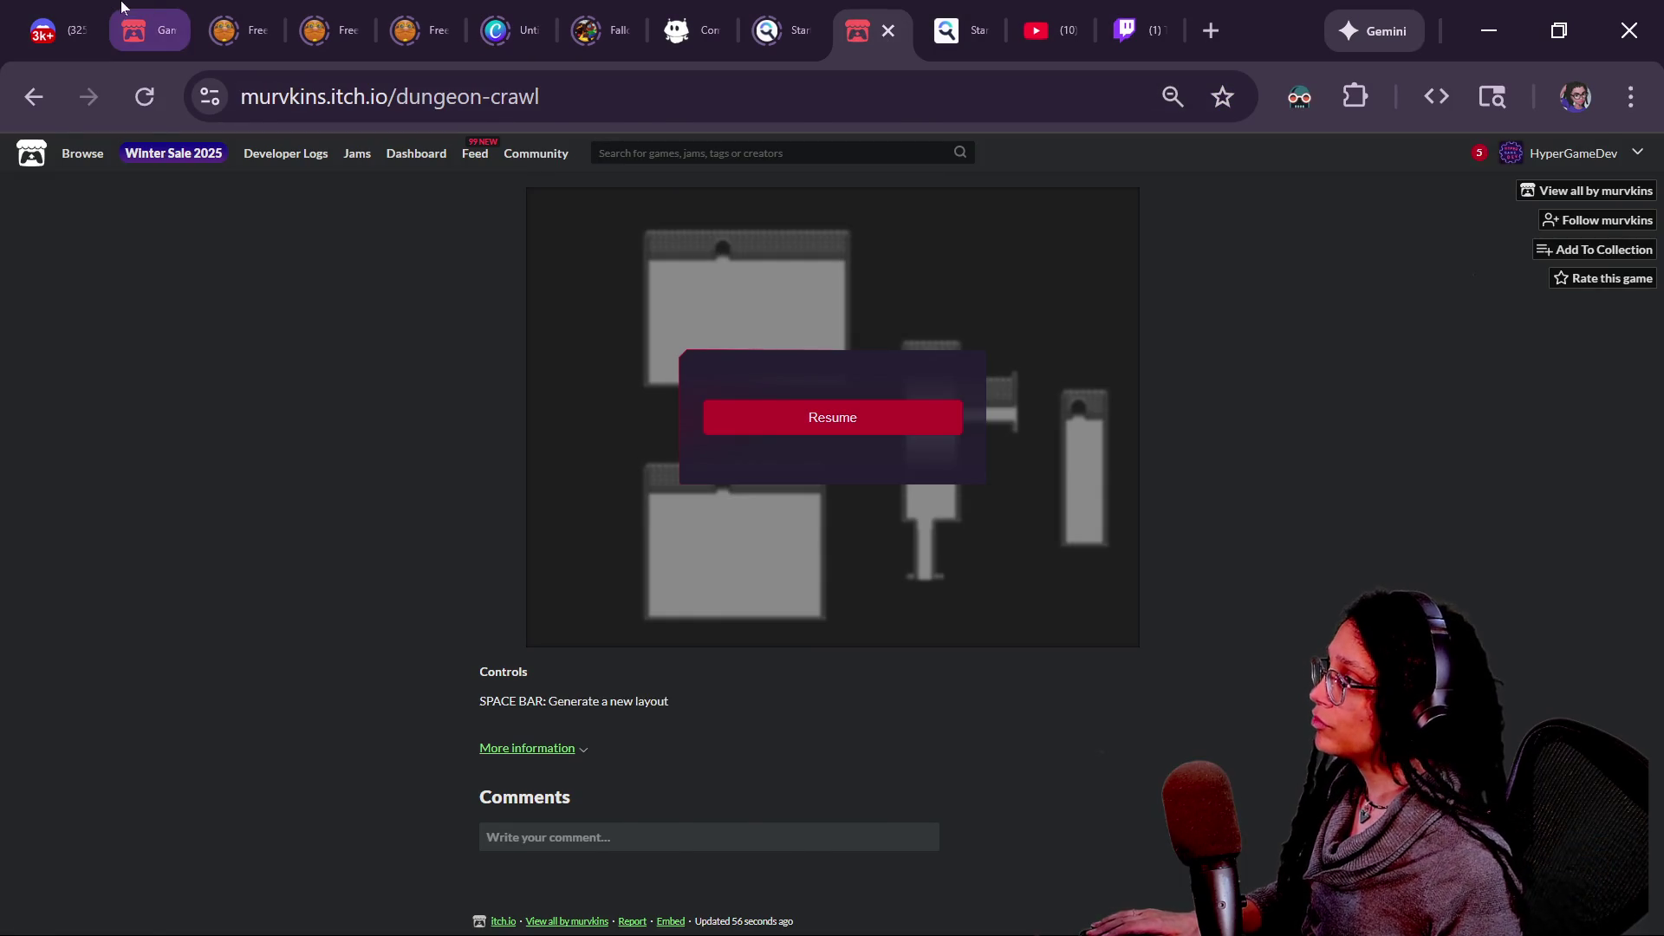
key("alt+Tab")
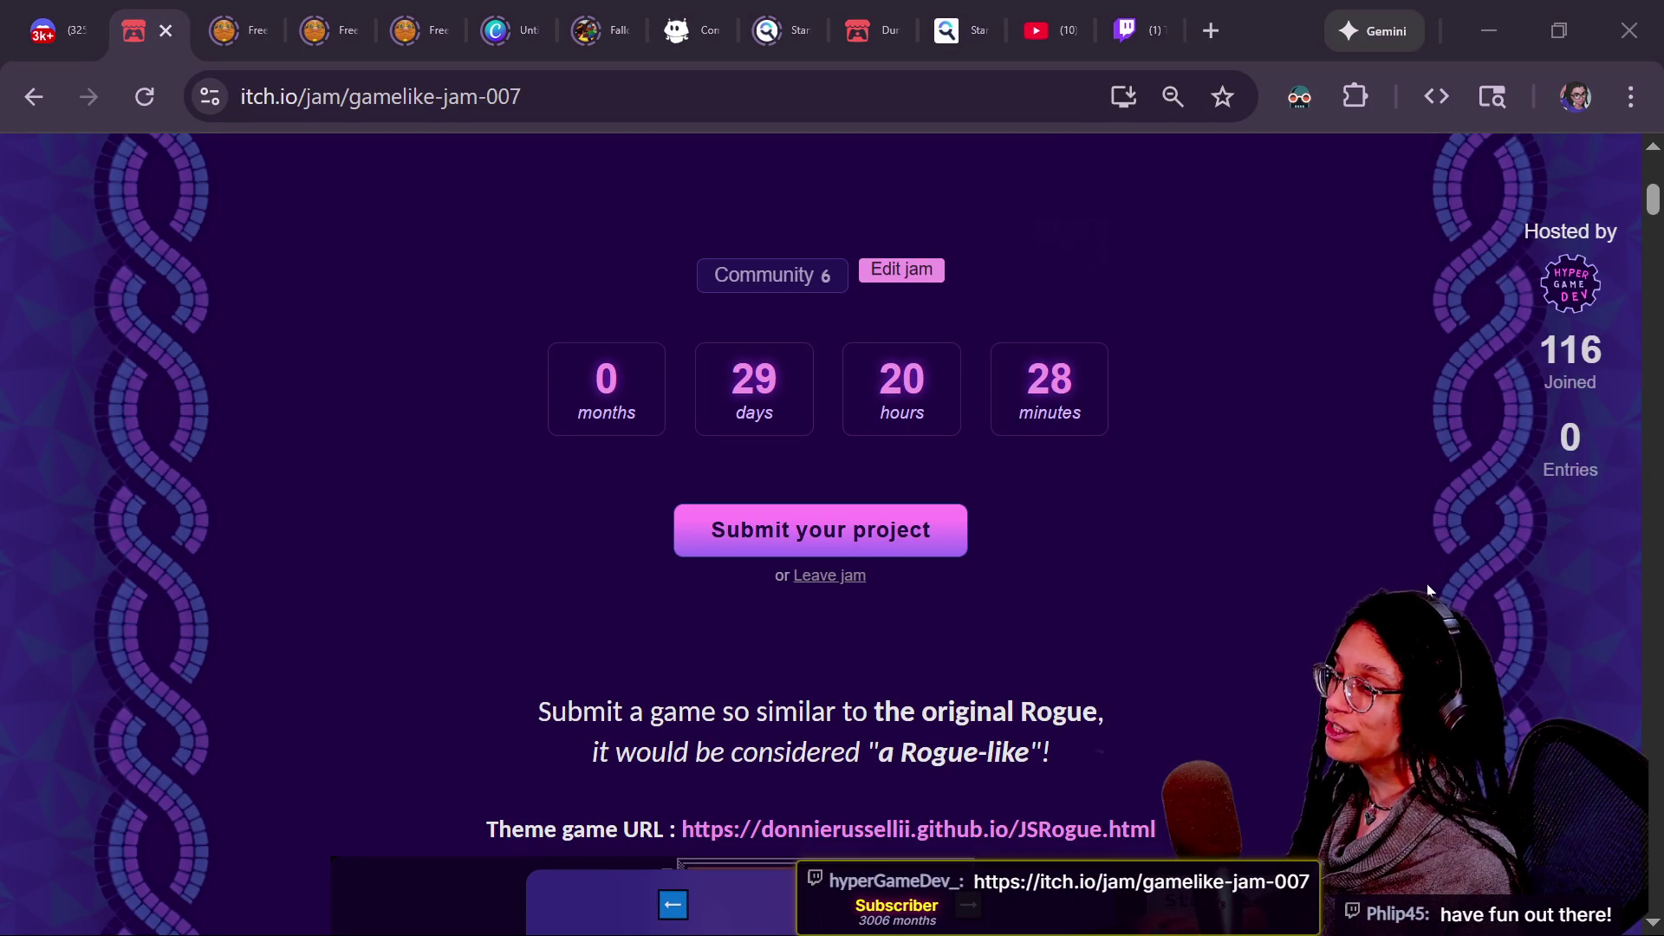
Step: Scroll through the Game-like Jam Rogue page and start a new game in the embedded Rogue
scroll(1208, 434, "up", 5)
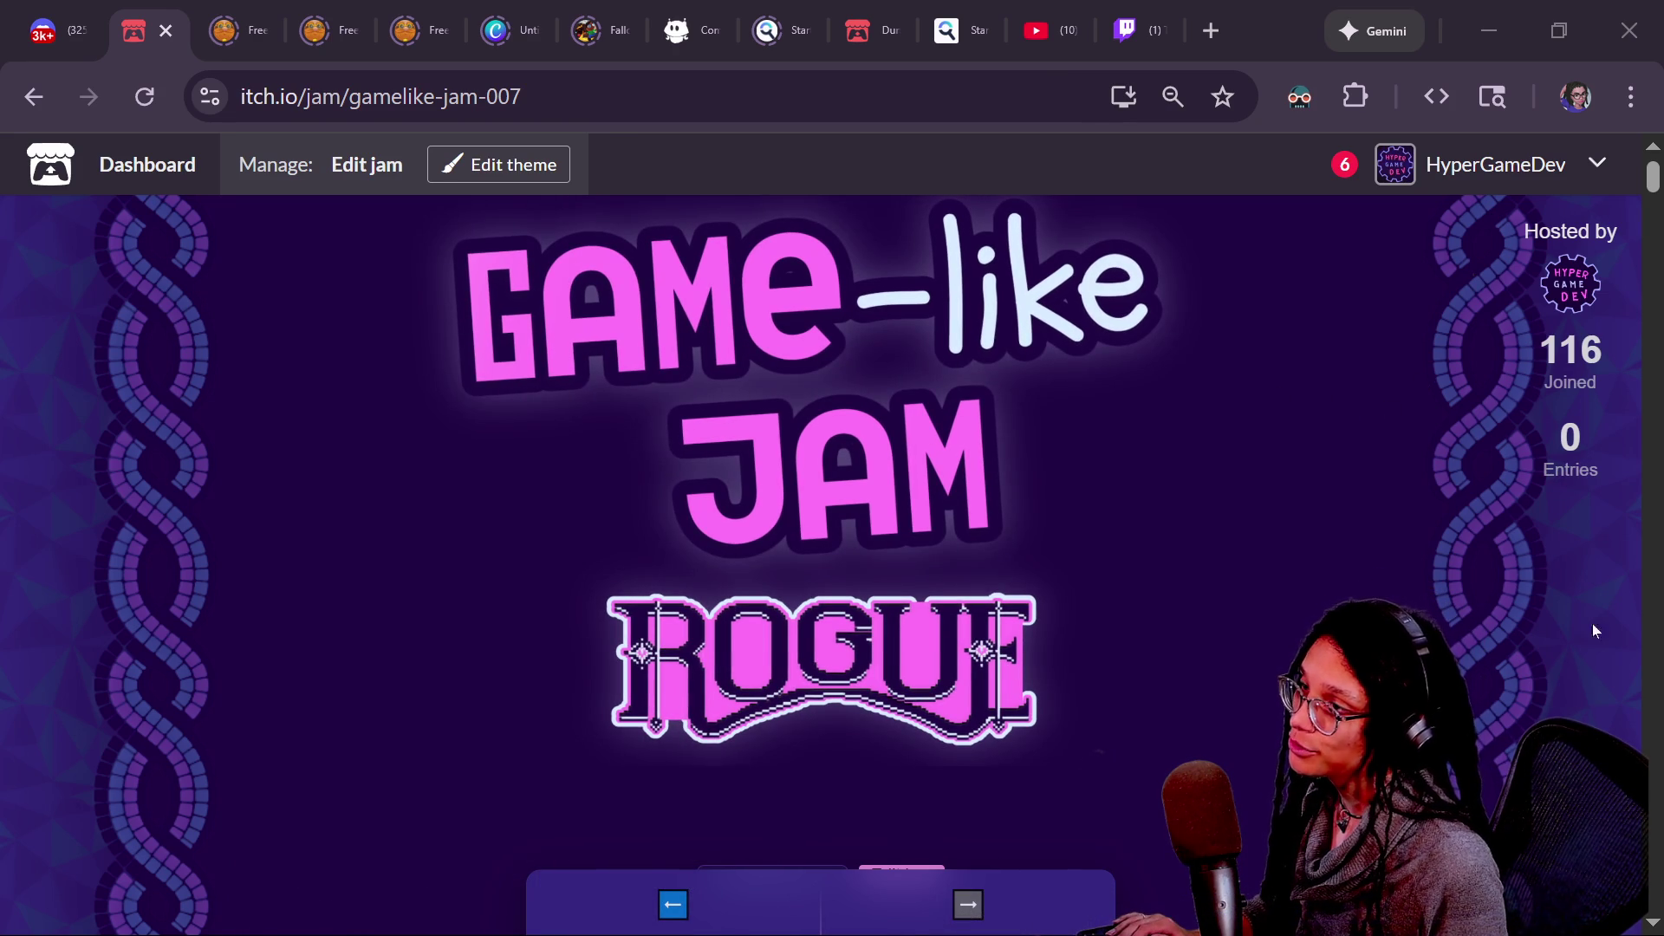
scroll(1125, 712, "down", 10)
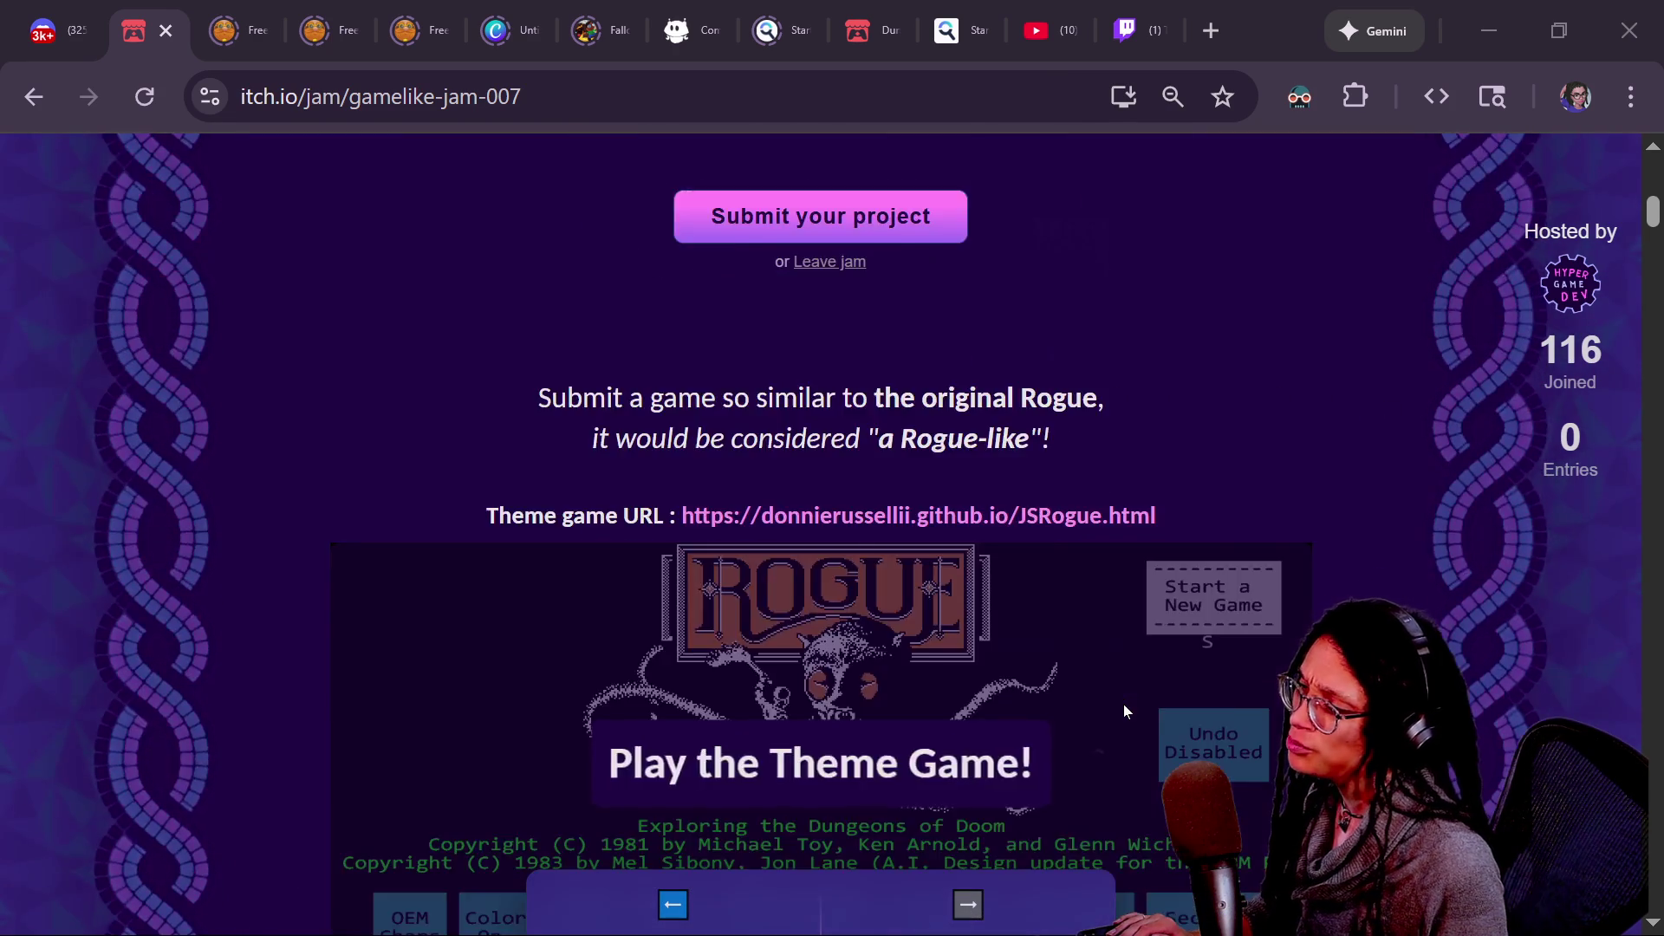
scroll(1123, 712, "down", 3)
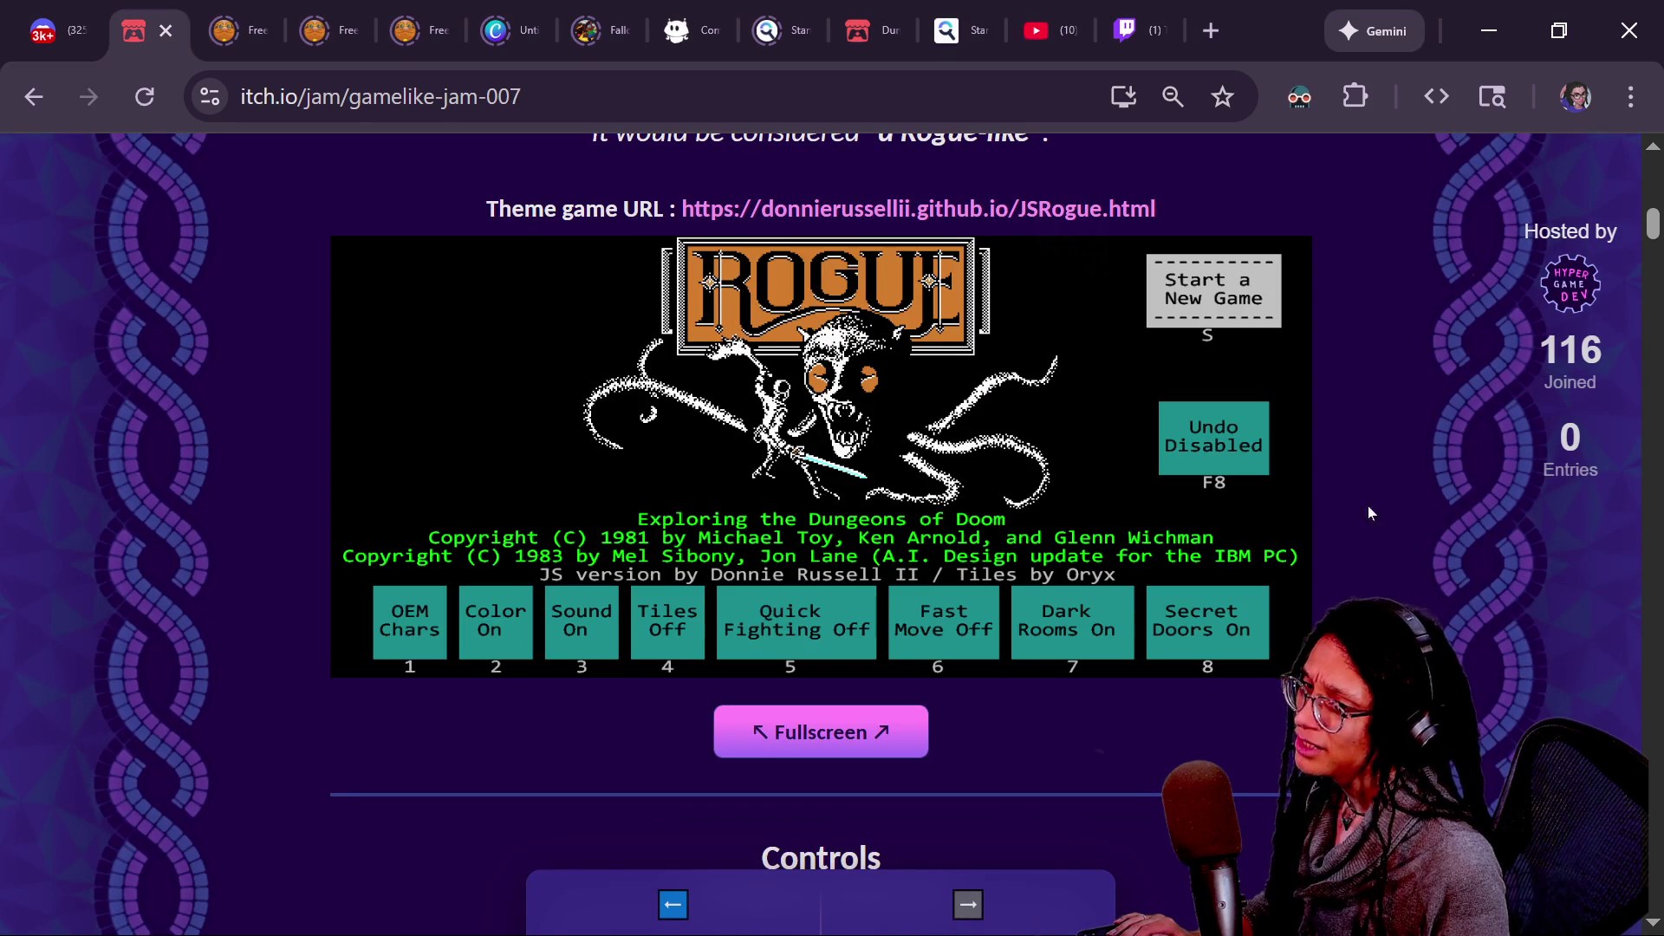
left_click(1197, 317)
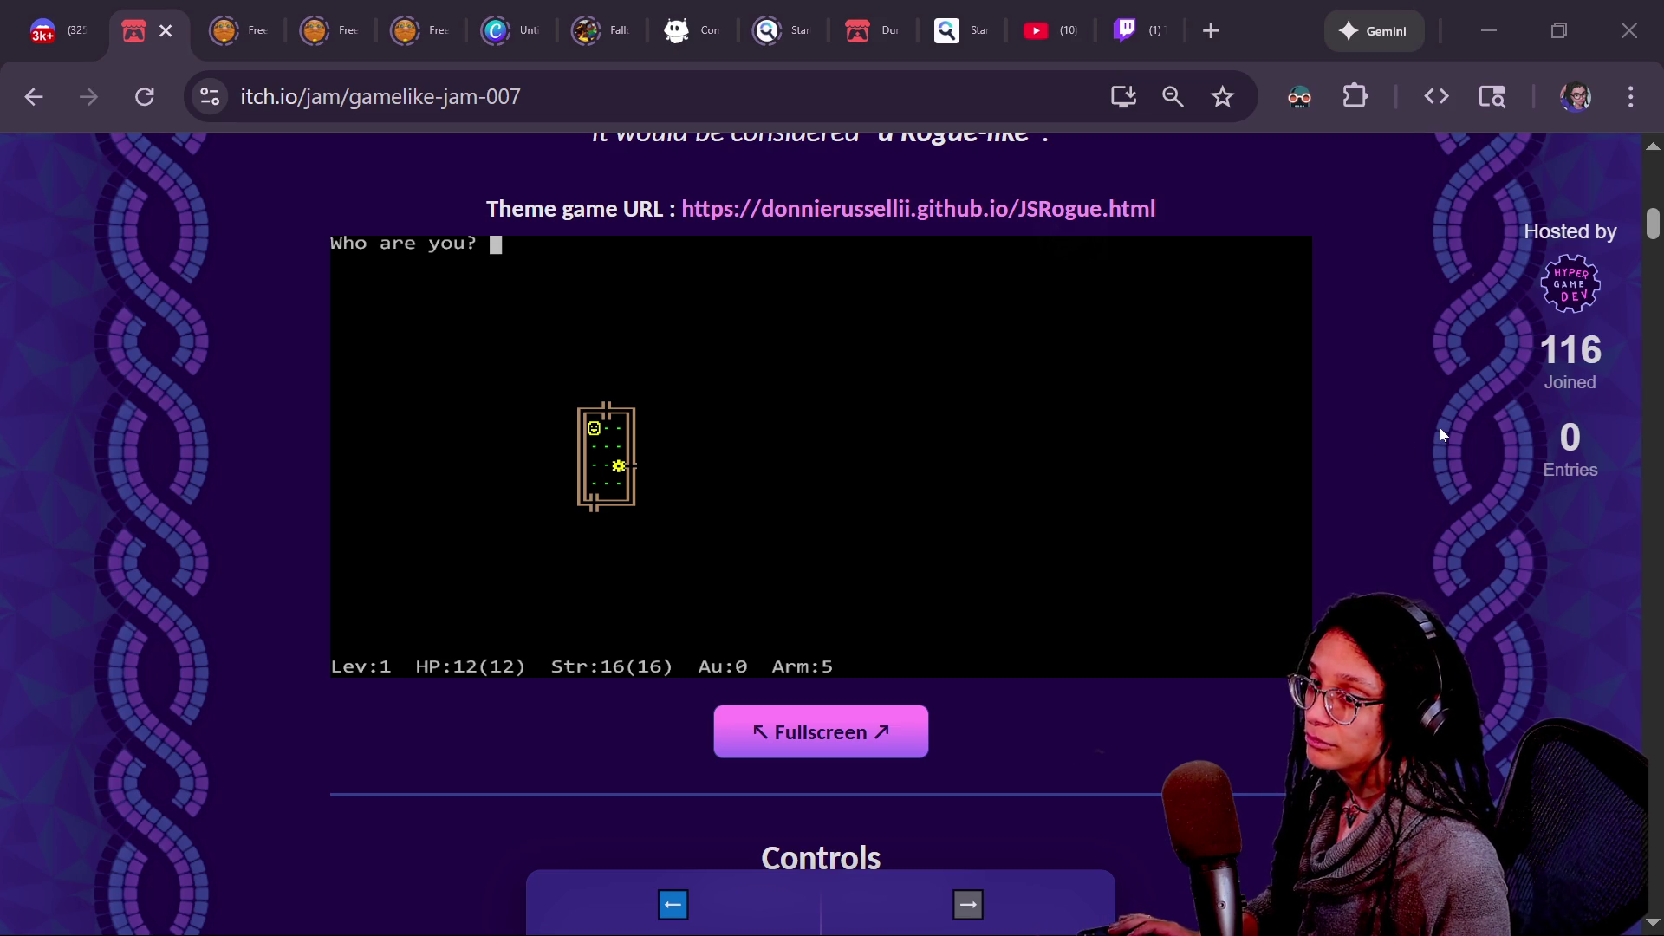
key("alt+Tab")
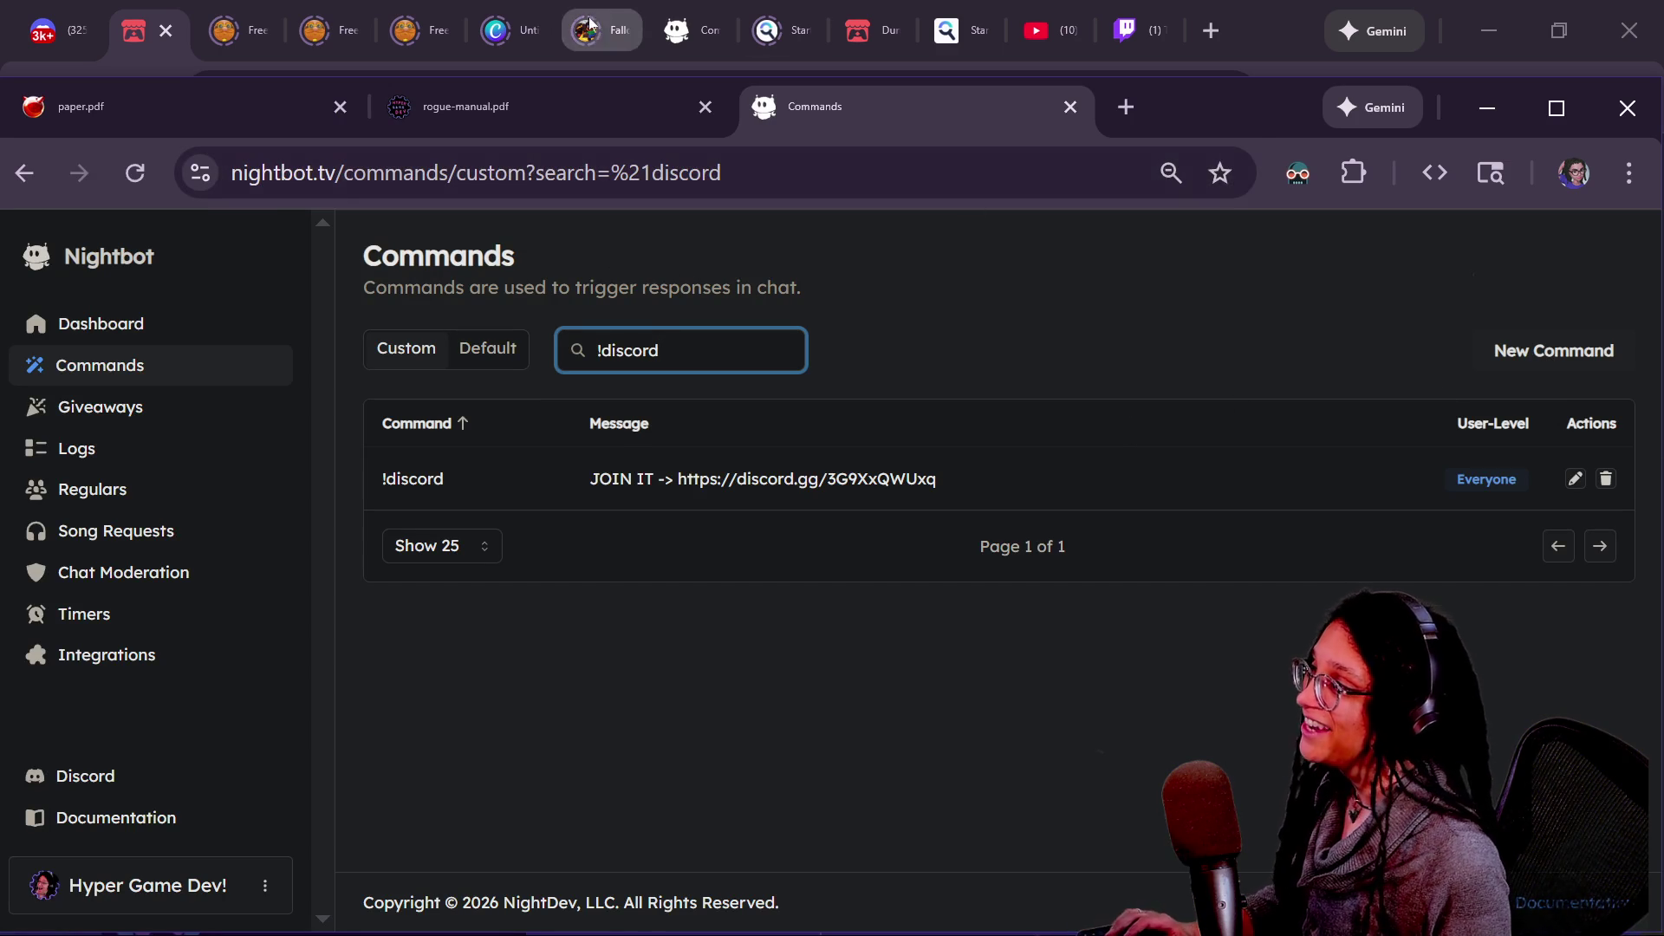
Step: Bring the YouTube Godot RTS live stream window to the front
left_click(1018, 9)
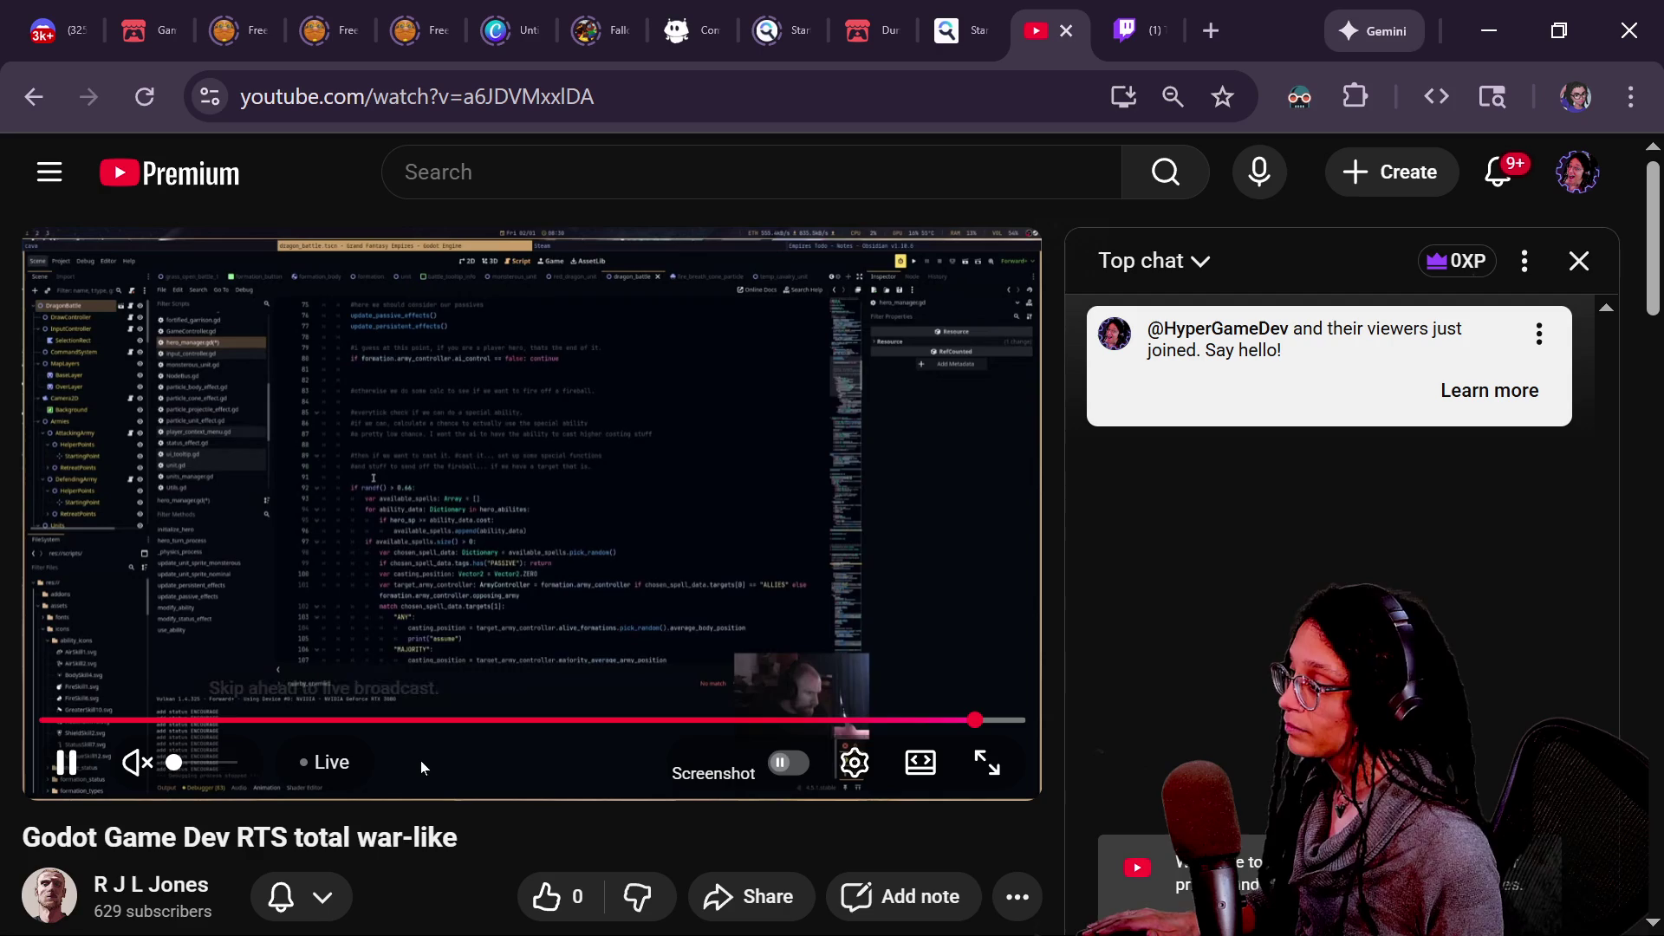
Step: Unmute the Godot RTS live stream and resume playback
key("space")
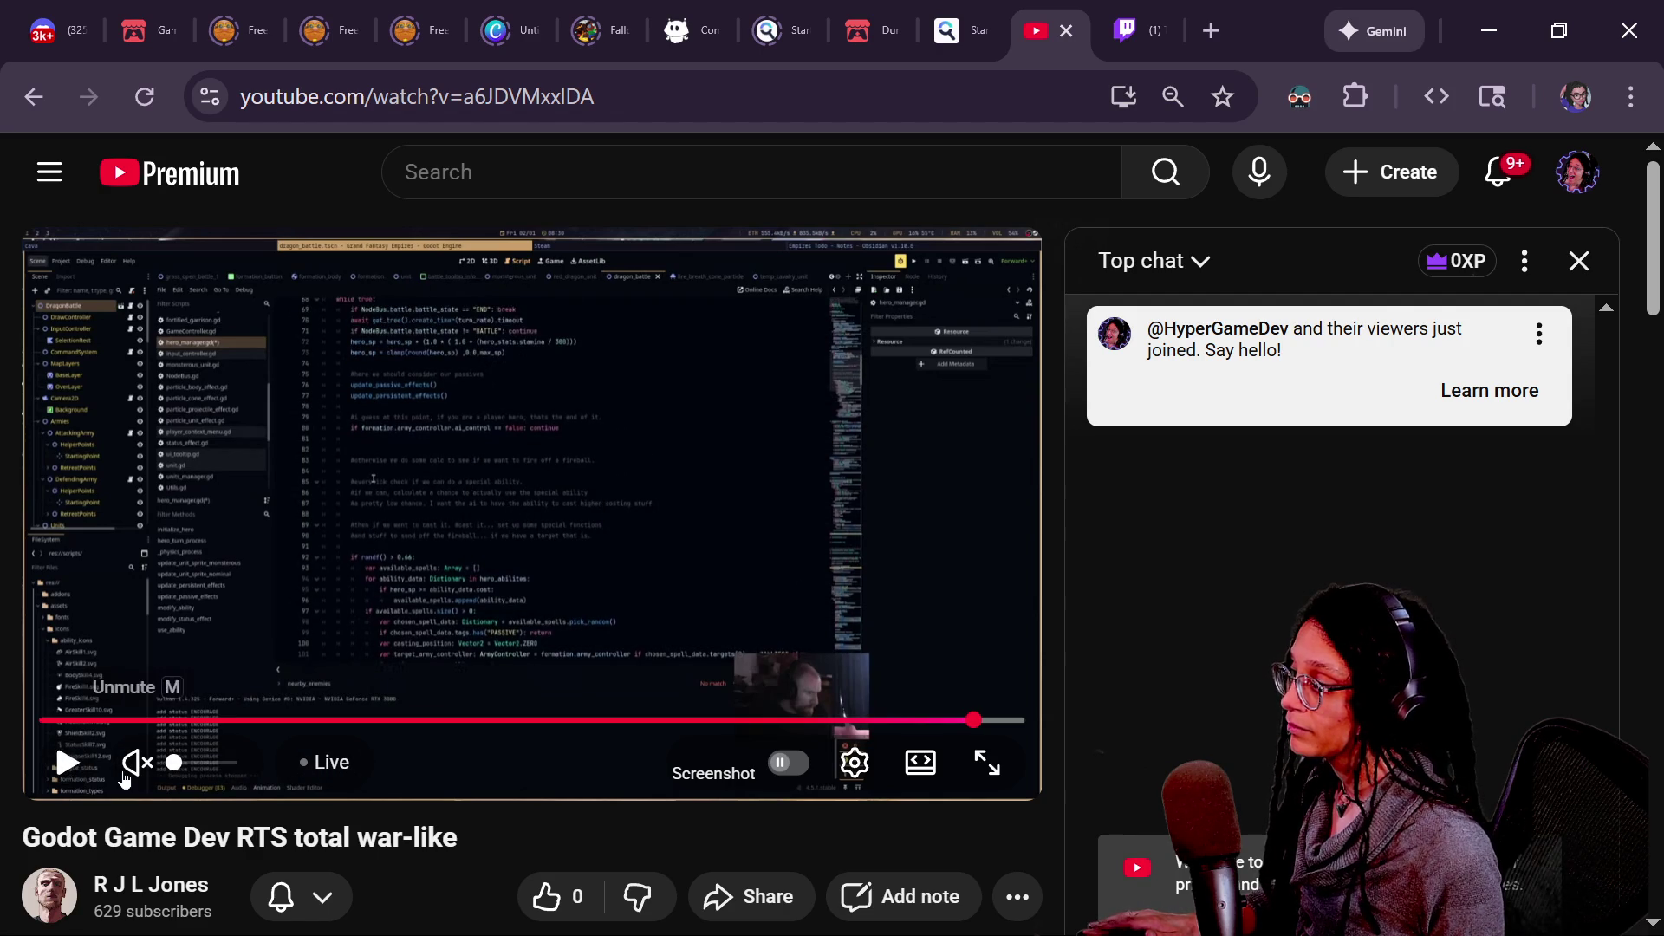
left_click(139, 763)
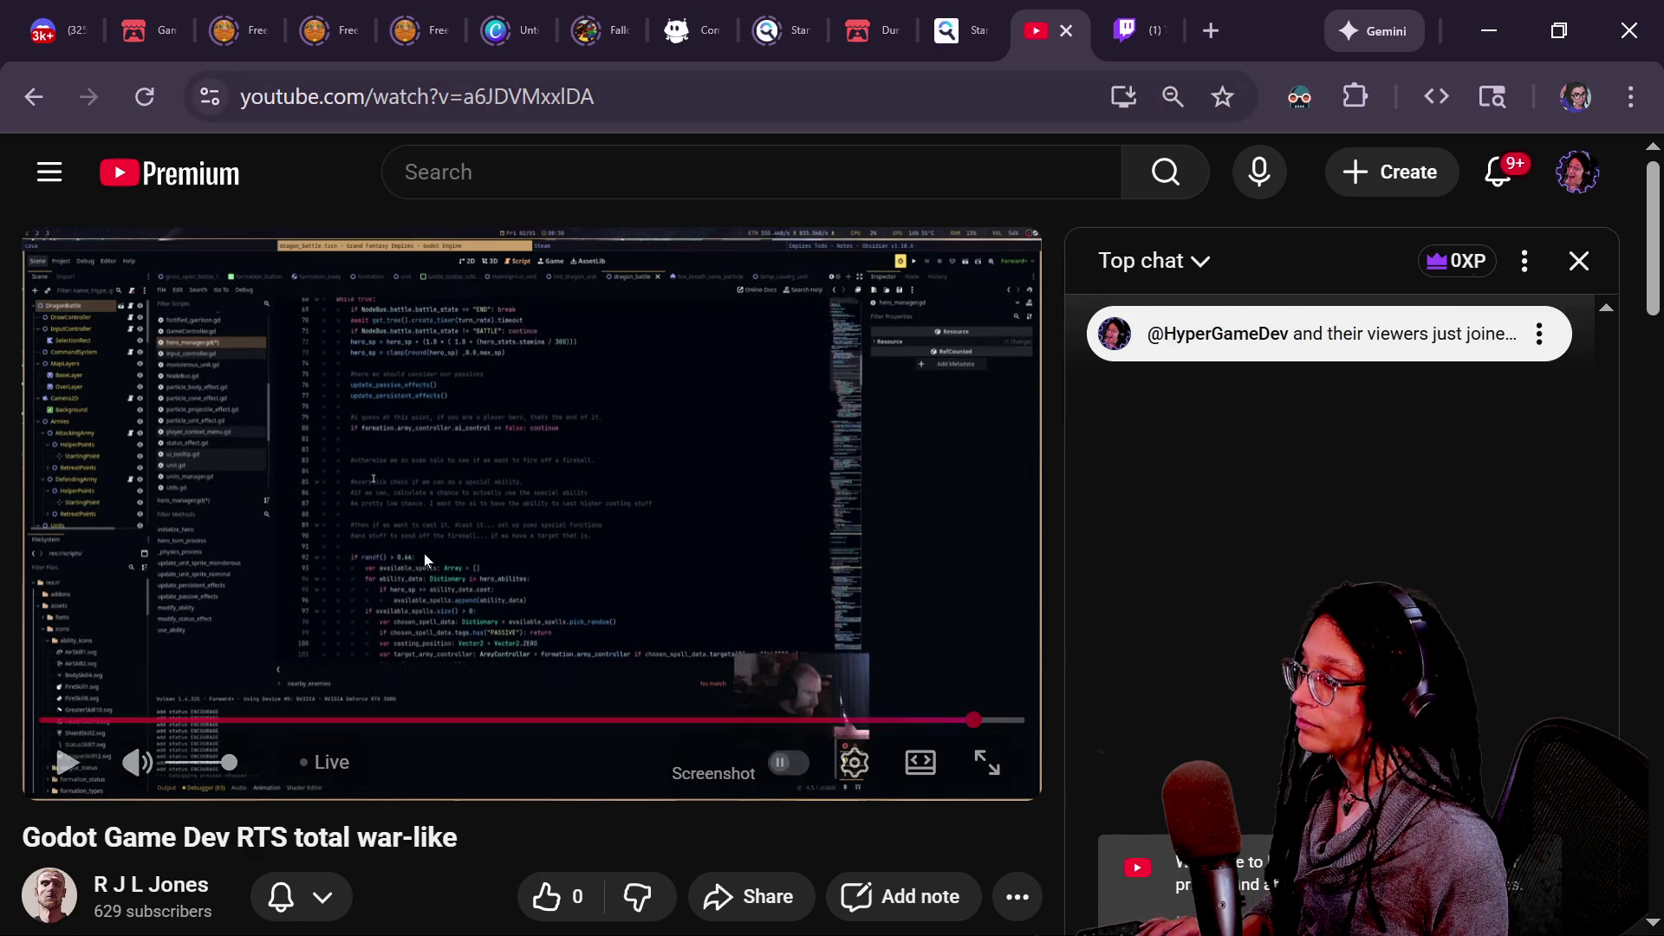
left_click(66, 762)
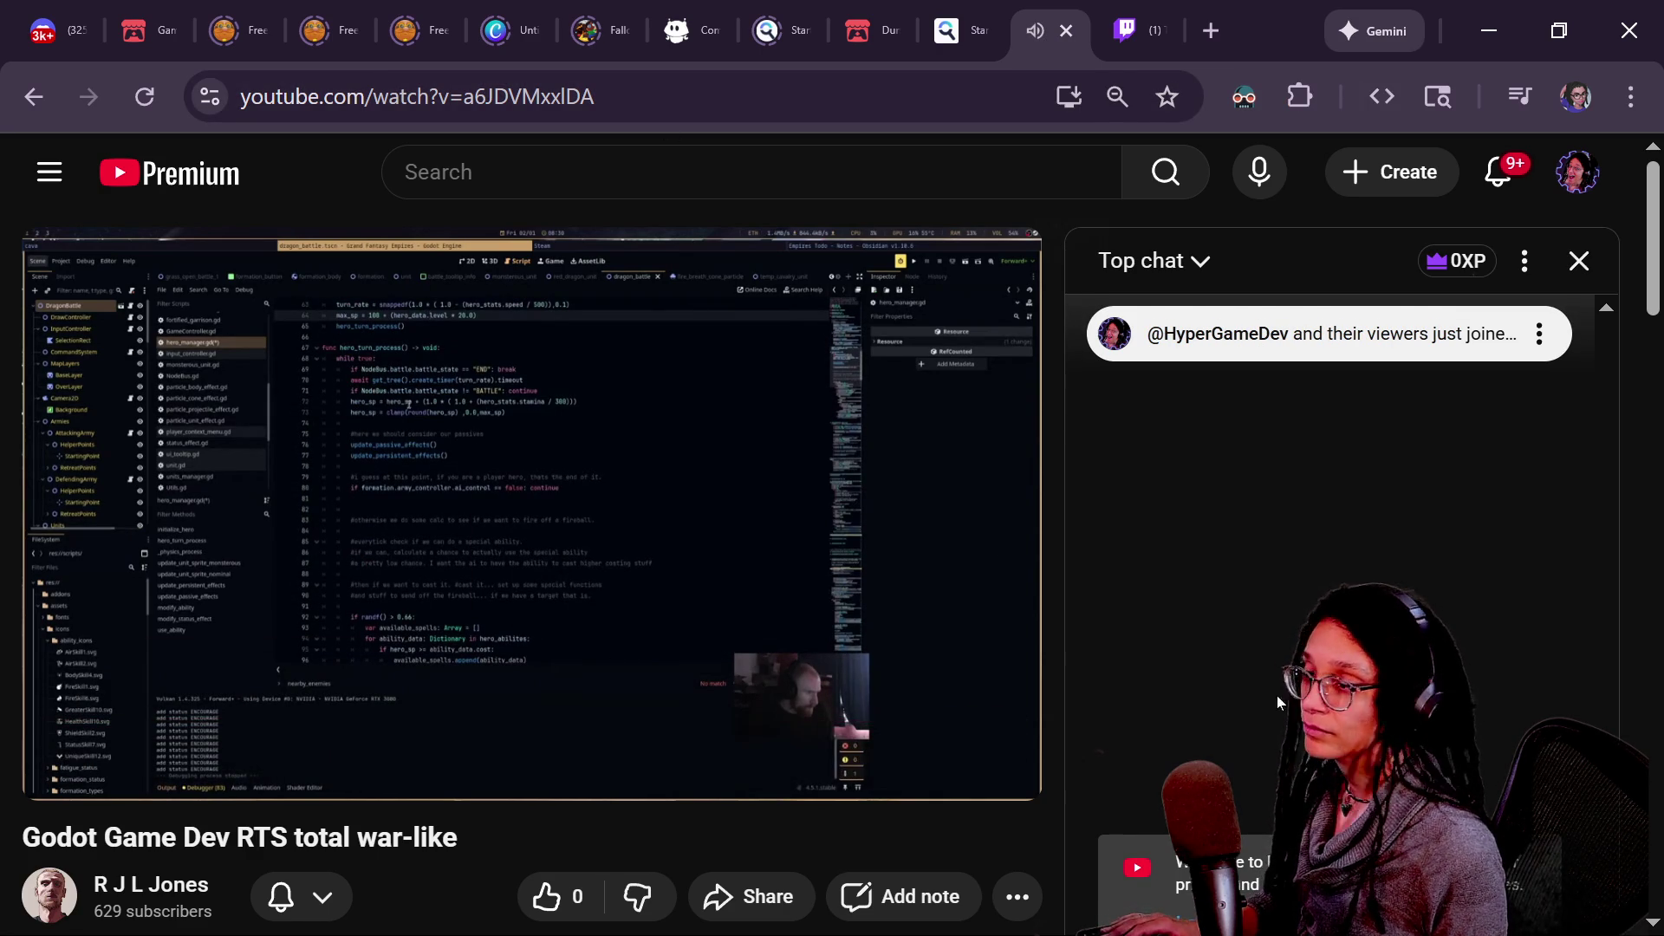
Step: Post 'DOUBLE PLATFORM RAAAIIID' in the live chat, then return to the Twitch home tab
scroll(1015, 677, "down", 3)
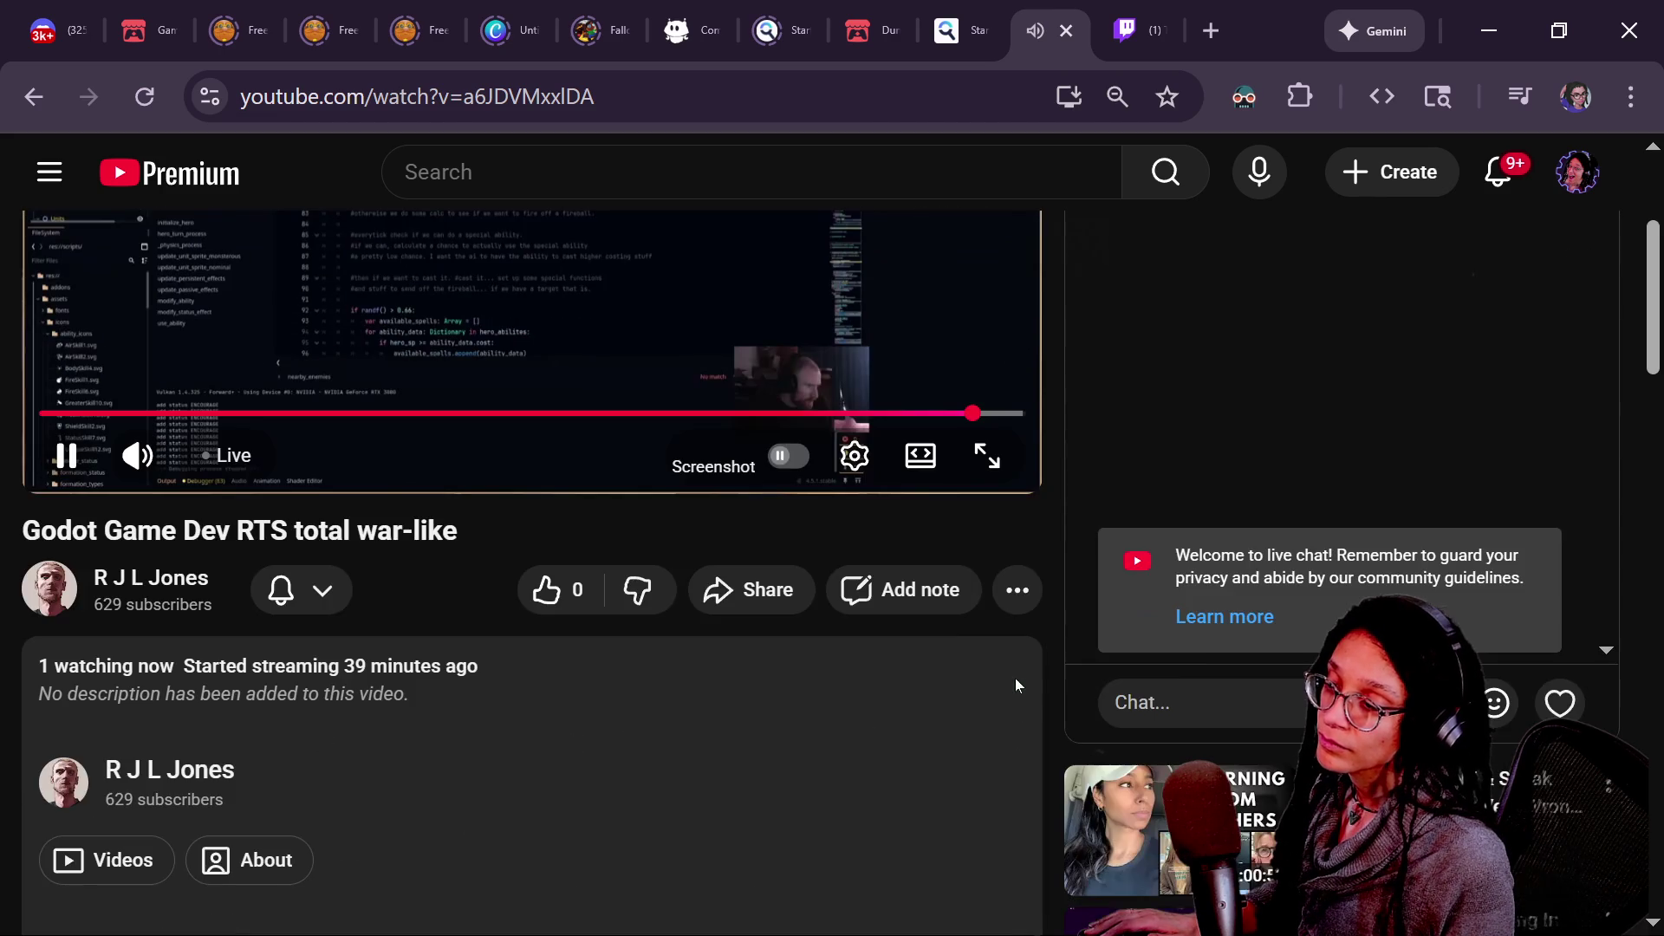
left_click(1218, 693)
type("DOUBLE PLATF")
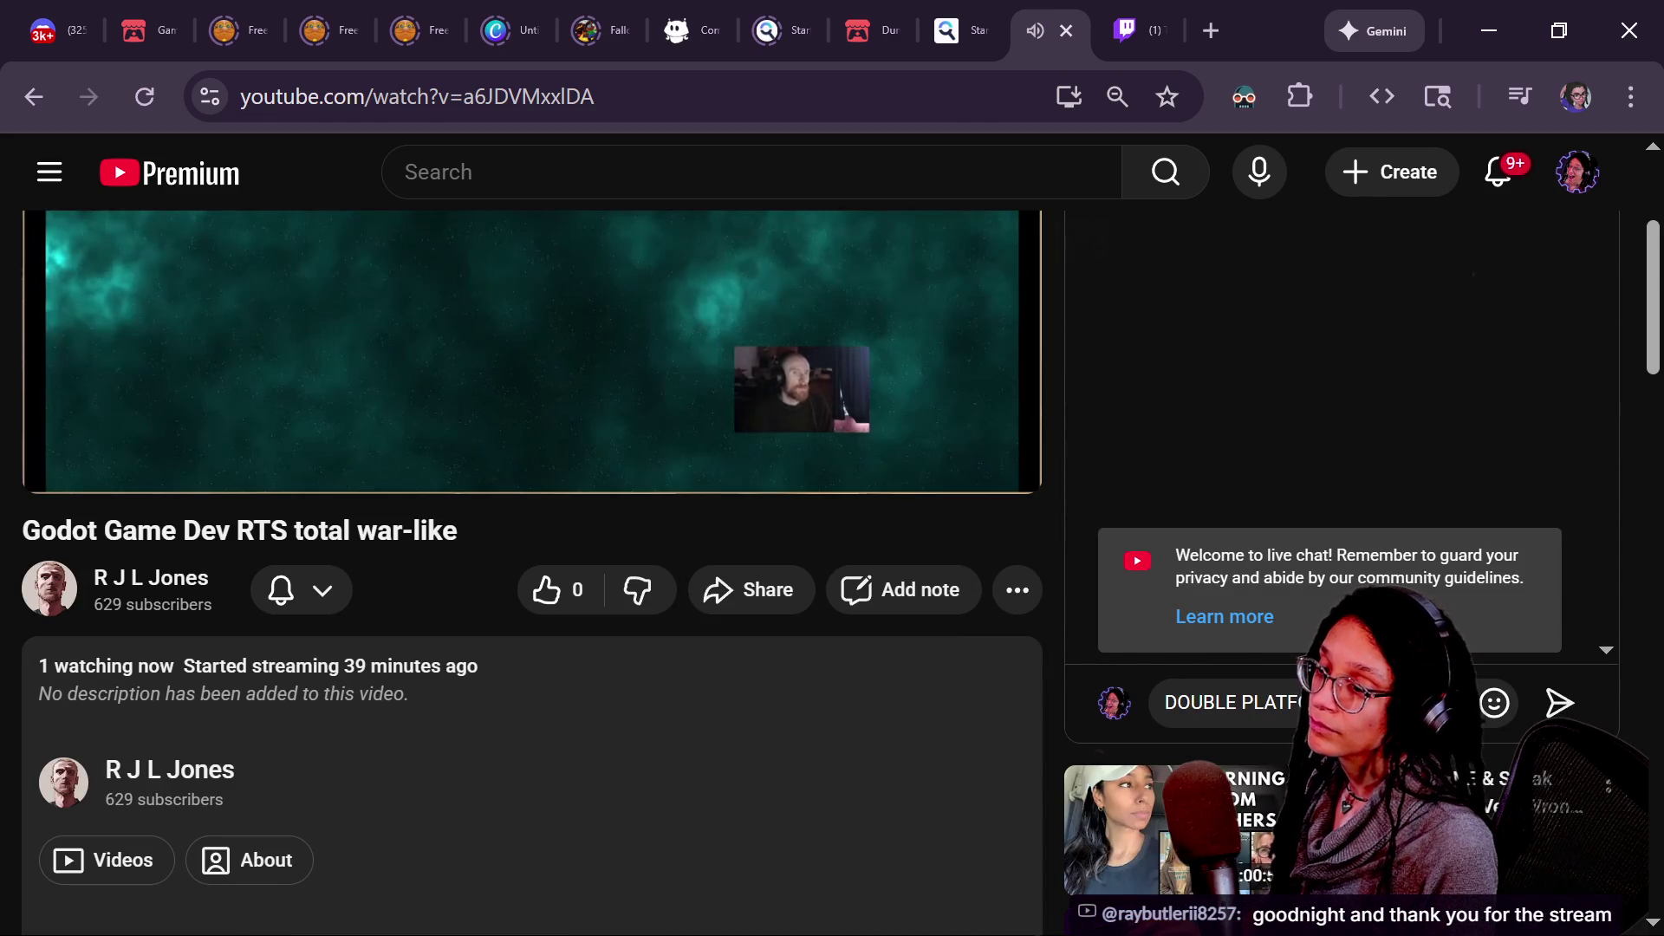
key("Return")
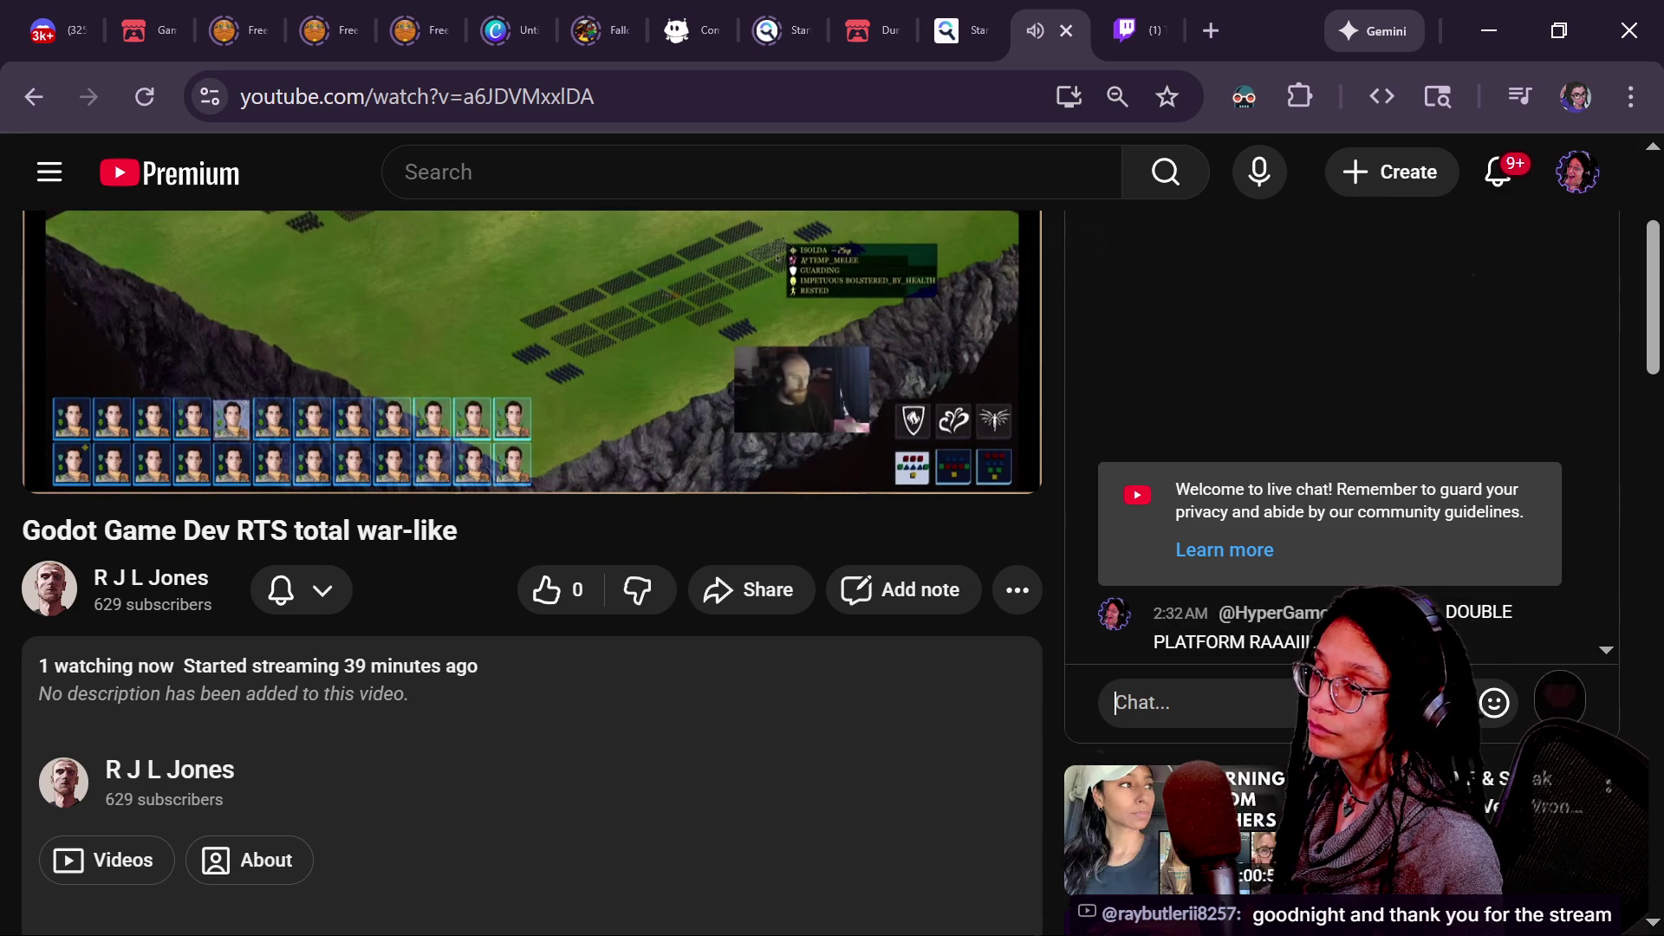
triple_click(1230, 641)
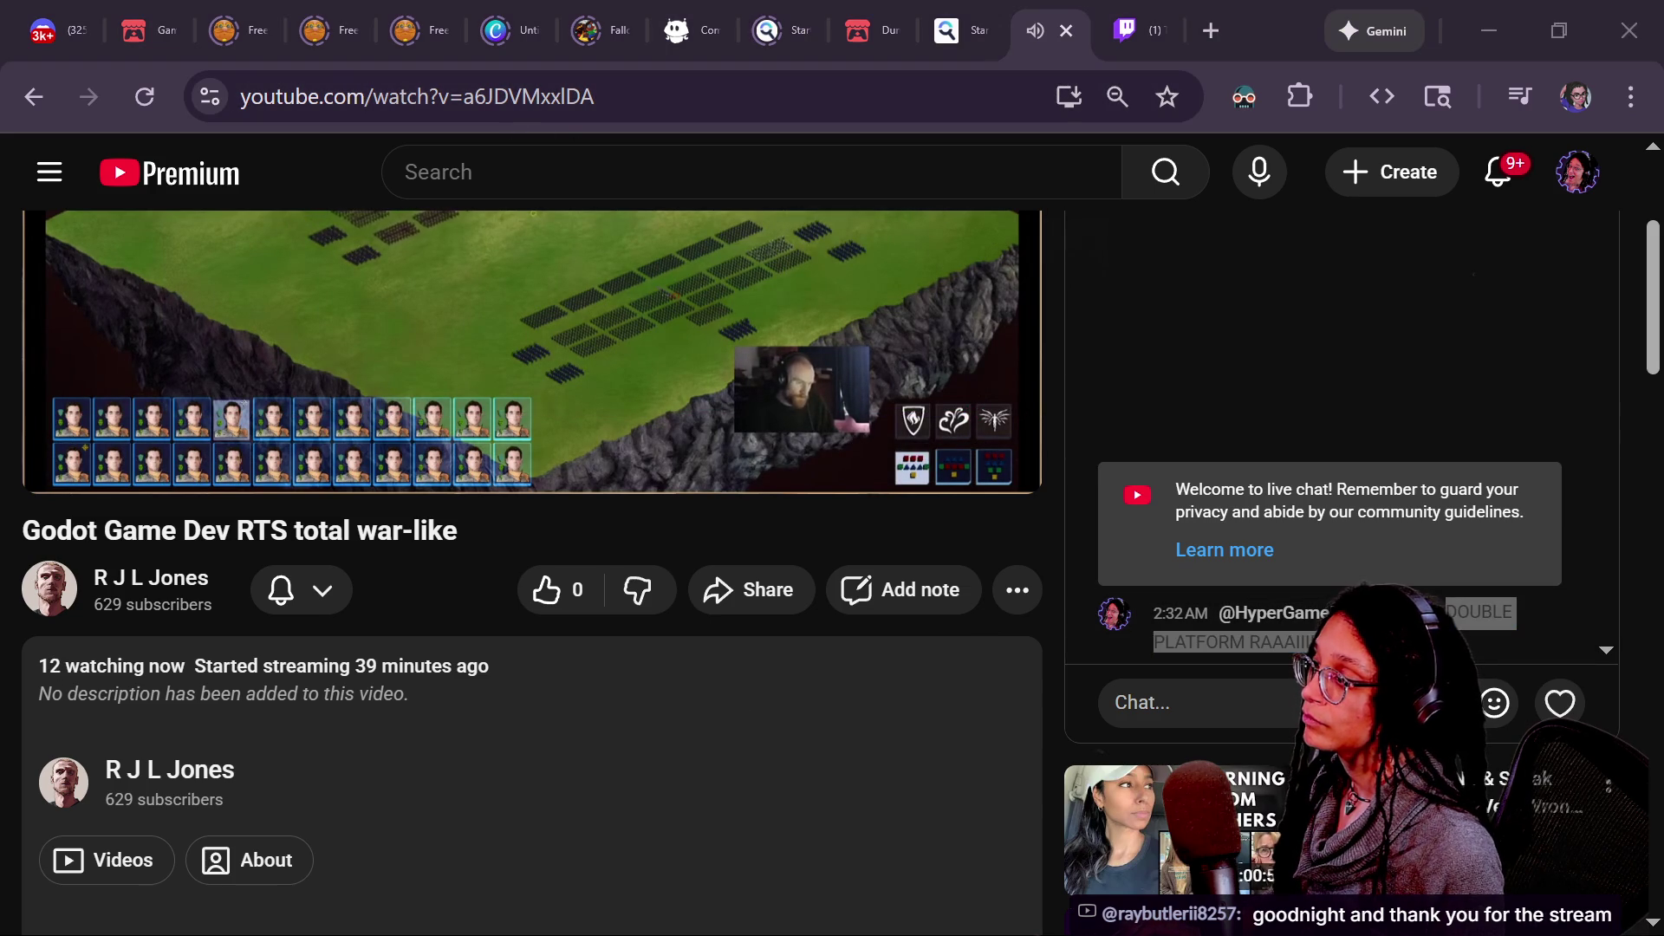
key("alt+Tab")
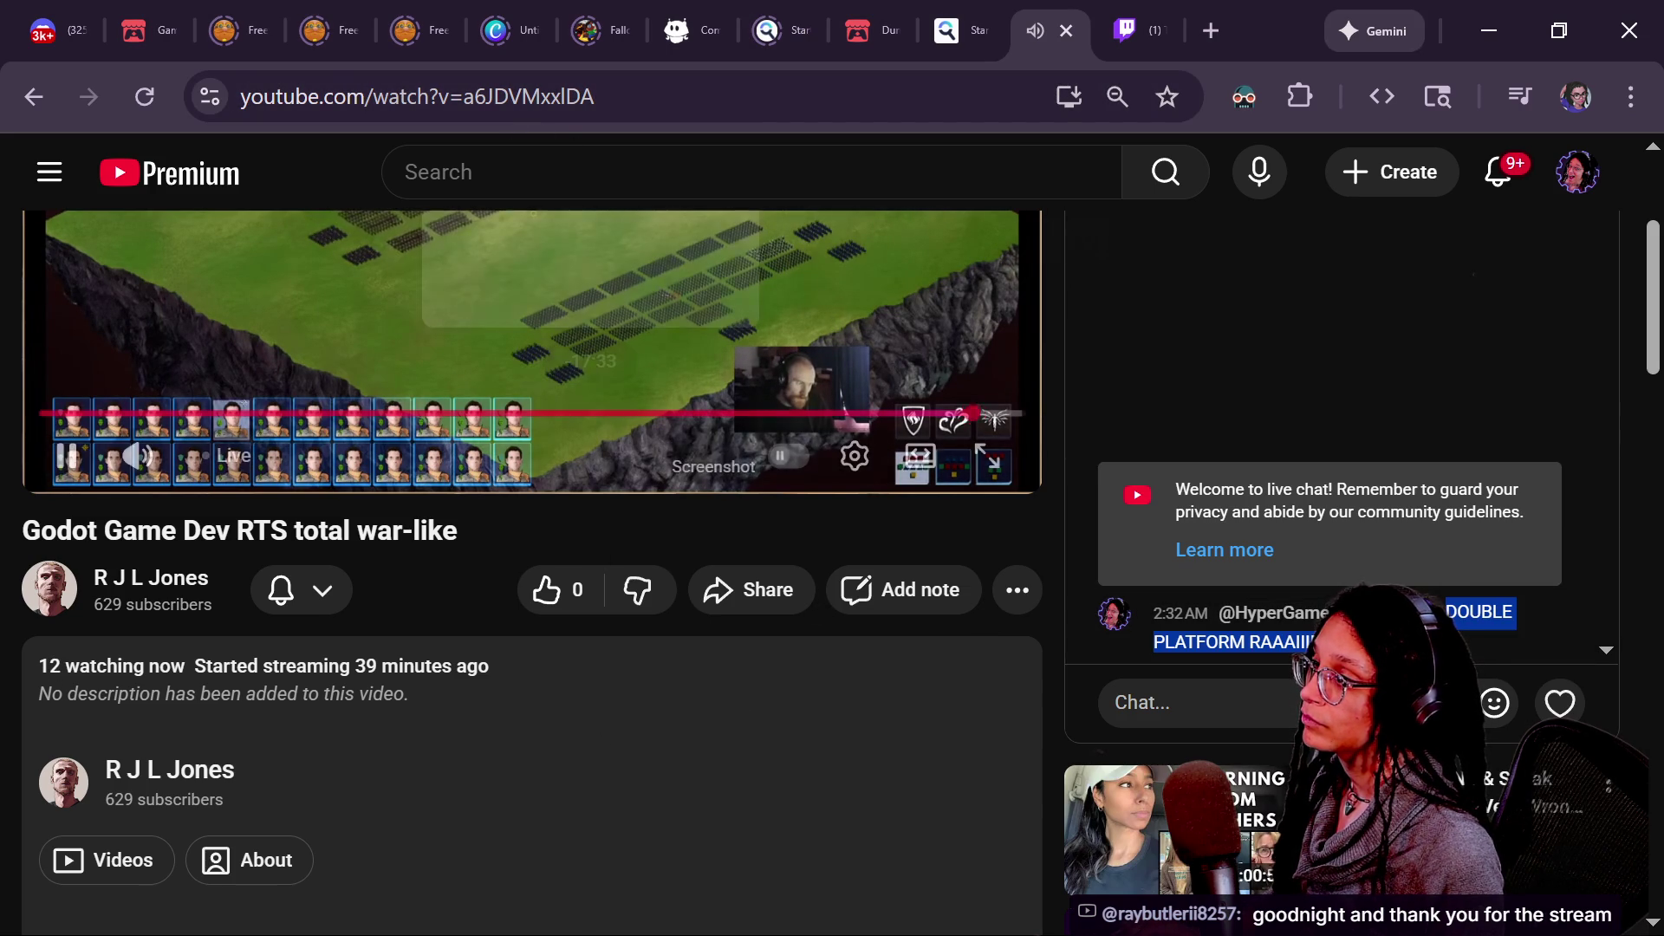
left_click(1135, 31)
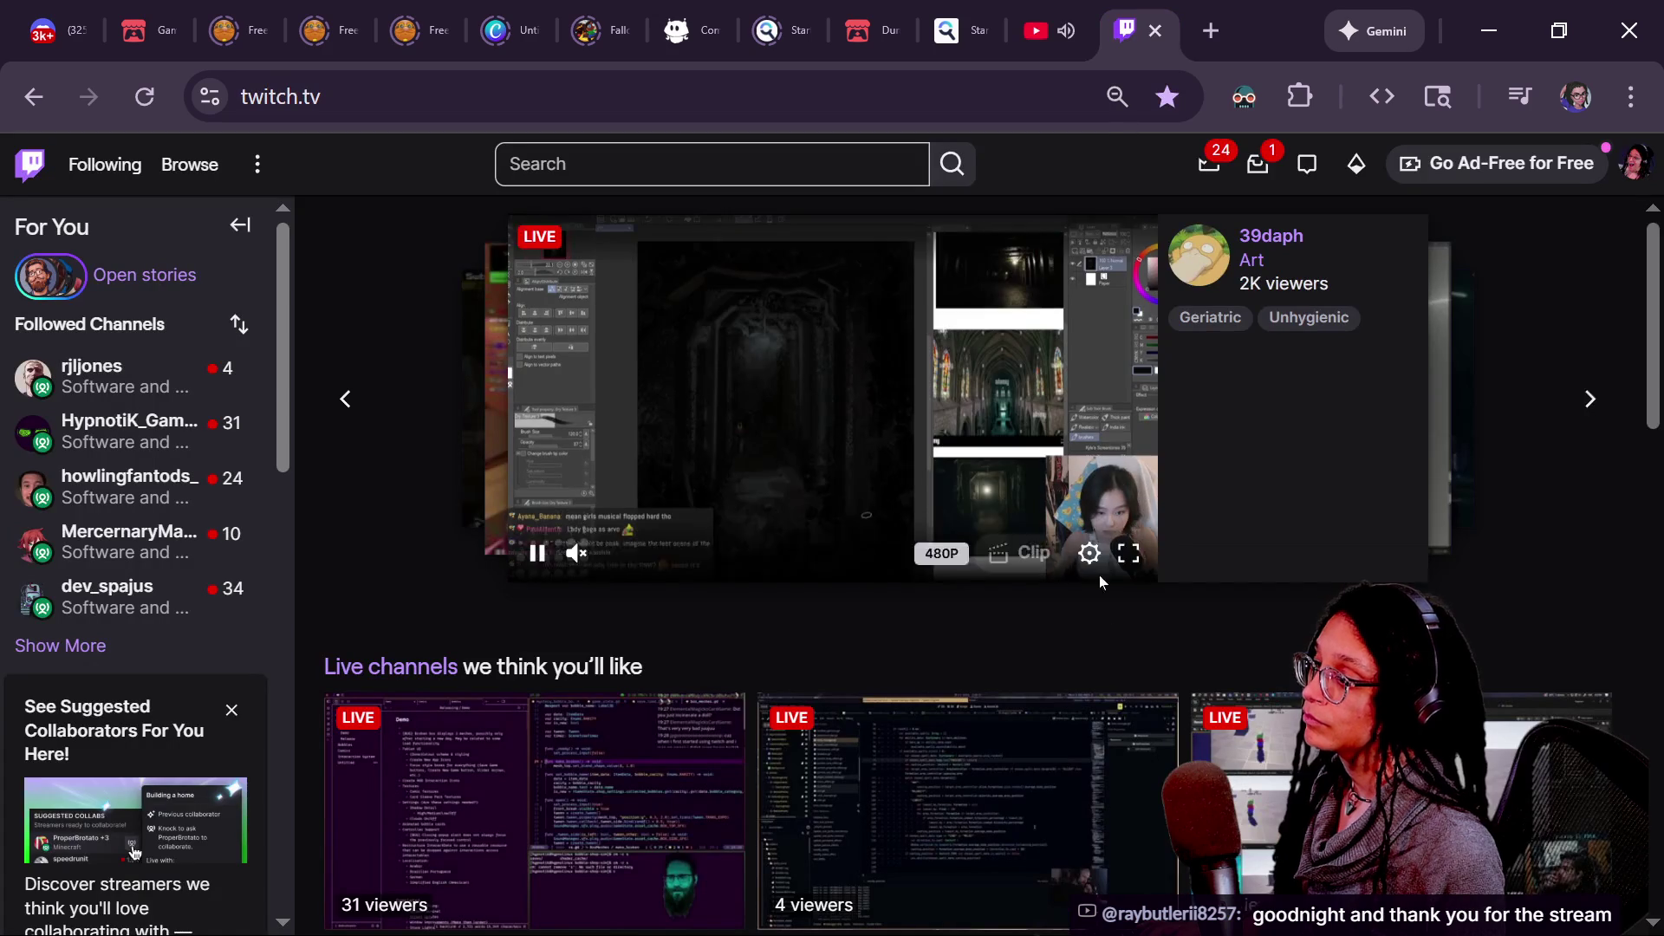
Step: Open rjljones' live stream from the top of the Followed Channels list
left_click(463, 425)
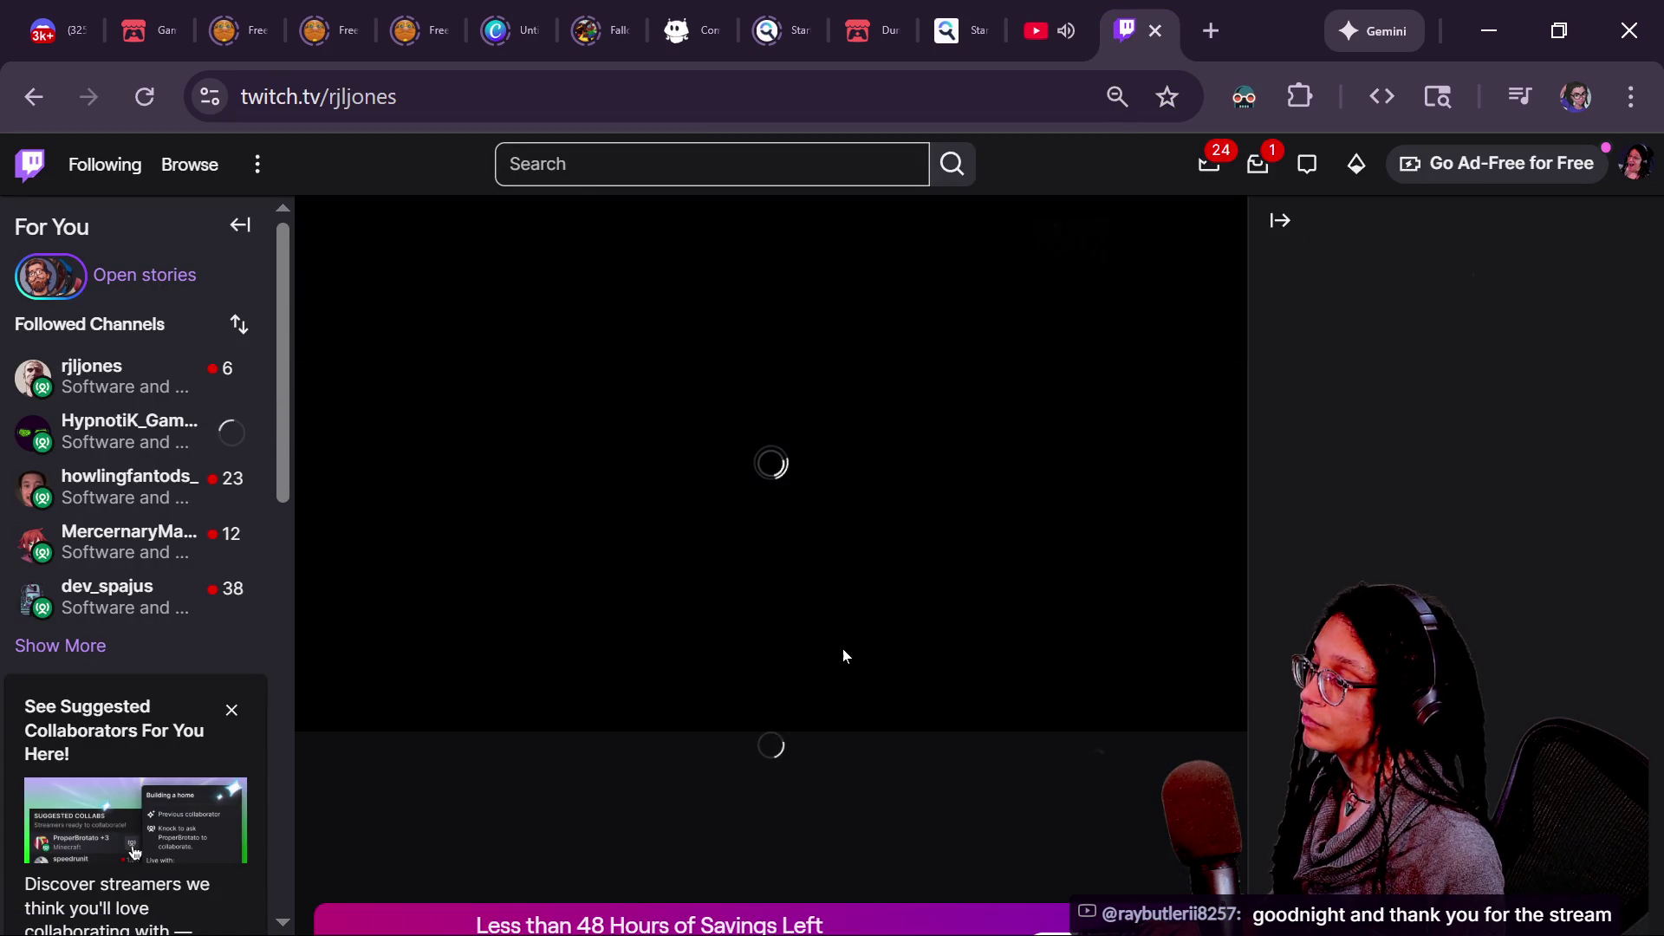
key("alt+Tab")
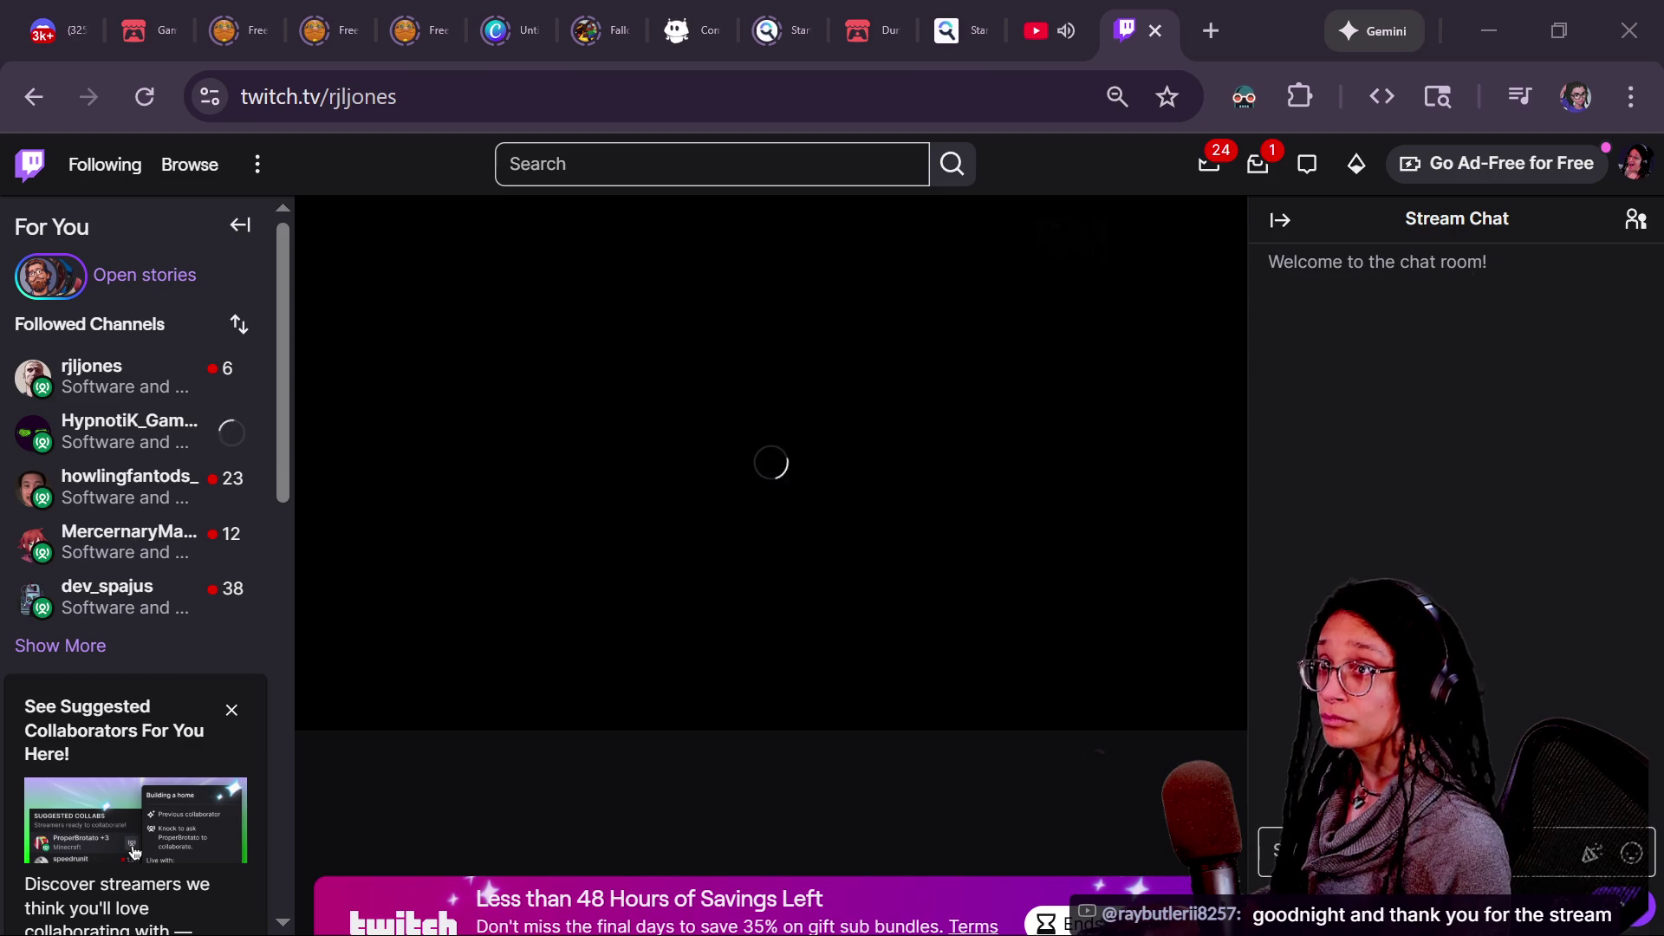